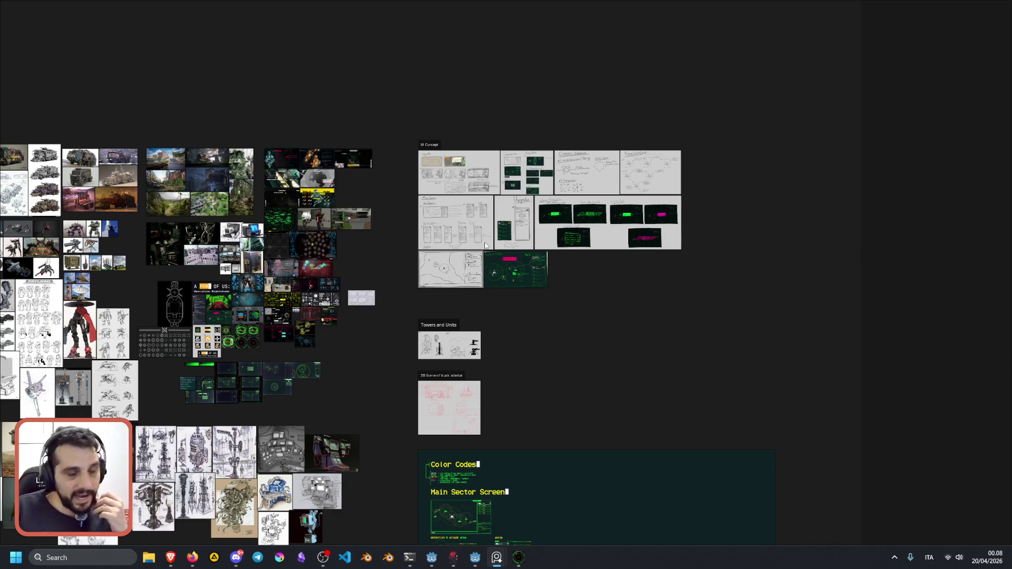
# Pan and zoom the PureRef moodboard onto the Main Sector Screen mockup's map with five units and unit list.
pyautogui.moveTo(340, 352)
pyautogui.mouseDown()
pyautogui.moveTo(441, 332)
pyautogui.moveTo(466, 270)
pyautogui.mouseUp()
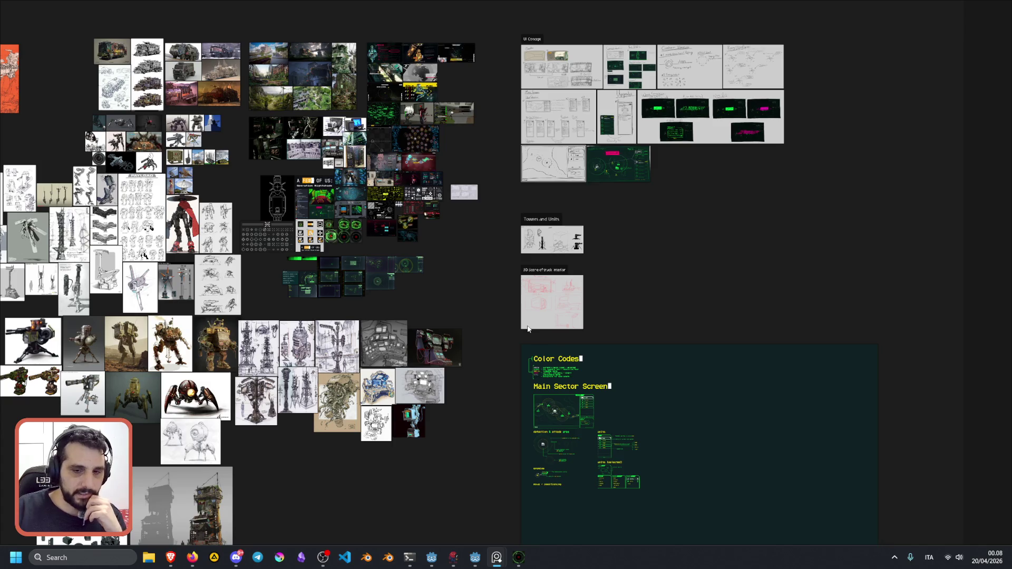
pyautogui.scroll(5, 565, 420)
pyautogui.scroll(5, 365, 203)
pyautogui.scroll(4, 353, 158)
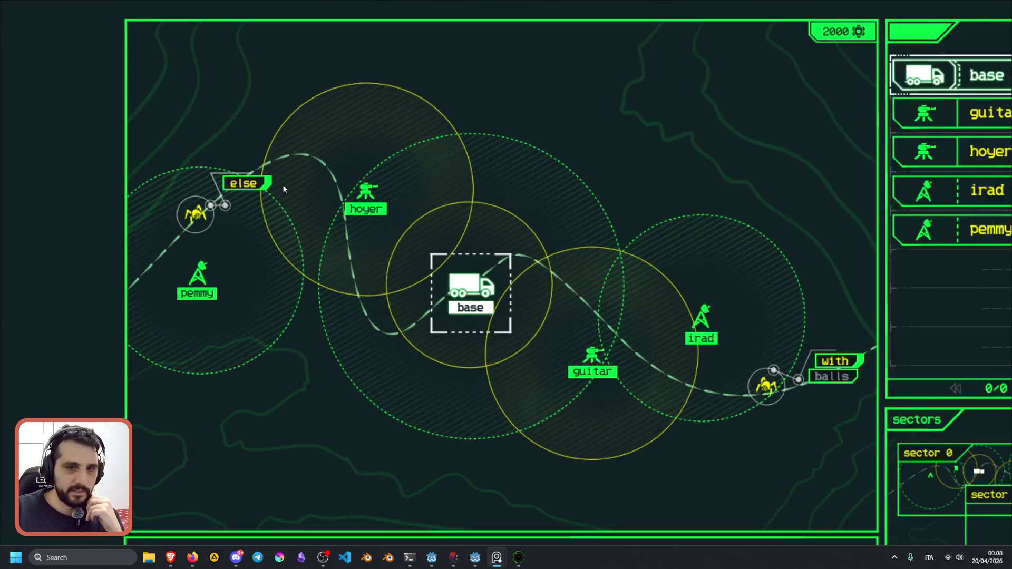
pyautogui.scroll(4, 283, 187)
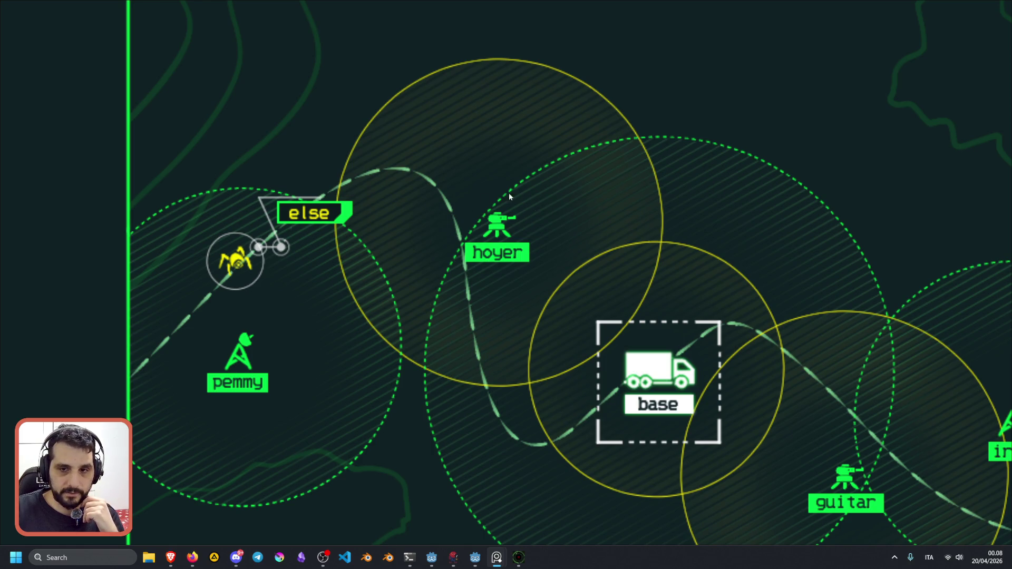
pyautogui.scroll(3, 490, 223)
pyautogui.scroll(-10, 506, 248)
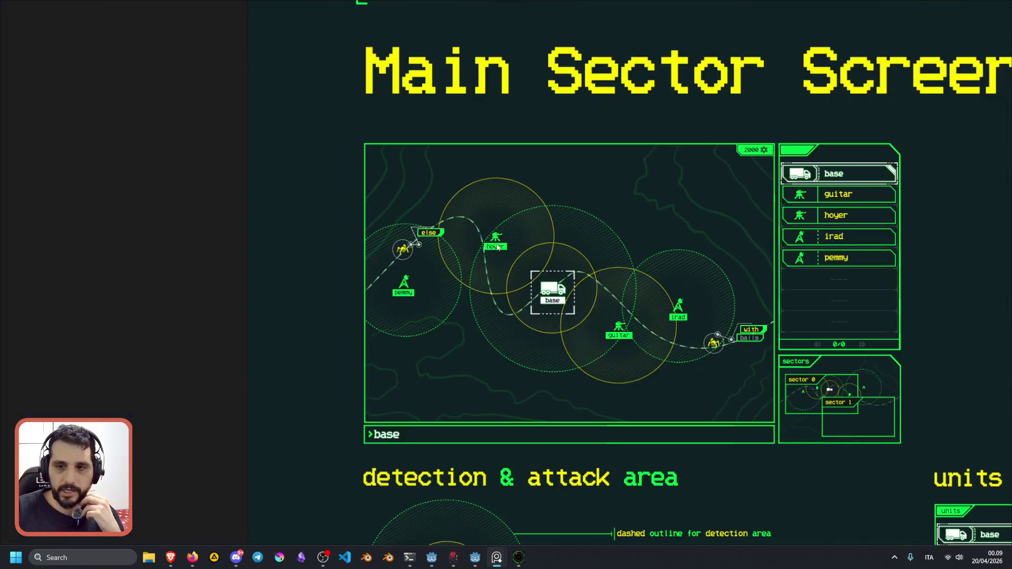
pyautogui.moveTo(517, 262); pyautogui.dragTo(405, 214)
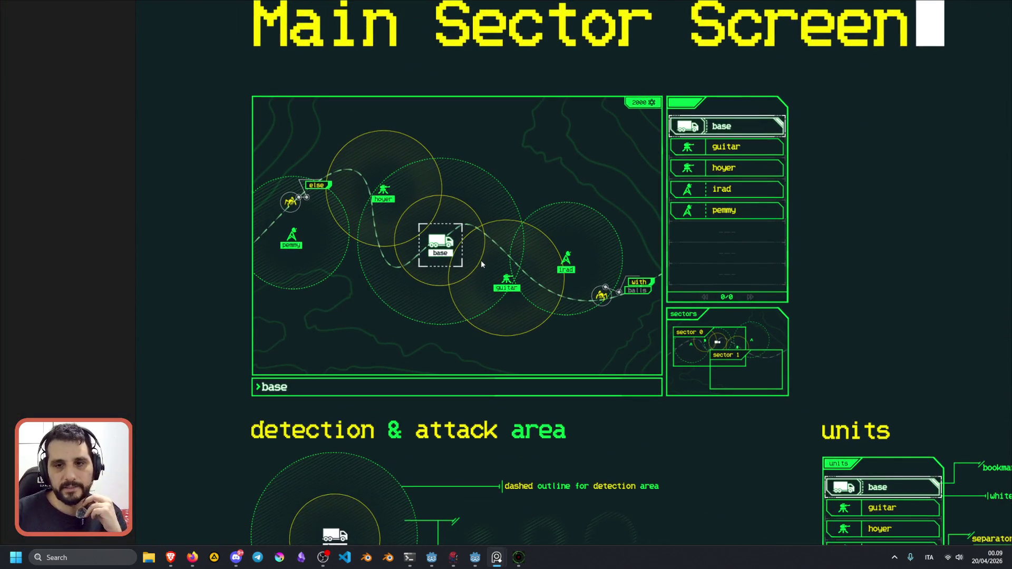
pyautogui.scroll(3, 313, 216)
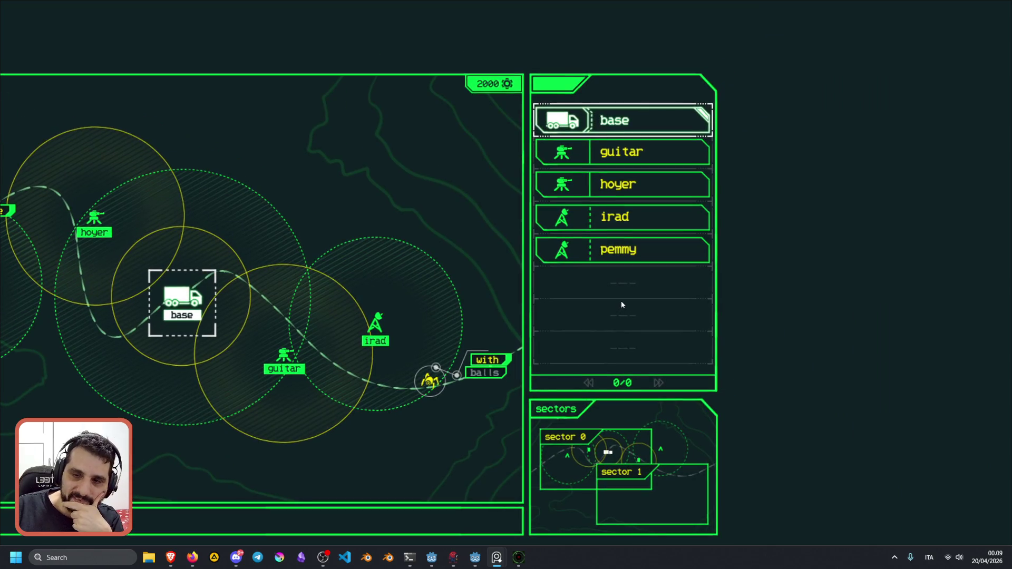
# Zoom and pan the design sheet to the units panel, then back to the sector map.
pyautogui.scroll(-8, 625, 297)
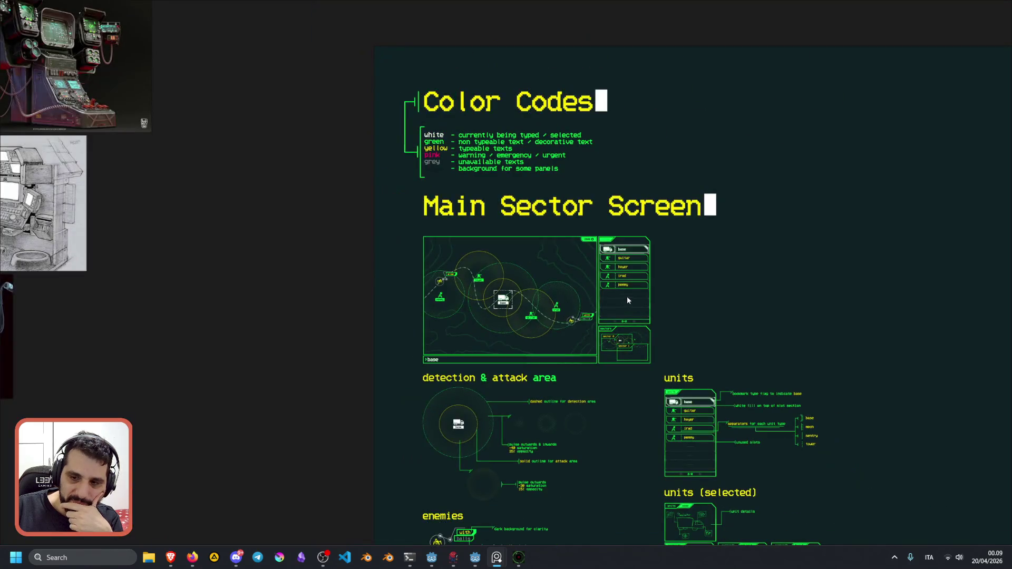
pyautogui.scroll(-10, 482, 225)
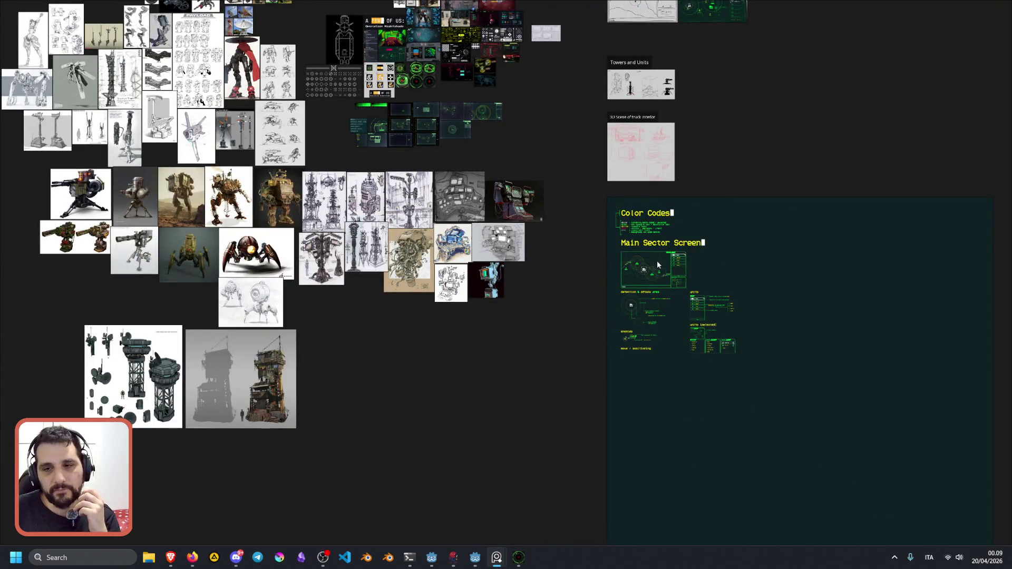
pyautogui.scroll(5, 669, 278)
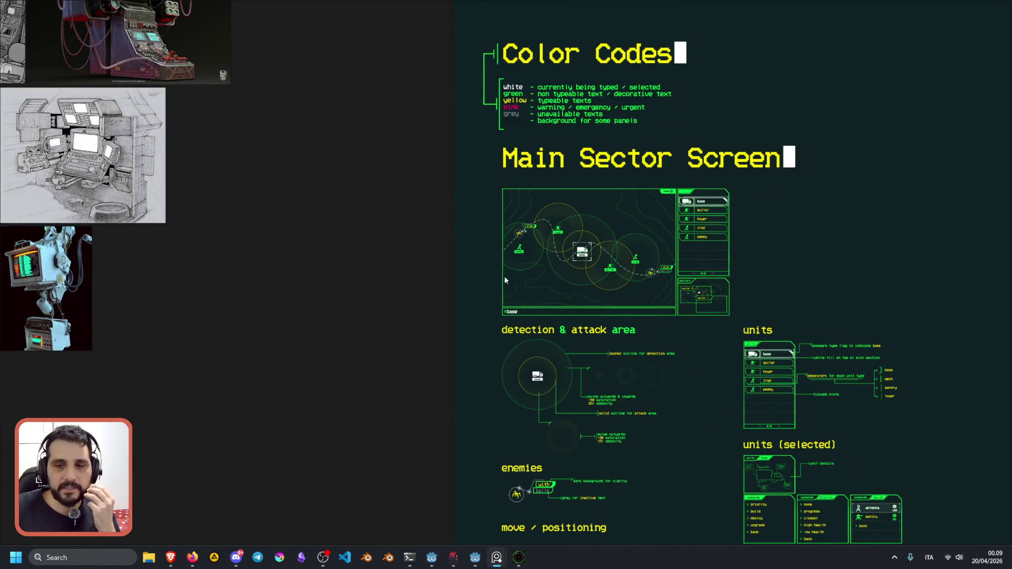
pyautogui.moveTo(713, 354); pyautogui.dragTo(565, 211)
pyautogui.scroll(5, 650, 247)
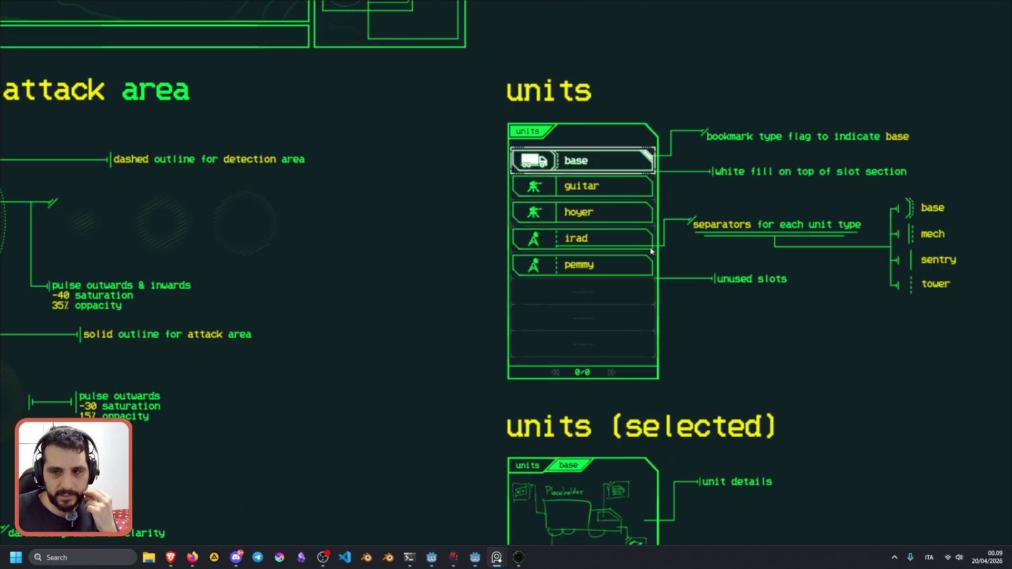
pyautogui.scroll(-5, 571, 328)
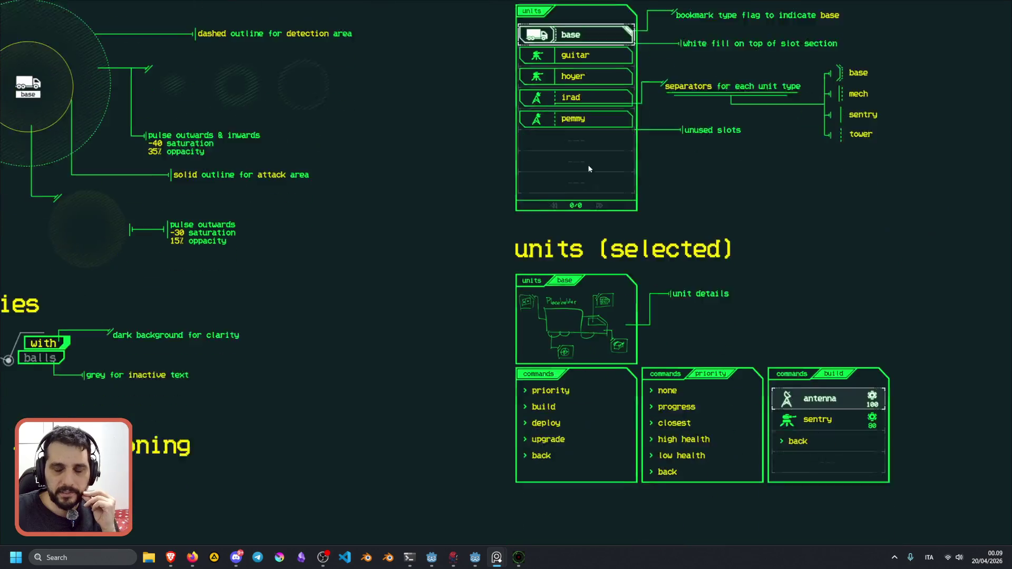
pyautogui.moveTo(438, 167)
pyautogui.mouseDown()
pyautogui.moveTo(513, 244)
pyautogui.moveTo(522, 301)
pyautogui.mouseUp()
pyautogui.scroll(5, 529, 208)
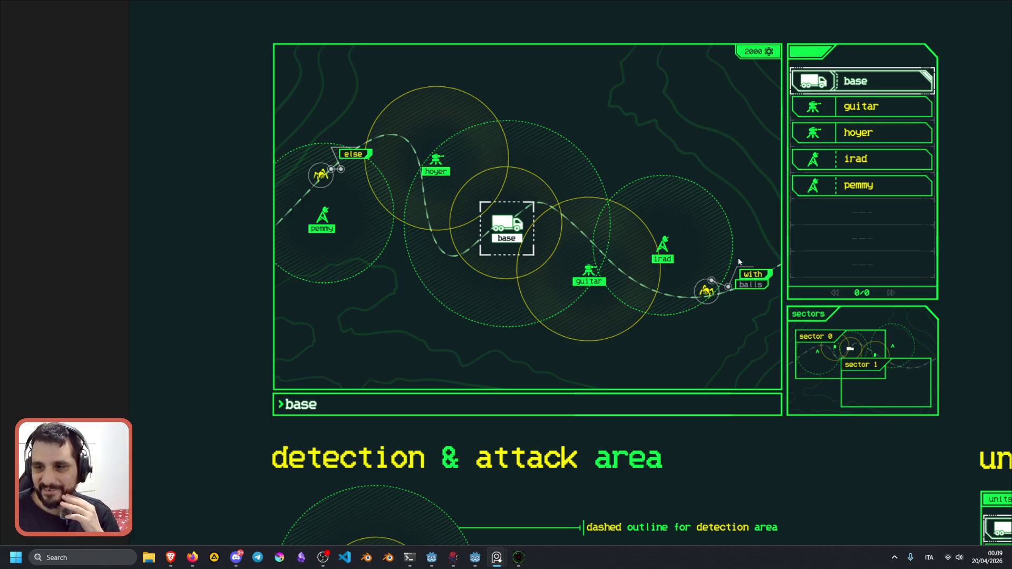
# Frame the detection/attack, units, enemies and move/positioning sections, and focus the reference window.
pyautogui.scroll(5, 754, 280)
pyautogui.scroll(-8, 758, 290)
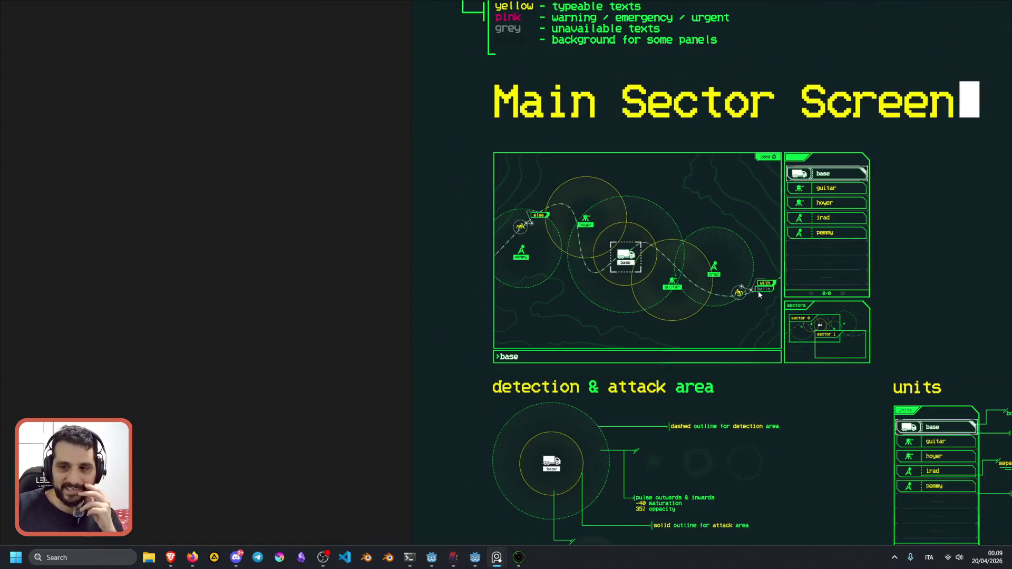
pyautogui.scroll(-3, 758, 290)
pyautogui.moveTo(811, 207)
pyautogui.mouseDown()
pyautogui.moveTo(590, 219)
pyautogui.moveTo(425, 80)
pyautogui.mouseUp()
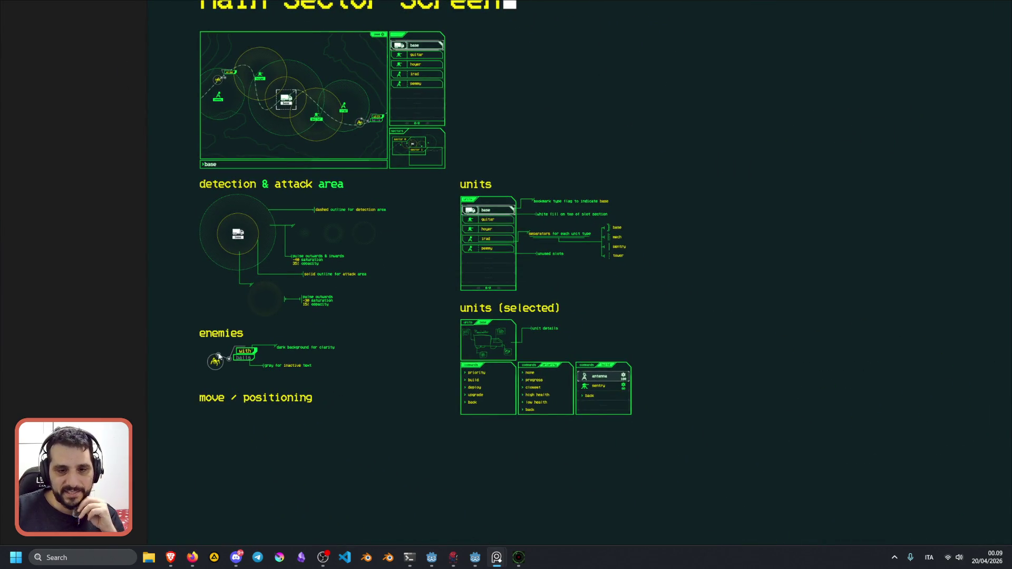
pyautogui.scroll(2, 219, 357)
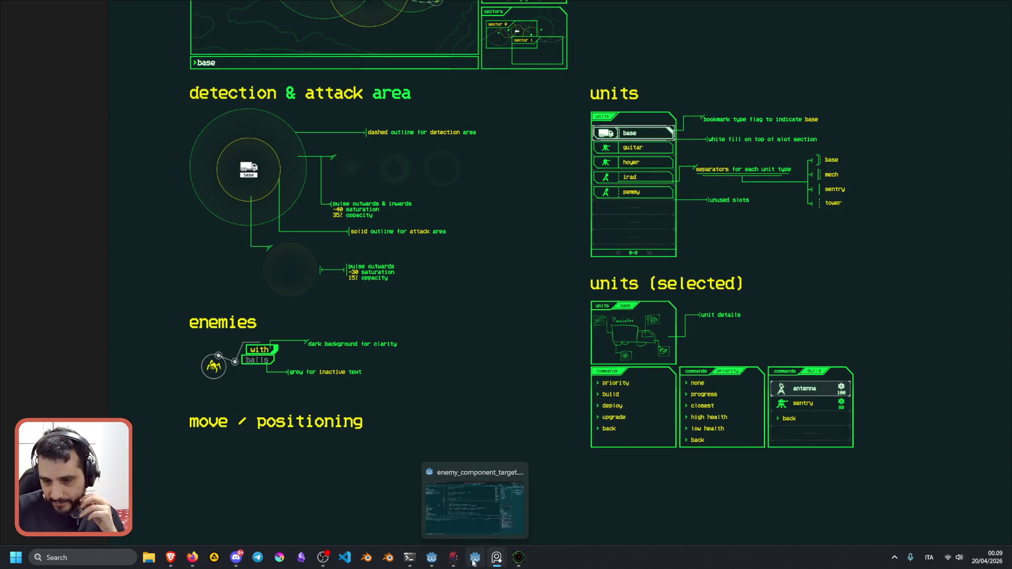
pyautogui.moveTo(476, 563)
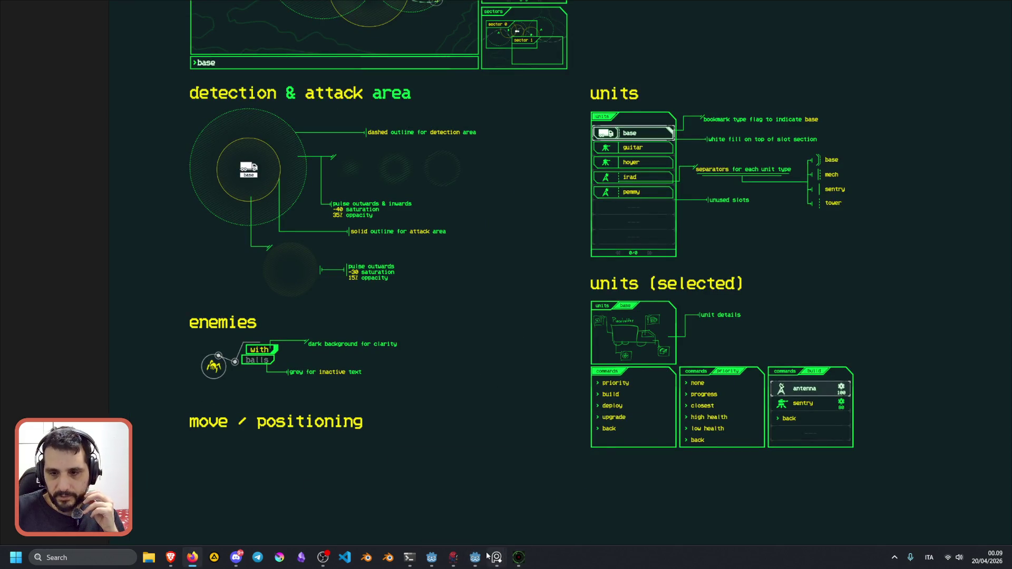
pyautogui.click(628, 3)
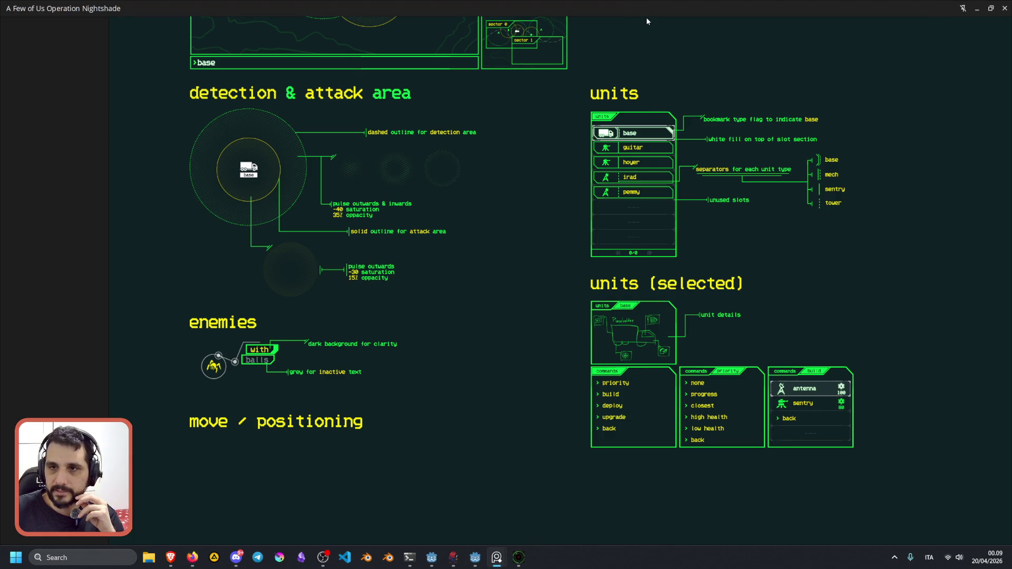
# Restore the reference window and enlarge Godot's script editor by lowering the debugger splitter.
pyautogui.hotkey('ctrl', 'f')
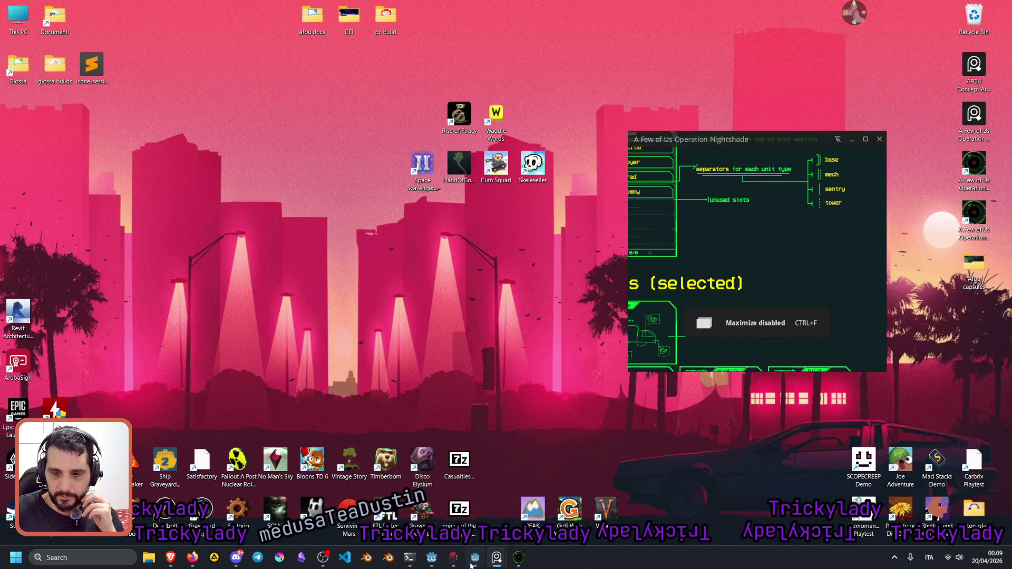
pyautogui.click(472, 563)
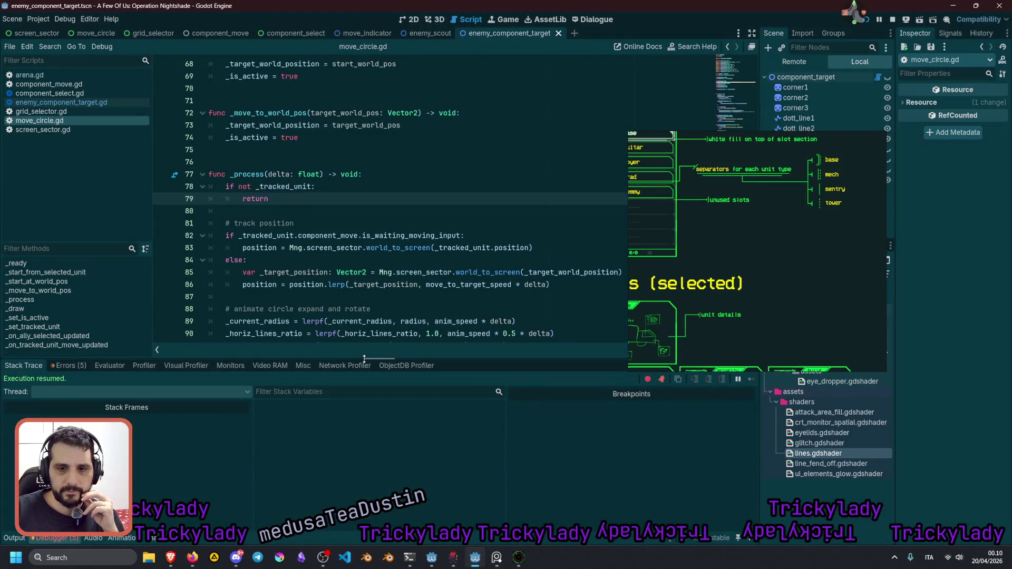
pyautogui.moveTo(363, 358); pyautogui.dragTo(364, 408)
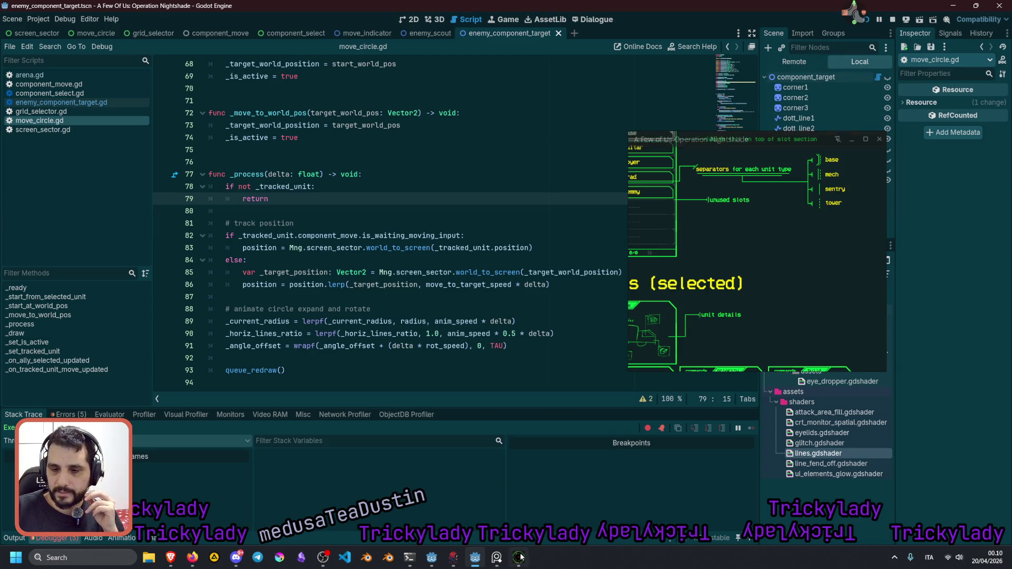
# Make the game window full screen, deselect the base, and open the pause options and console.
pyautogui.click(738, 140)
pyautogui.hotkey('ctrl', 'f')
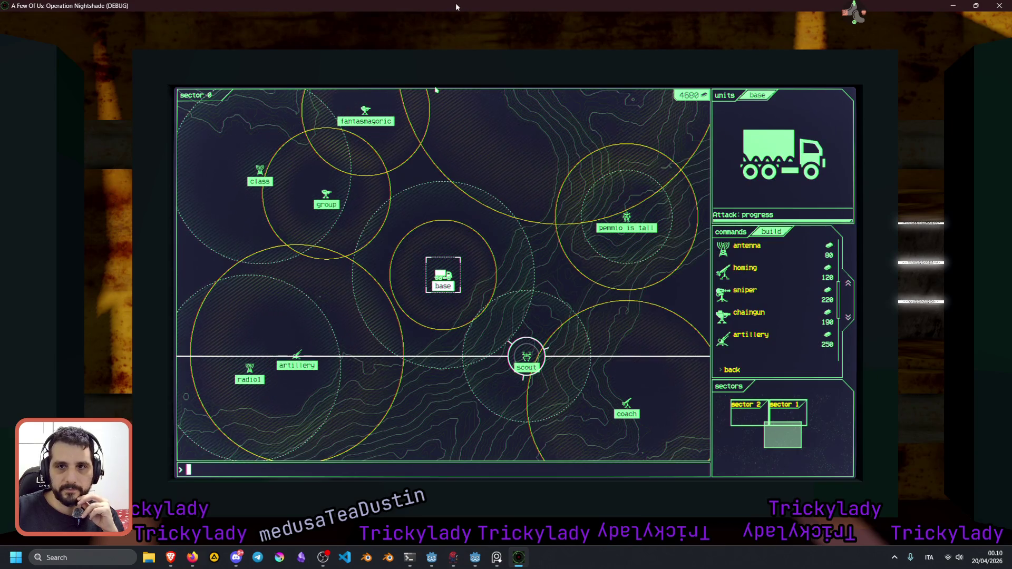
pyautogui.click(569, 146)
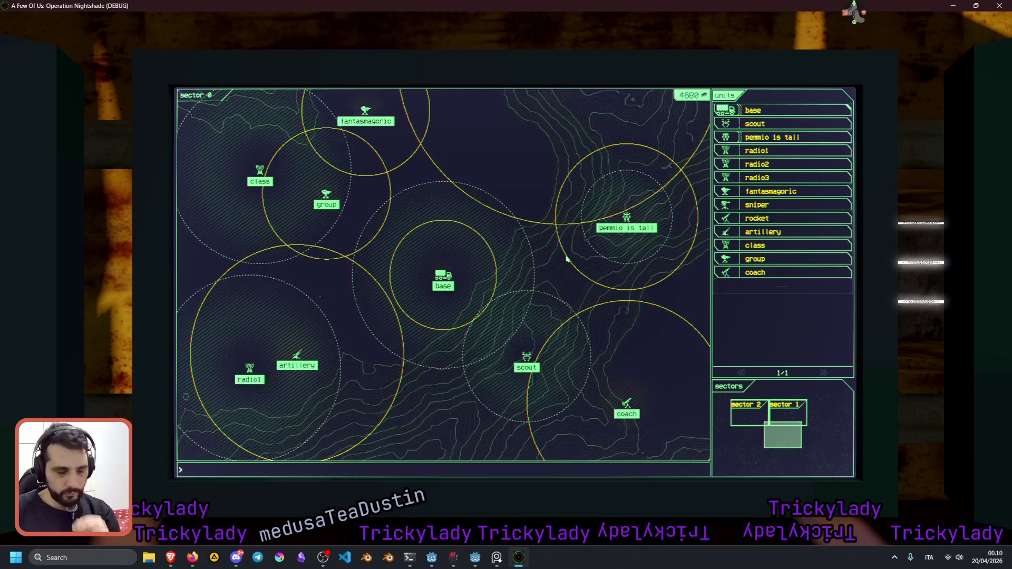
pyautogui.press('Escape')
pyautogui.press('`')
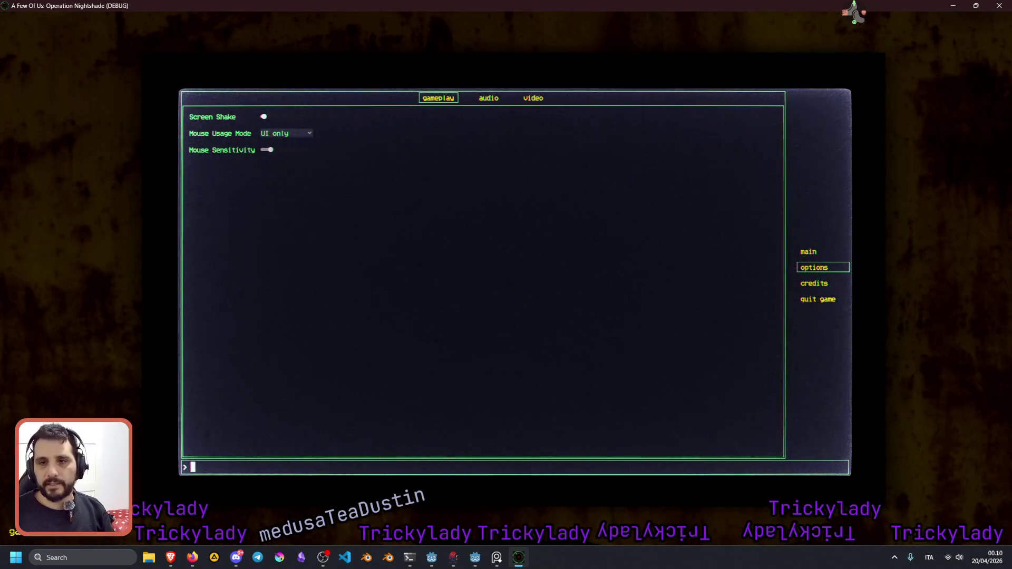
# Enter console commands video, audio and gameplay to browse option tabs, then main for the title screen.
pyautogui.write('video')
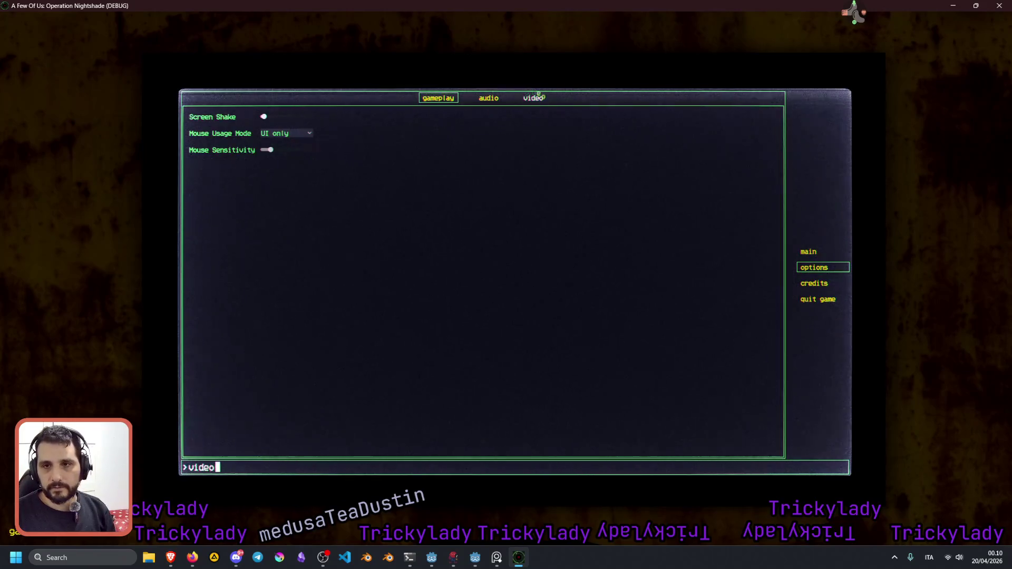
pyautogui.press('Return')
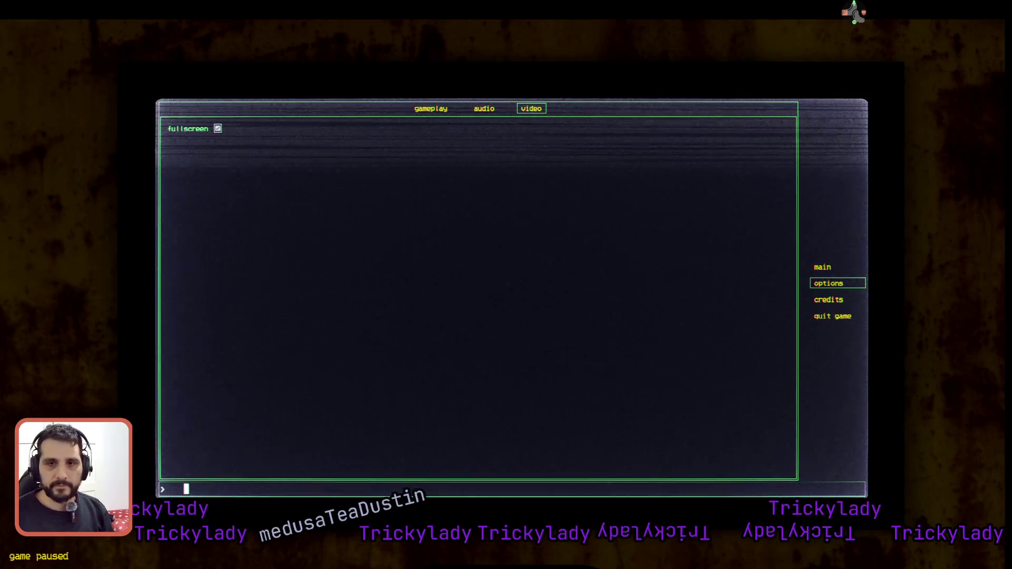
pyautogui.write('audio')
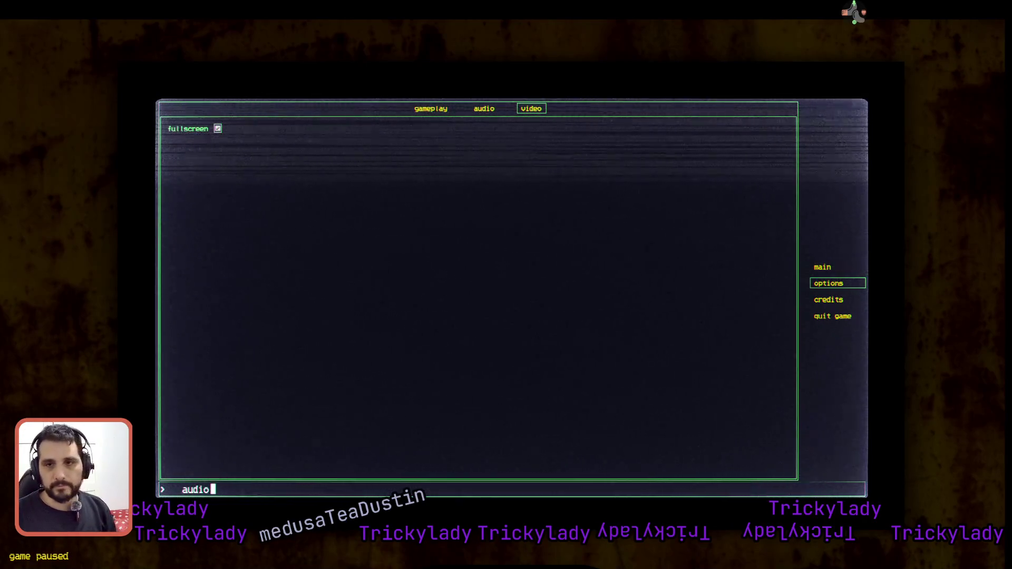
pyautogui.press('Return')
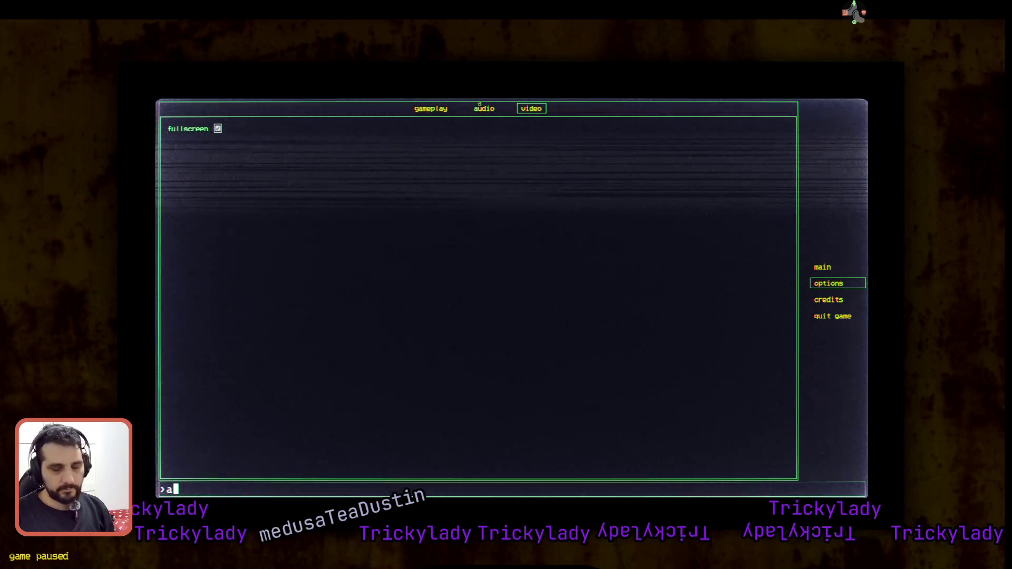
pyautogui.write('udio')
pyautogui.press('Return')
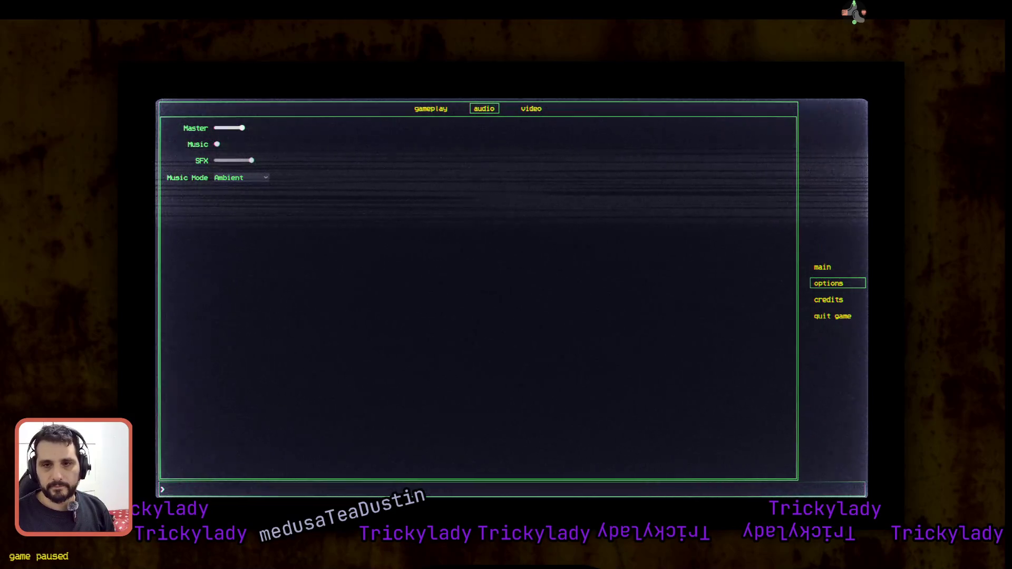
pyautogui.write('gameplay')
pyautogui.press('Return')
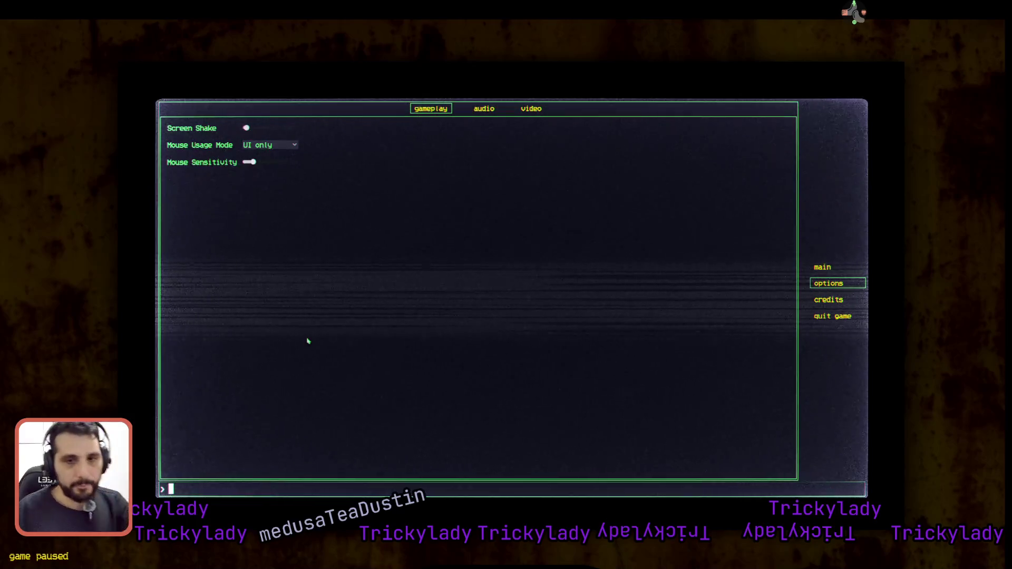
pyautogui.write('main')
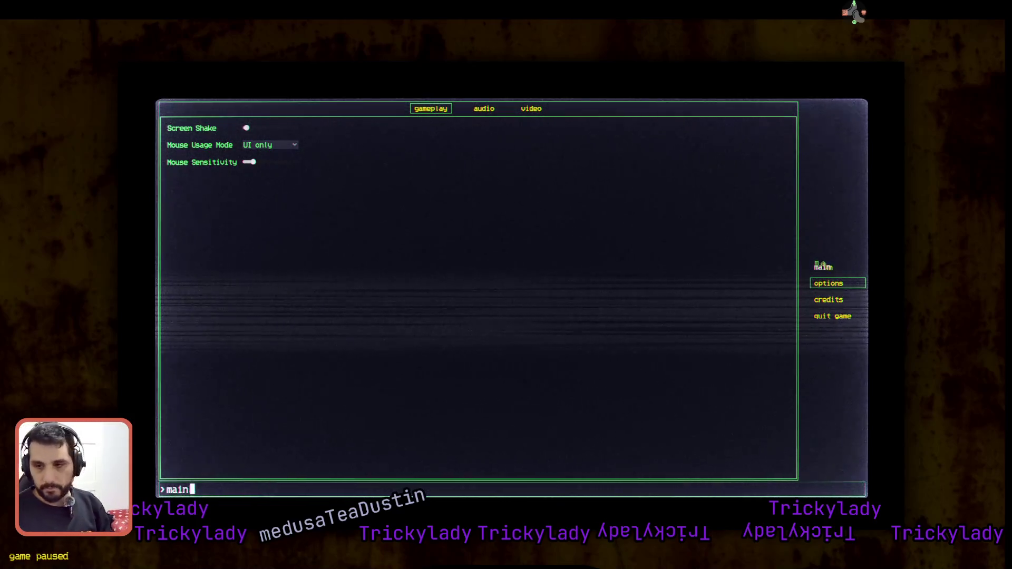
pyautogui.press('Return')
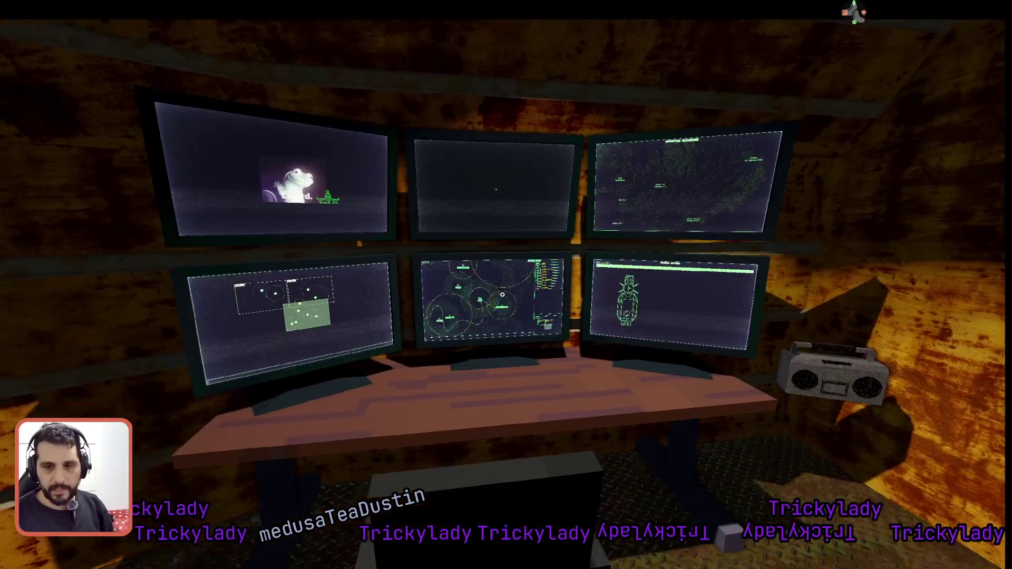
# Focus the sector map monitor, select, deselect and reselect the base truck, then leave the monitor.
pyautogui.click(503, 294)
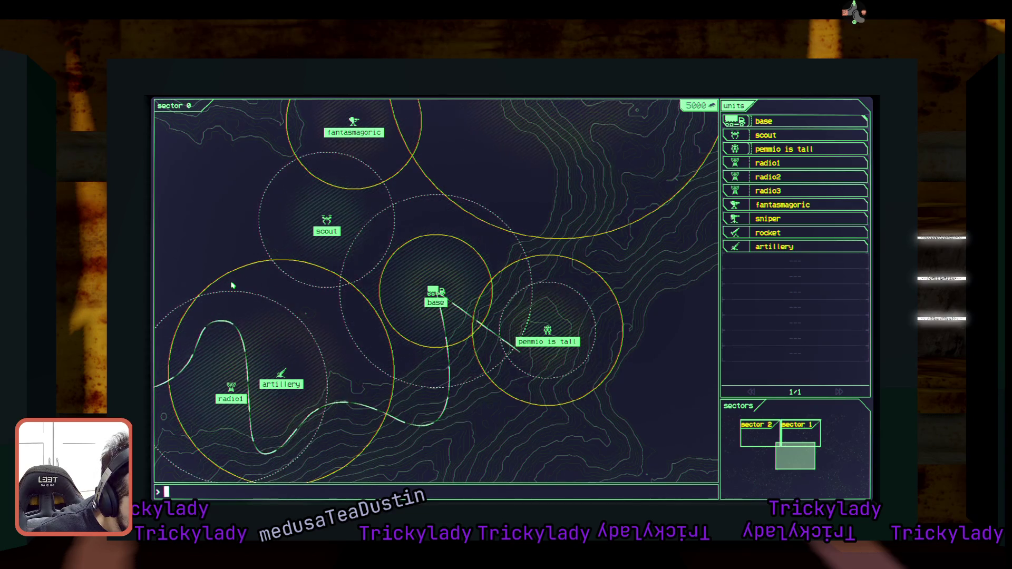
pyautogui.click(447, 289)
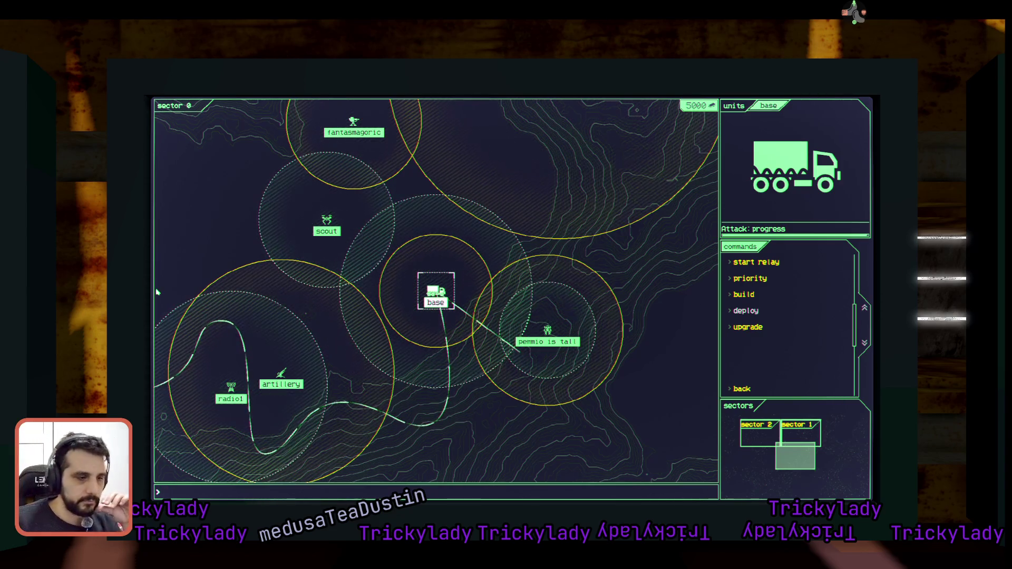
pyautogui.click(445, 262)
pyautogui.click(485, 275)
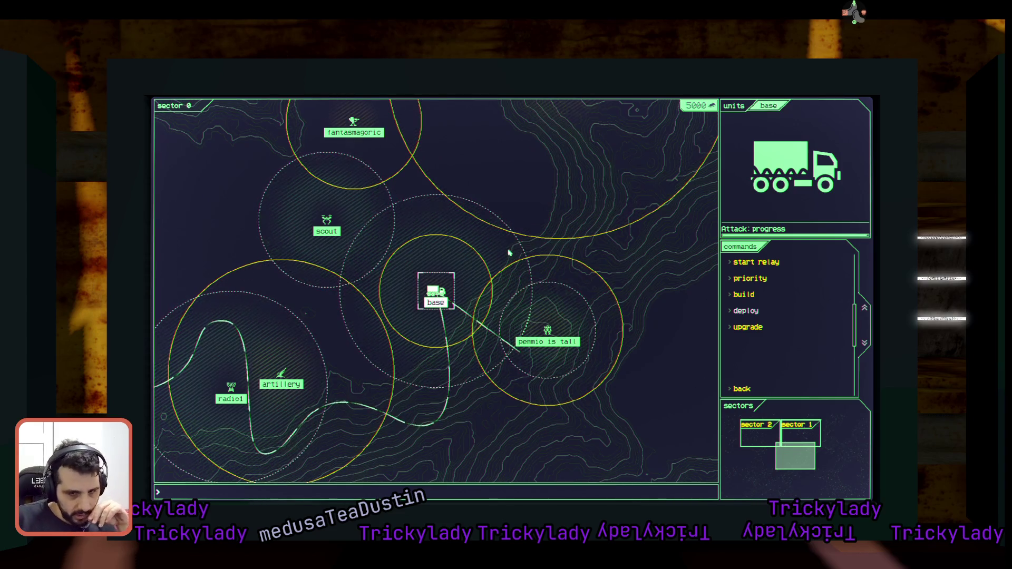
pyautogui.press('Escape')
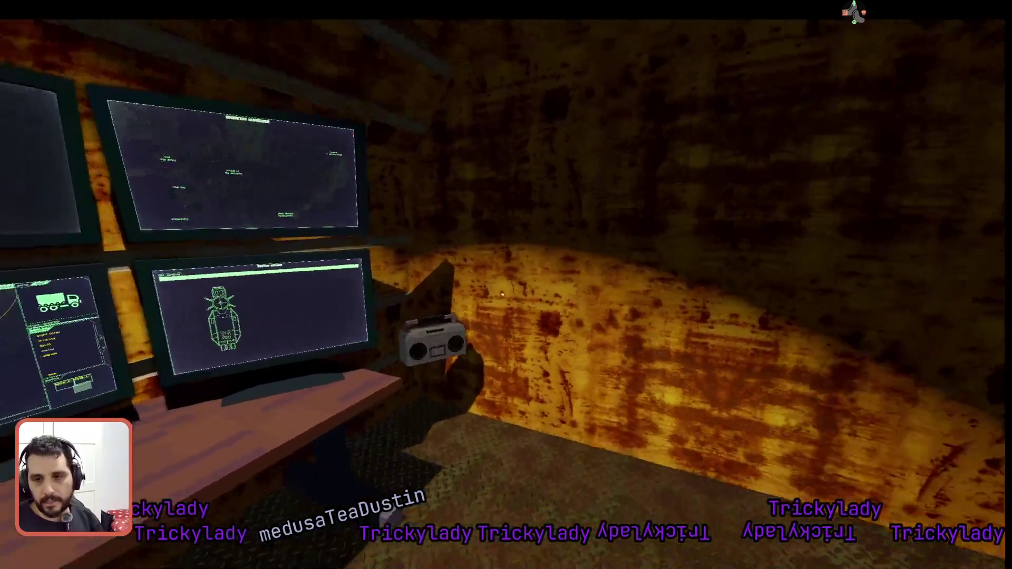
# Walk around the bunker room, open and close the pause menu, then focus the desk monitor.
pyautogui.press('w')
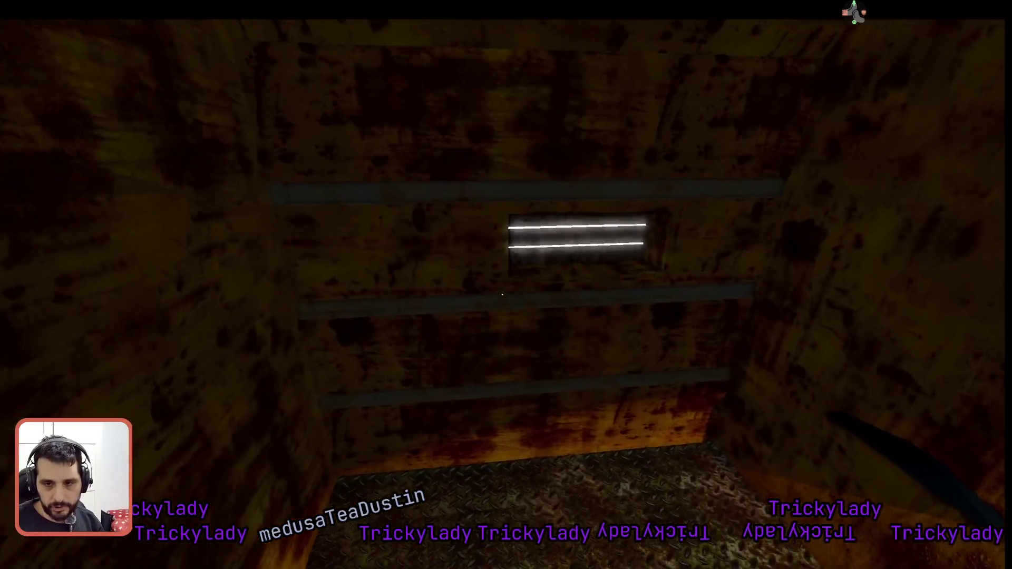
pyautogui.press('w')
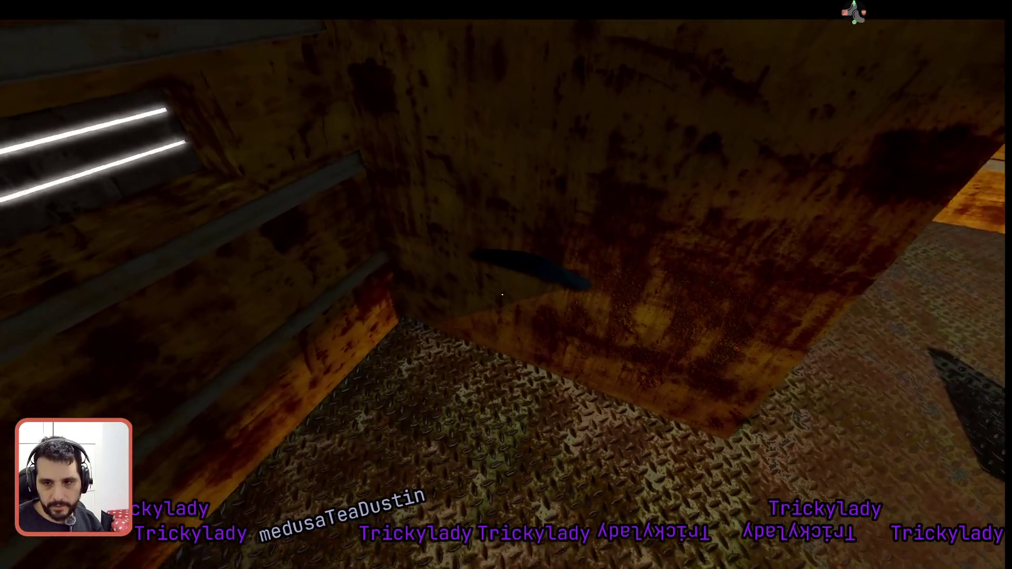
pyautogui.press('w')
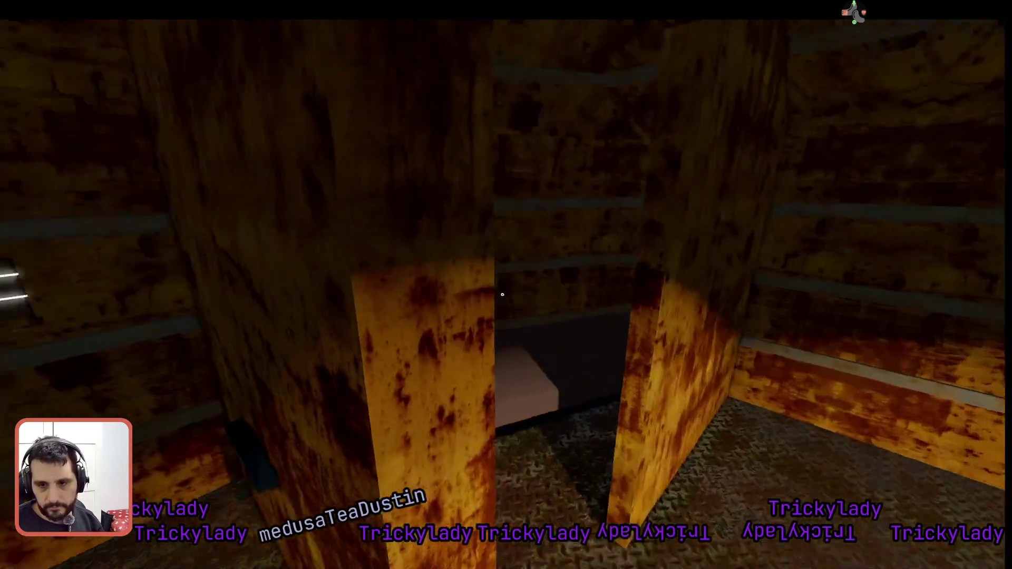
pyautogui.press('Escape')
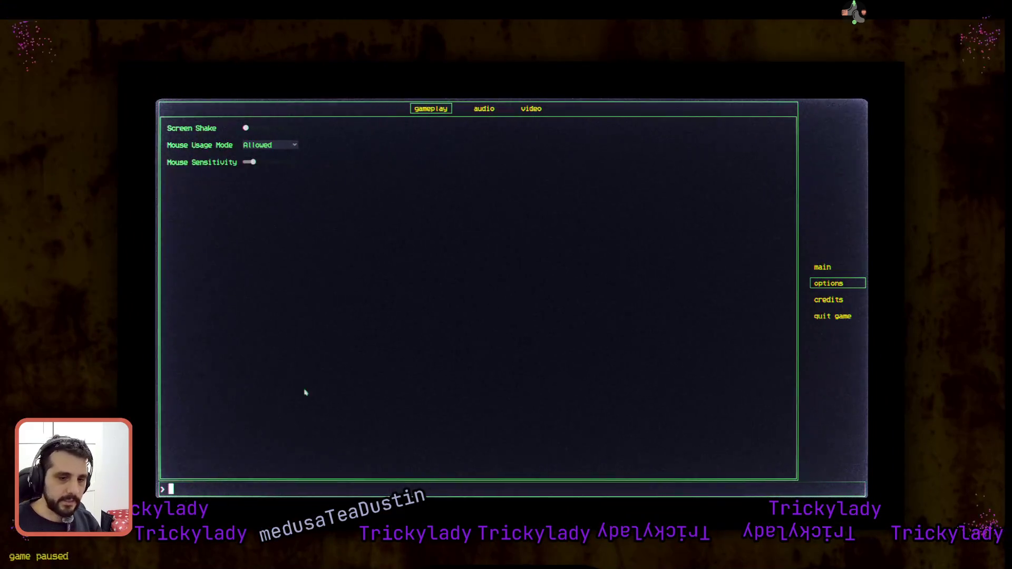
pyautogui.press('Escape')
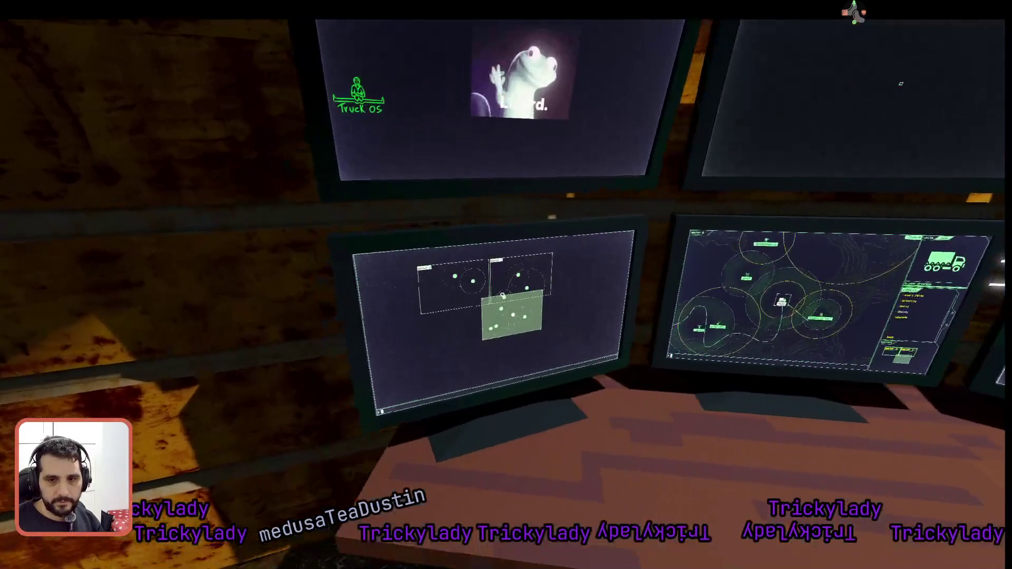
pyautogui.press('w')
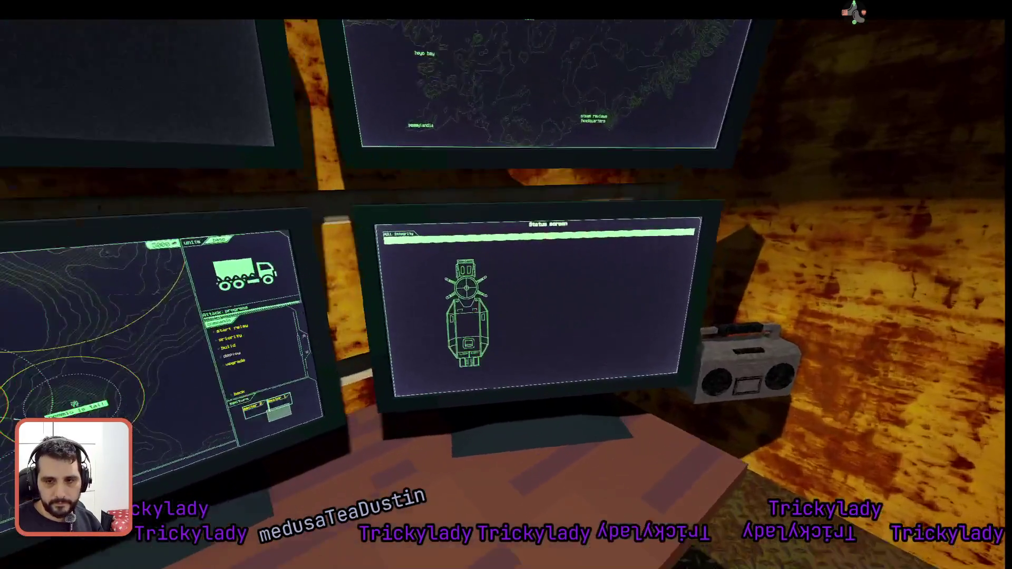
pyautogui.click(506, 285)
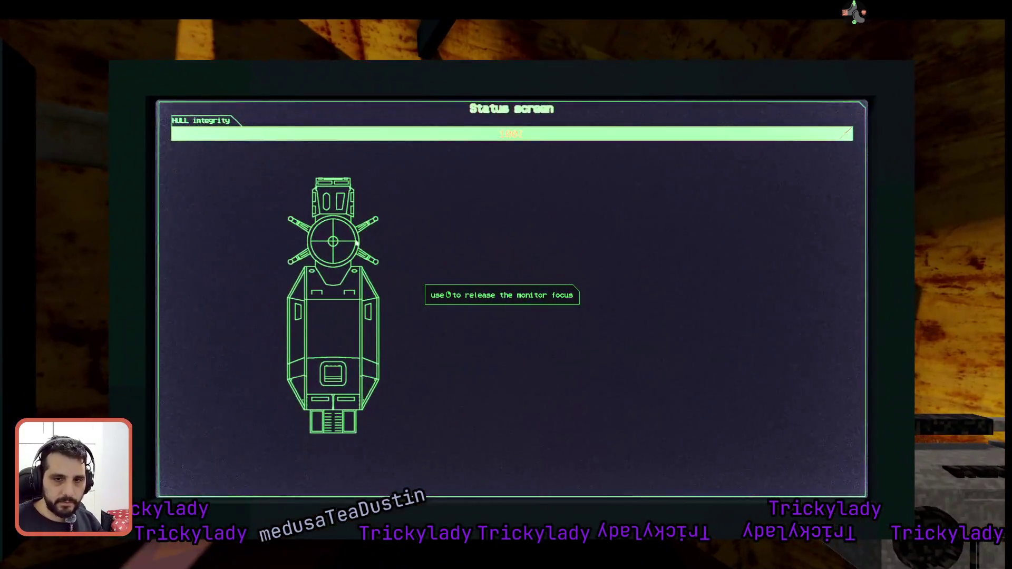
# Inspect the hull status screen and Operation Nightshade map, then refocus the tactical sector map.
pyautogui.click(416, 228)
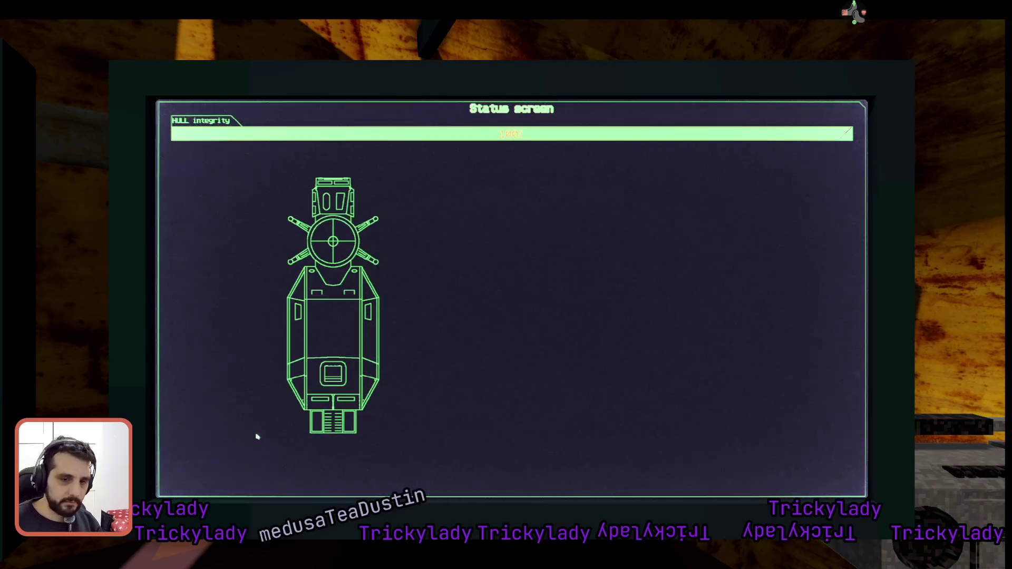
pyautogui.rightClick(368, 309)
pyautogui.press('w')
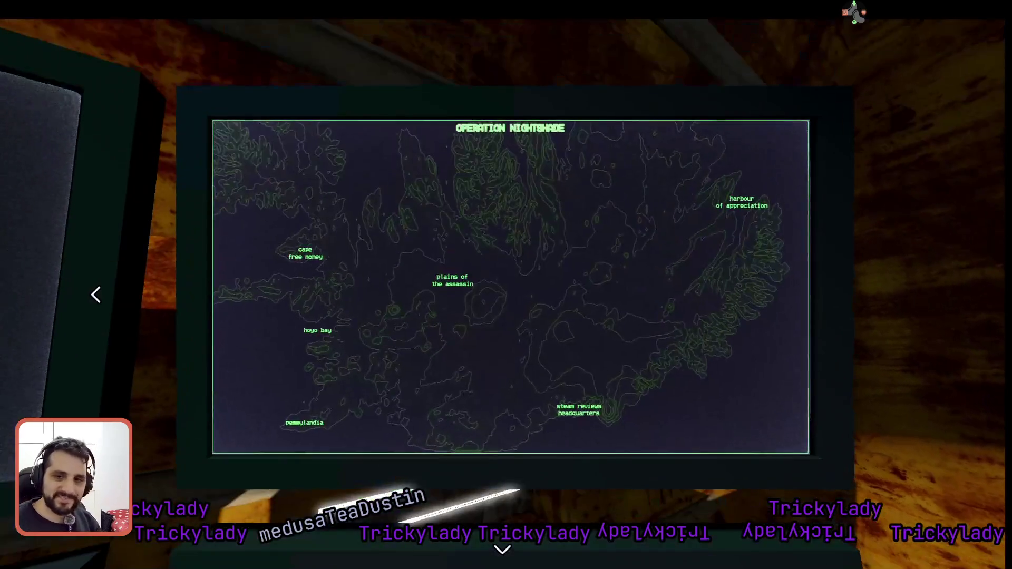
pyautogui.press('w')
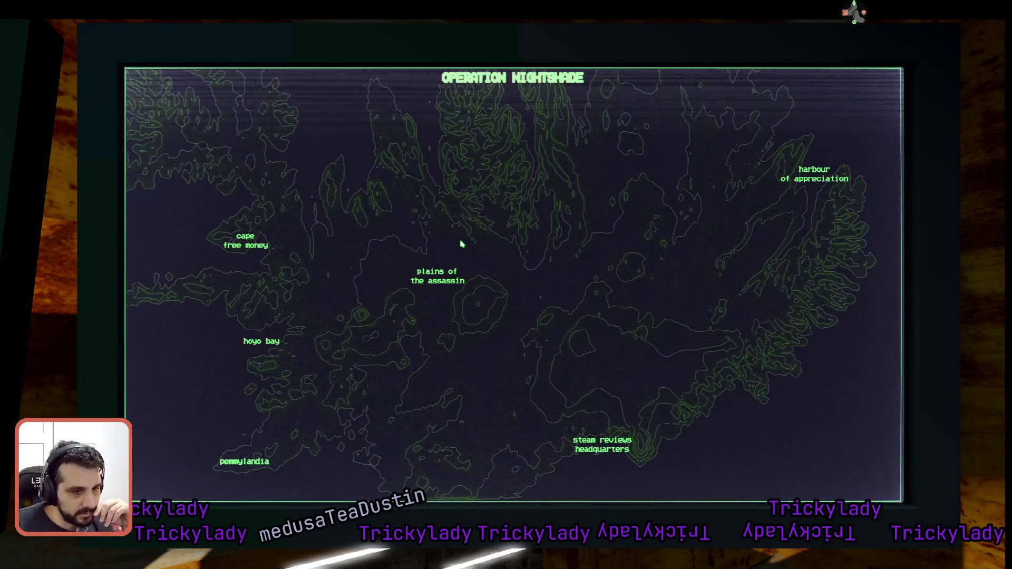
pyautogui.press('Escape')
pyautogui.click(506, 284)
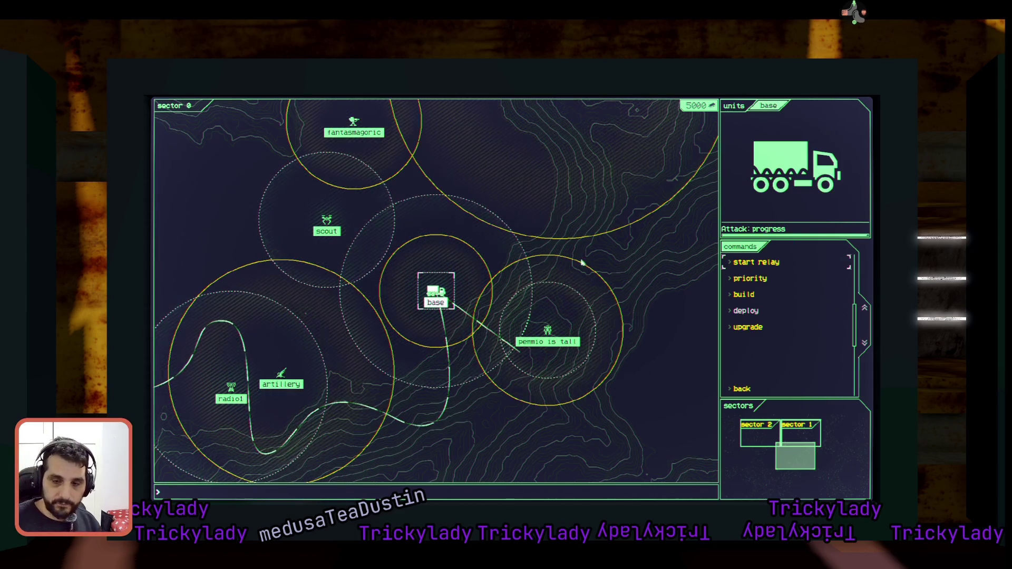
# Start the relay and build and place the Homing rocket unit.
pyautogui.press('Return')
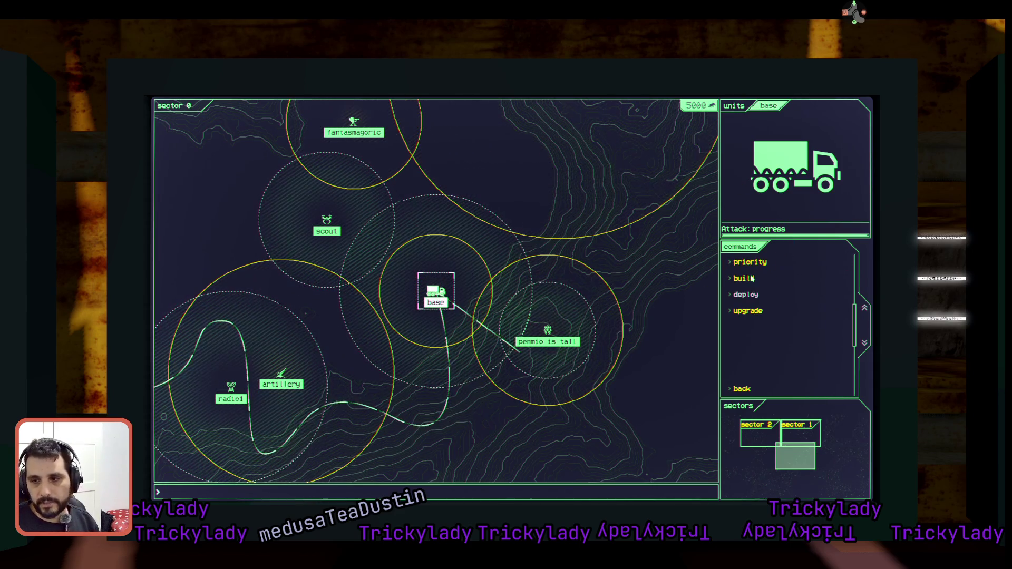
pyautogui.press('Down')
pyautogui.press('Return')
pyautogui.press('Down')
pyautogui.press('Return')
pyautogui.press('Return')
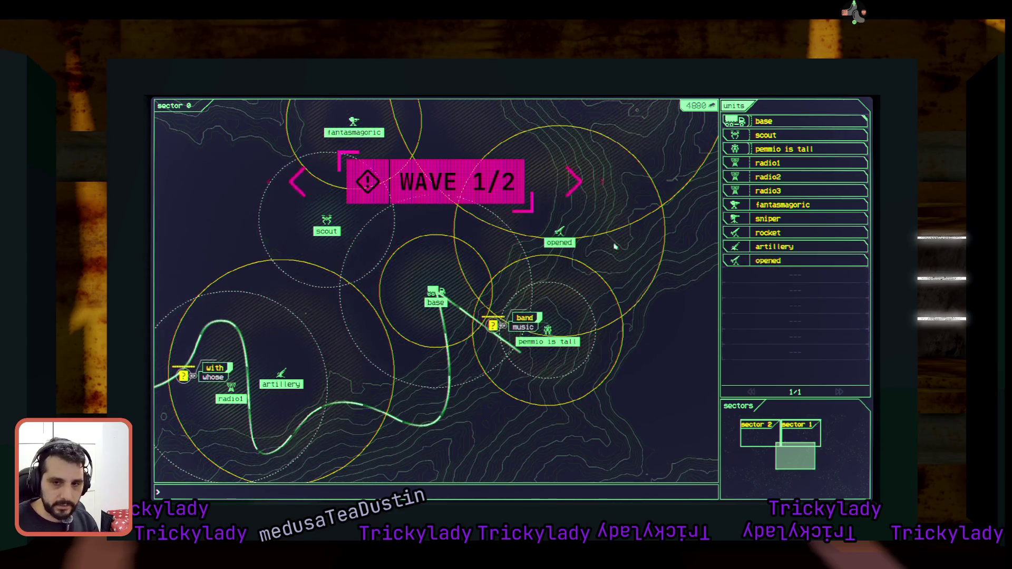
# Destroy enemies by entering 'bandsic' and 'whose', checking the artillery and radio1, then type 'waldee'.
pyautogui.write('band')
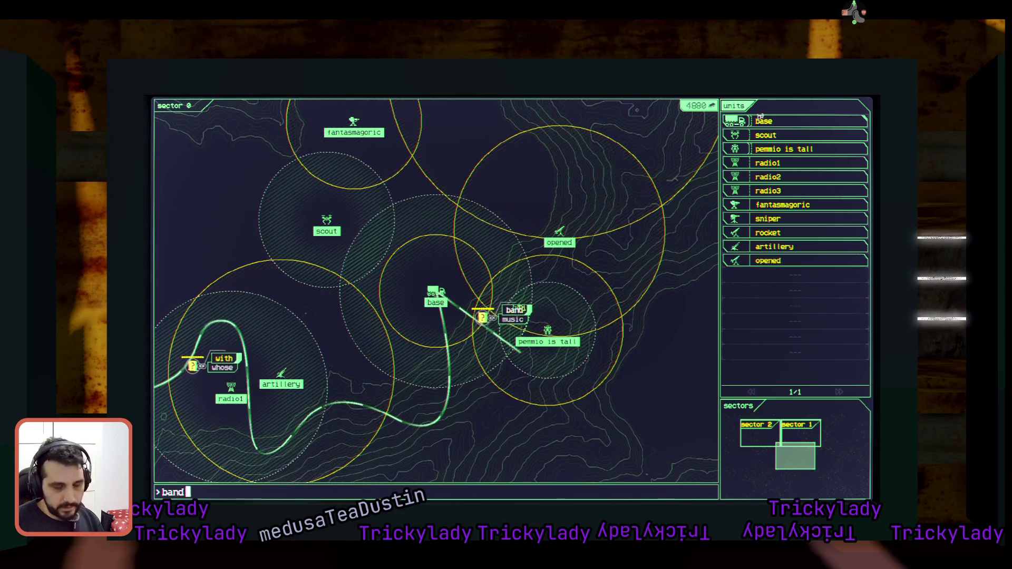
pyautogui.write('sic')
pyautogui.press('Return')
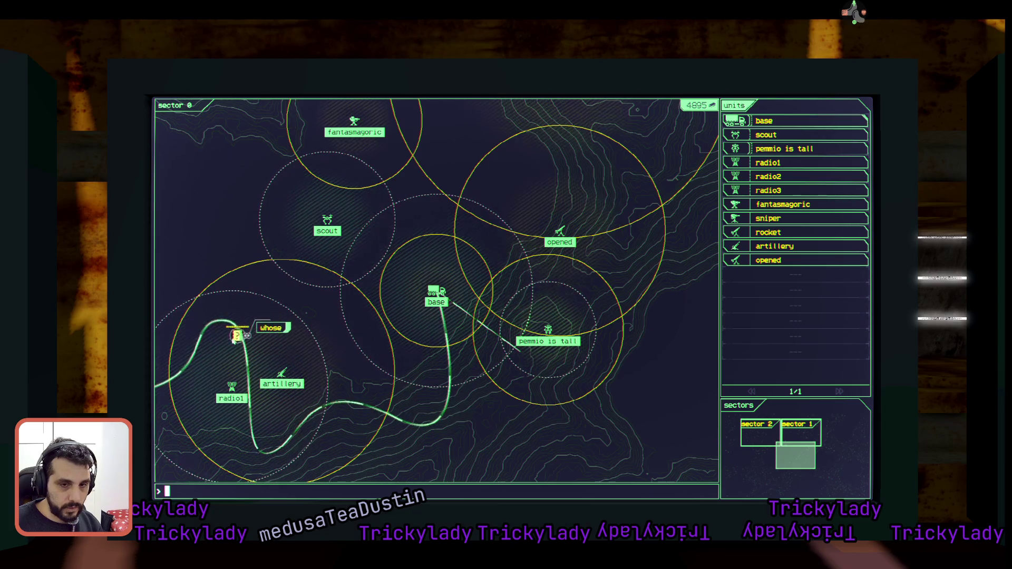
pyautogui.click(282, 374)
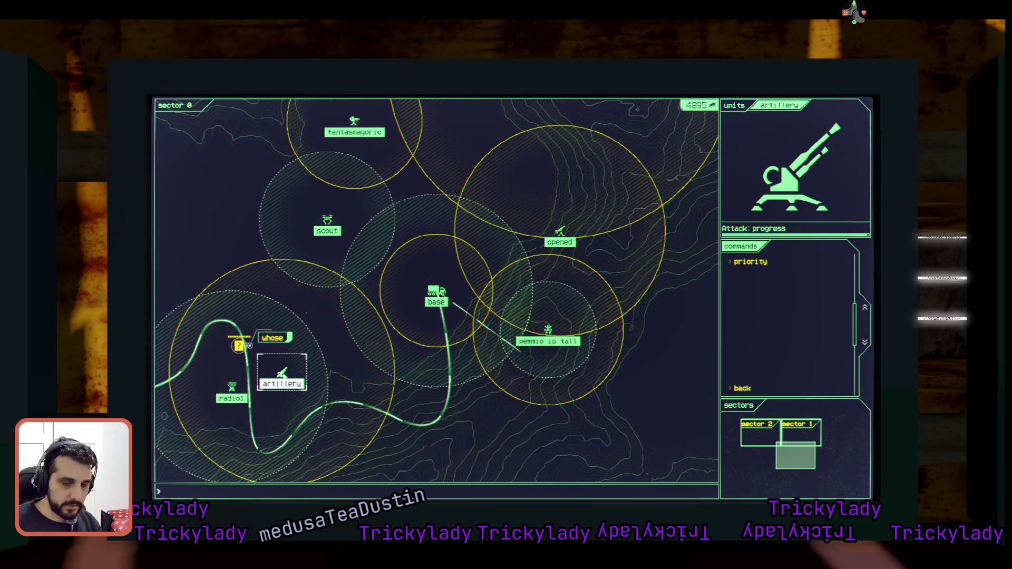
pyautogui.press('Escape')
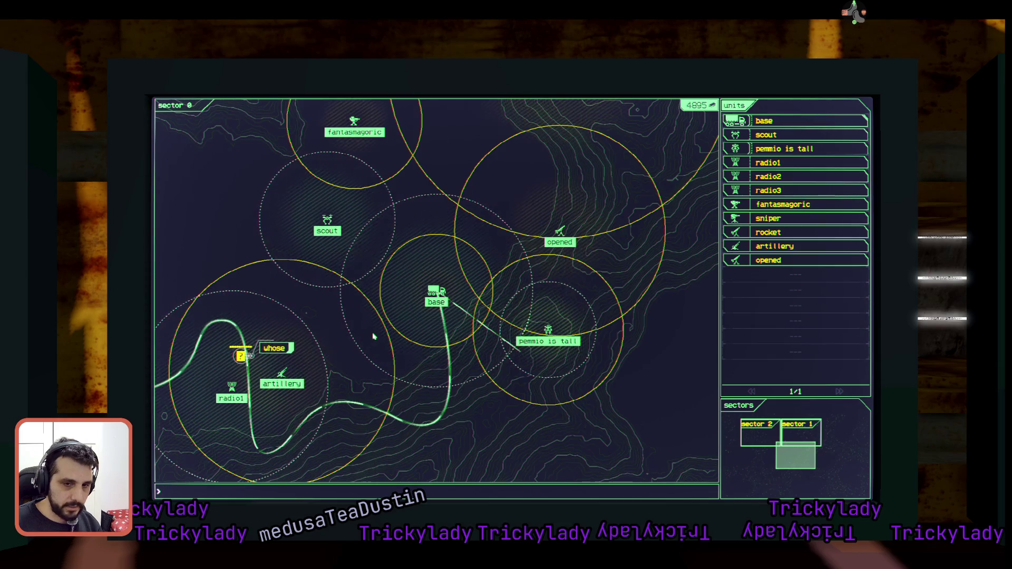
pyautogui.write('whose')
pyautogui.press('Return')
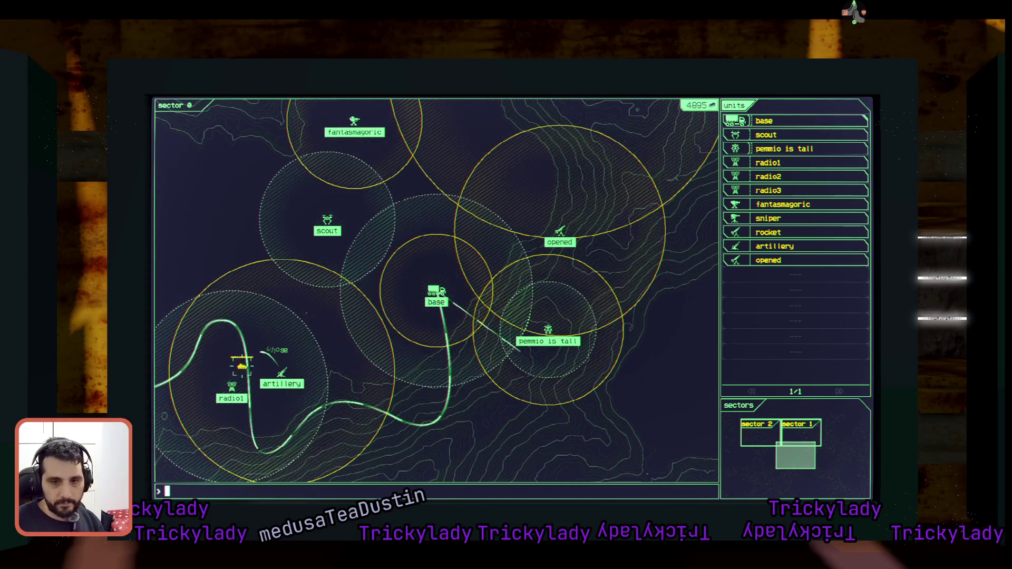
pyautogui.click(285, 374)
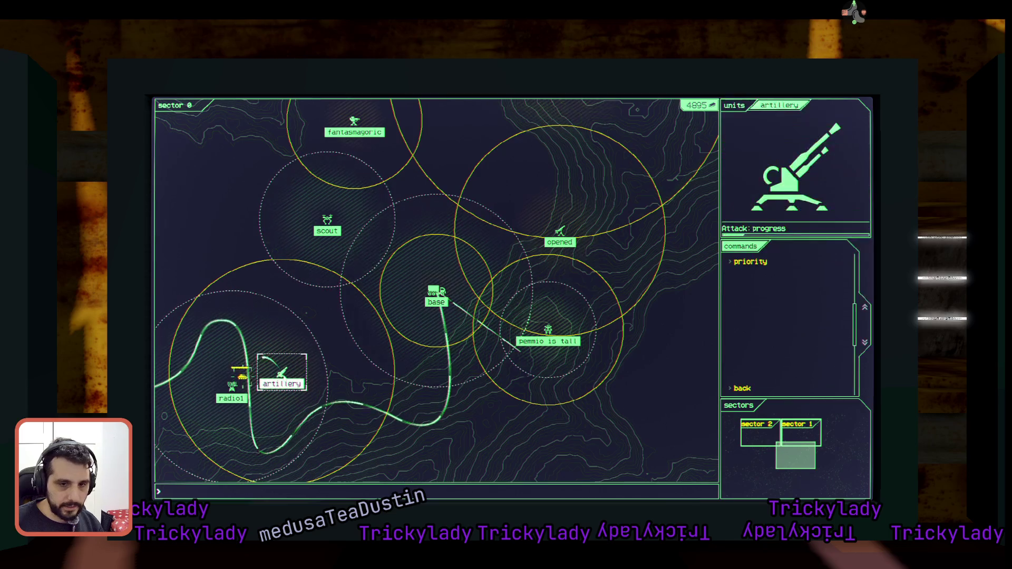
pyautogui.click(232, 385)
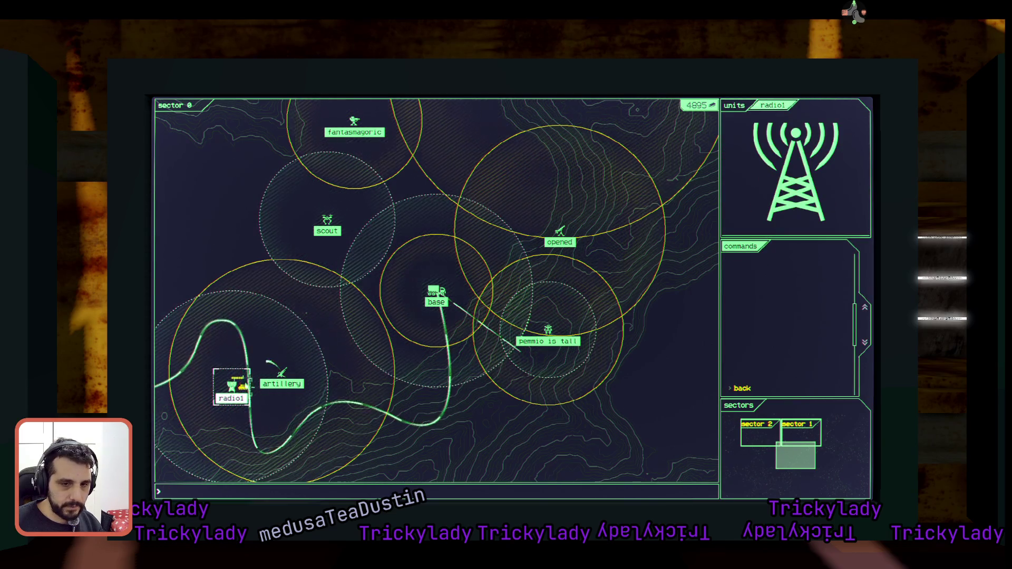
pyautogui.press('Escape')
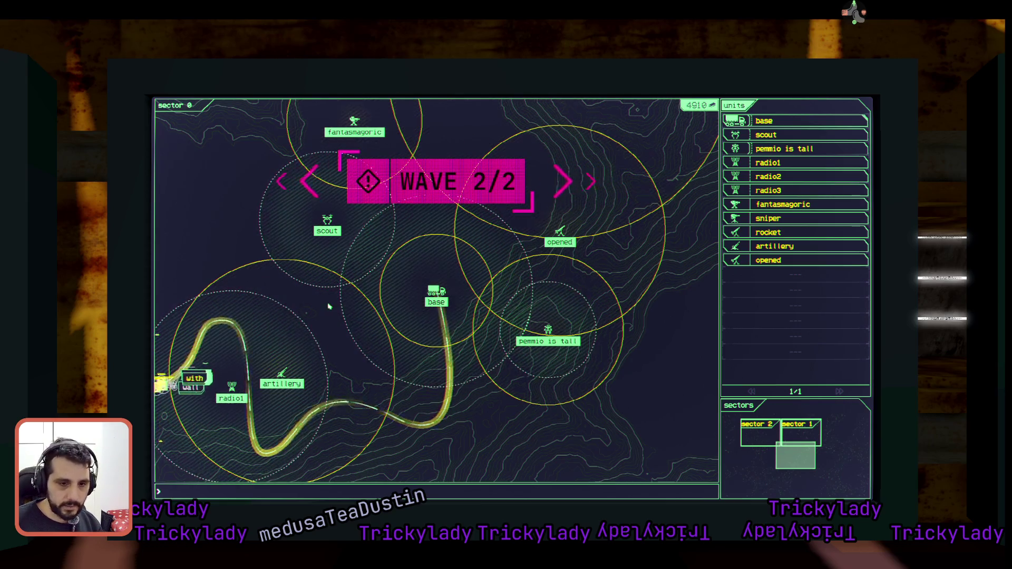
pyautogui.write('wal')
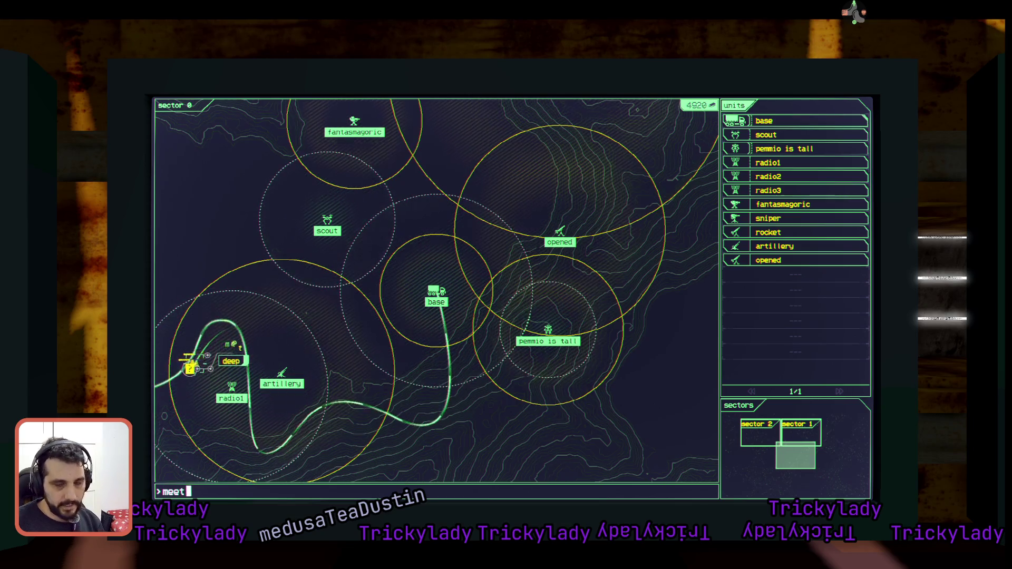
pyautogui.write('dee')
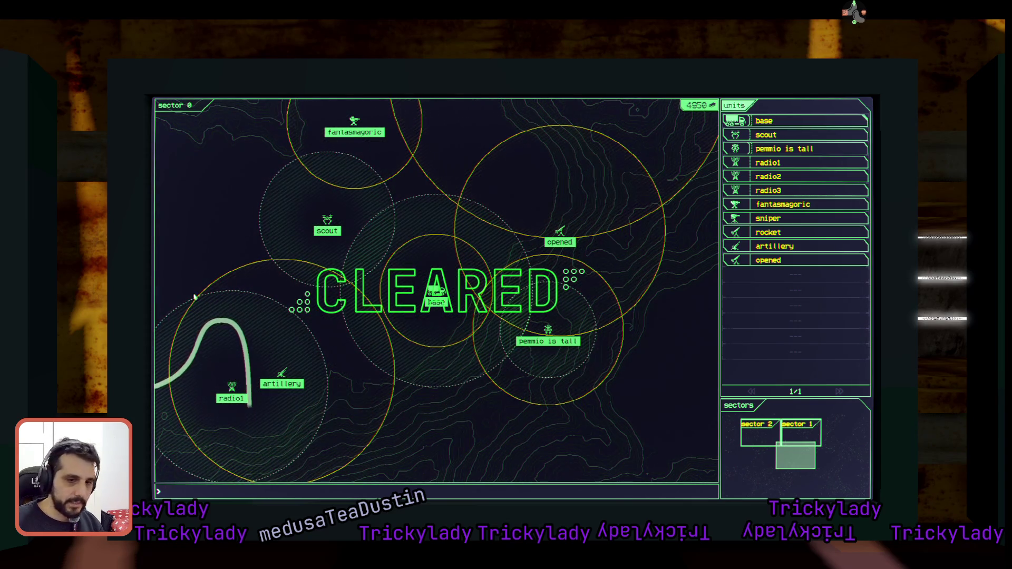
# Select and deselect the artillery unit and the mech unit near the base.
pyautogui.click(292, 390)
pyautogui.click(355, 381)
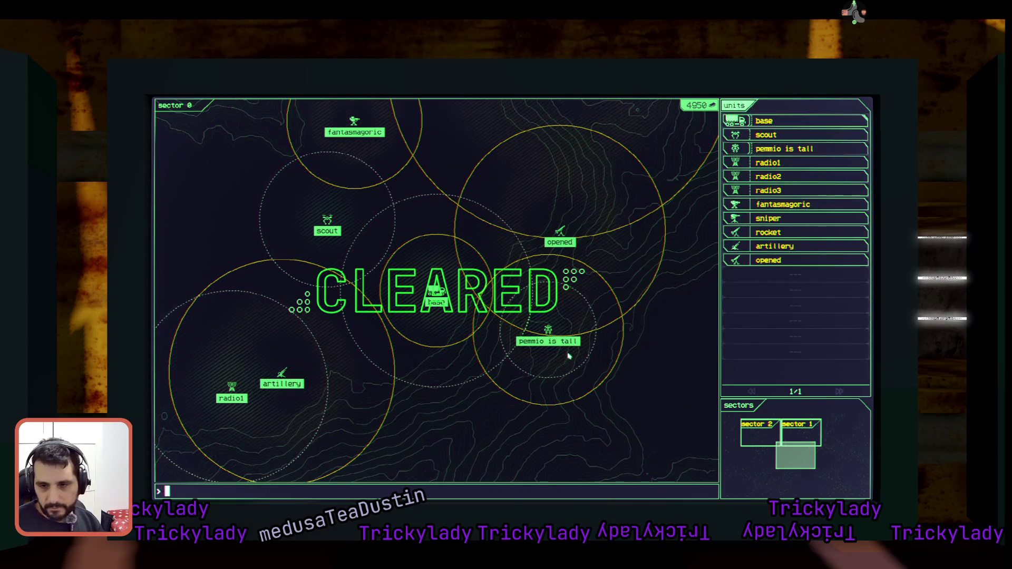
pyautogui.click(548, 333)
pyautogui.click(616, 369)
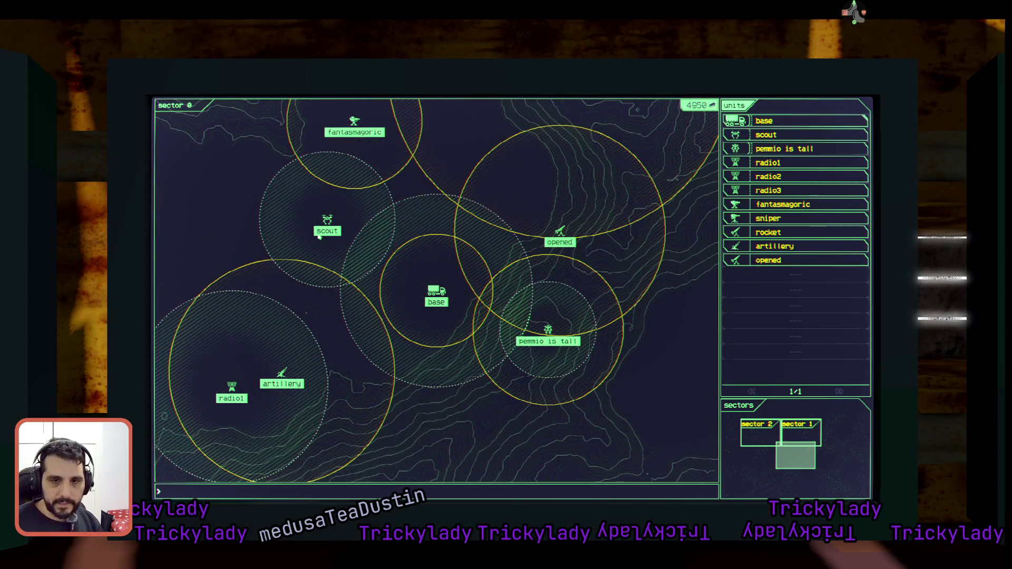
pyautogui.click(570, 319)
pyautogui.click(502, 395)
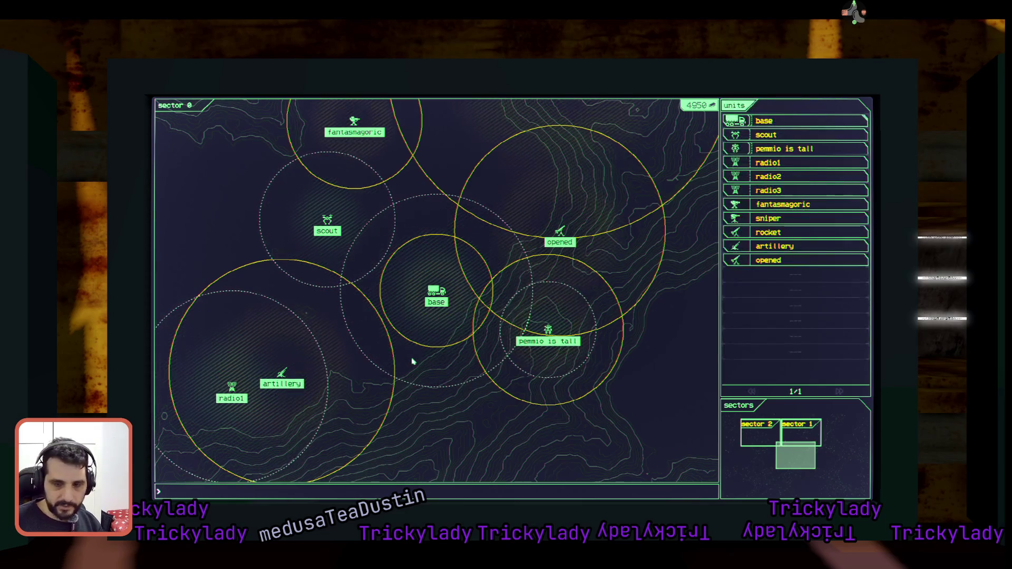
# Enter 'pemmio is tall' and 'scout' in the console, then select the opened rocket unit.
pyautogui.write('pemmio is tall')
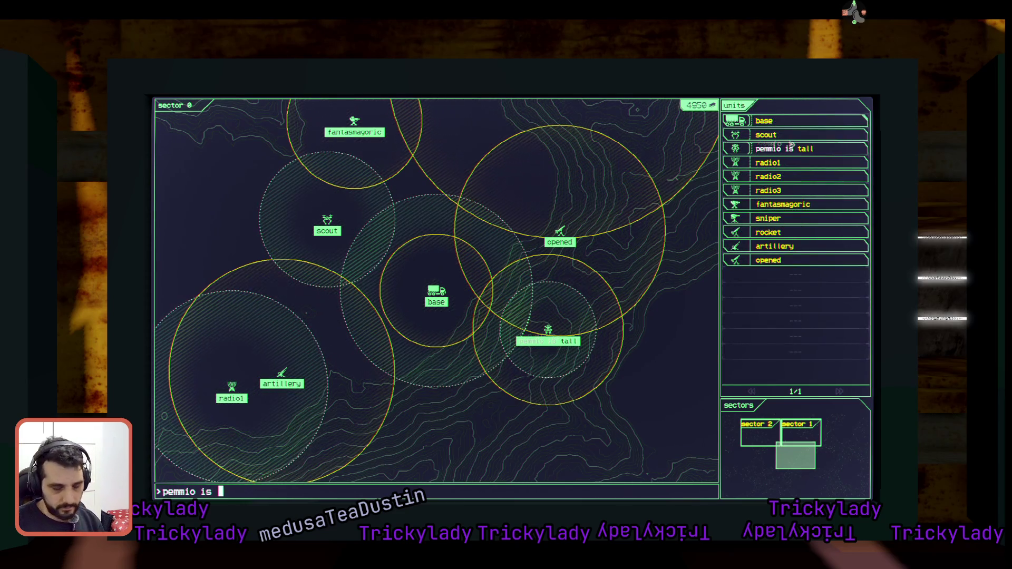
pyautogui.press('Return')
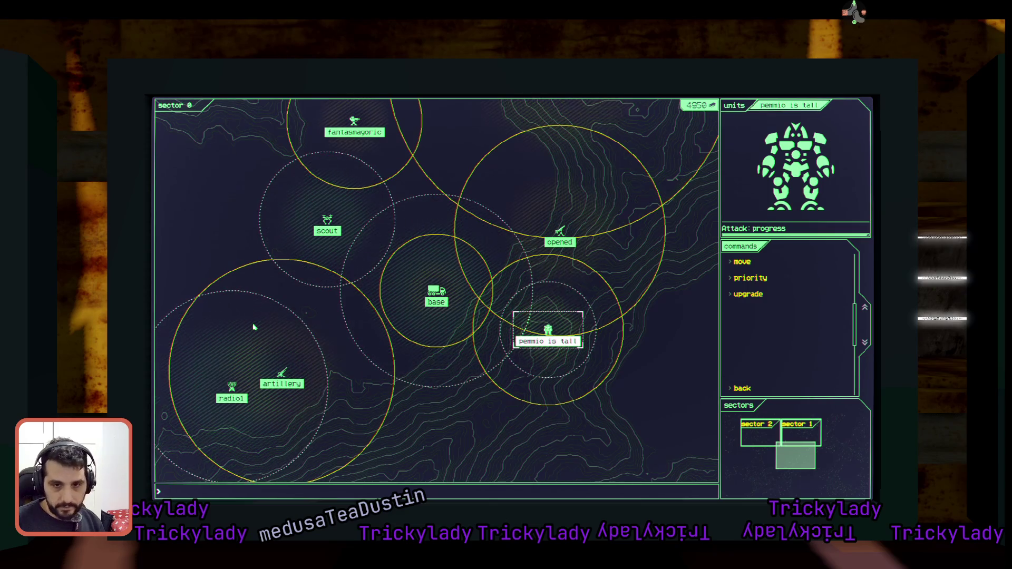
pyautogui.write('scout')
pyautogui.press('Return')
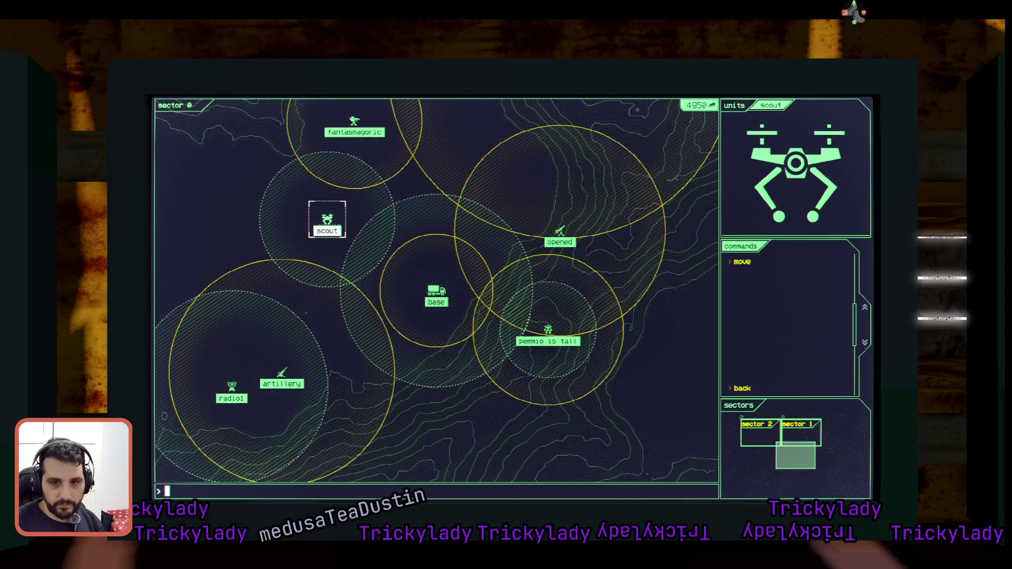
pyautogui.write('base')
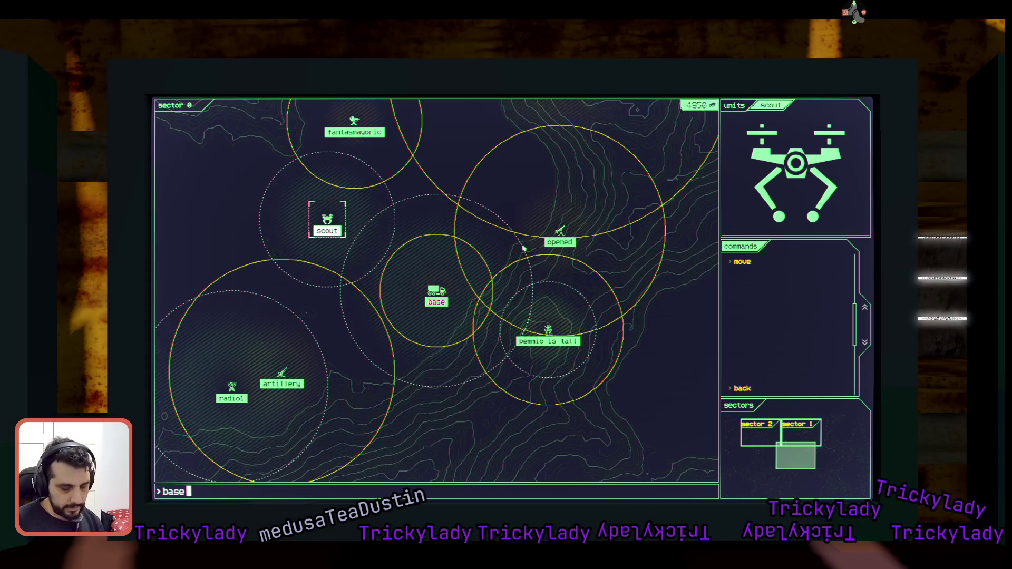
pyautogui.click(560, 232)
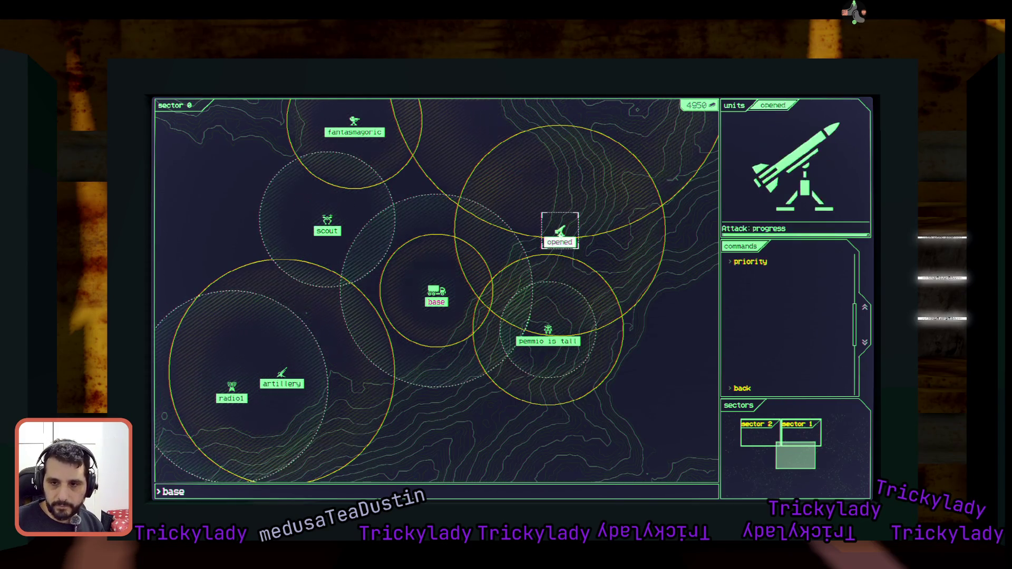
# Set the opened rocket's targeting priority to closest, then select the fantasmagoric unit via the console.
pyautogui.click(456, 236)
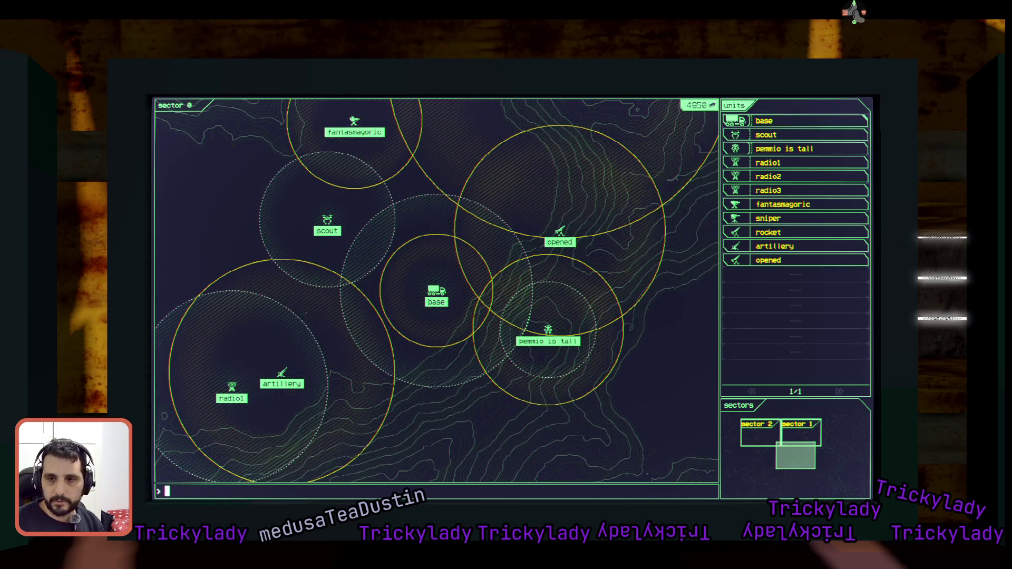
pyautogui.write('ope')
pyautogui.click(779, 257)
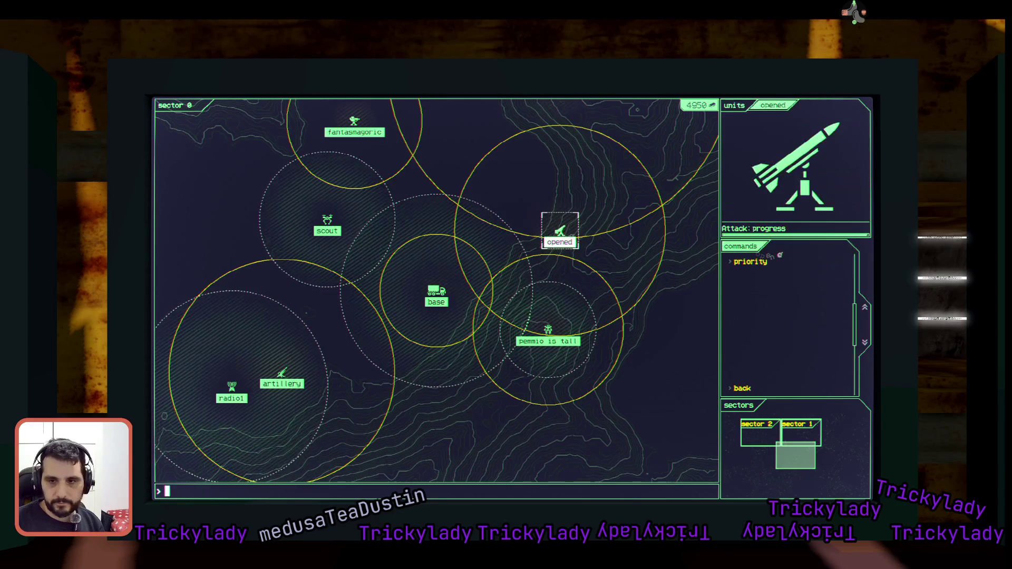
pyautogui.write('priority')
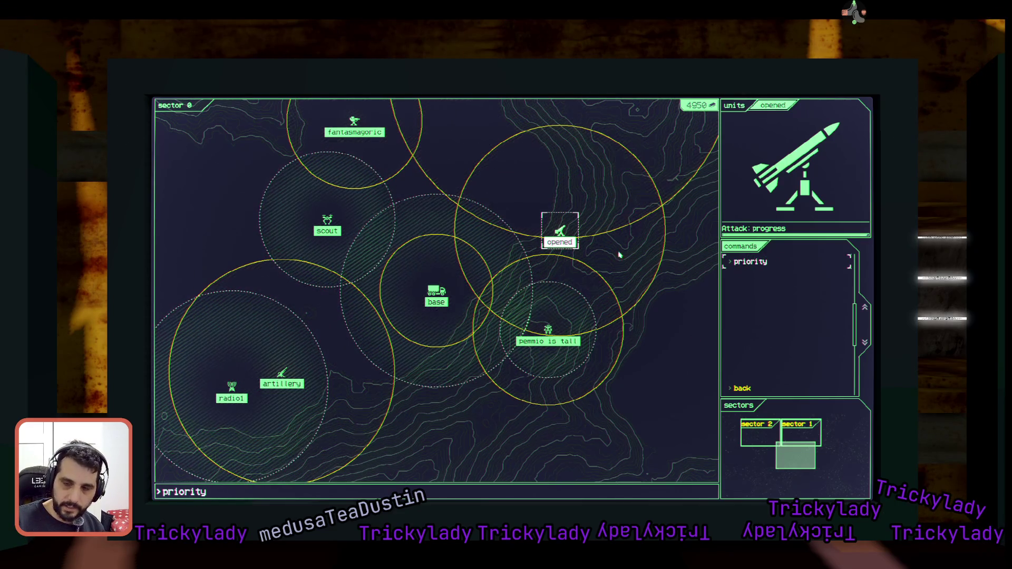
pyautogui.click(741, 260)
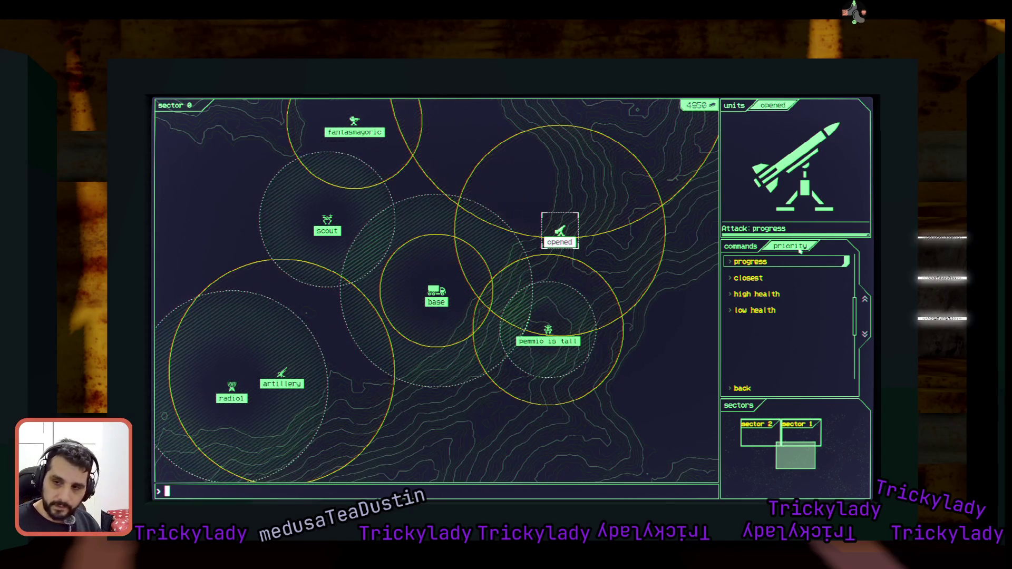
pyautogui.write('closest')
pyautogui.press('Return')
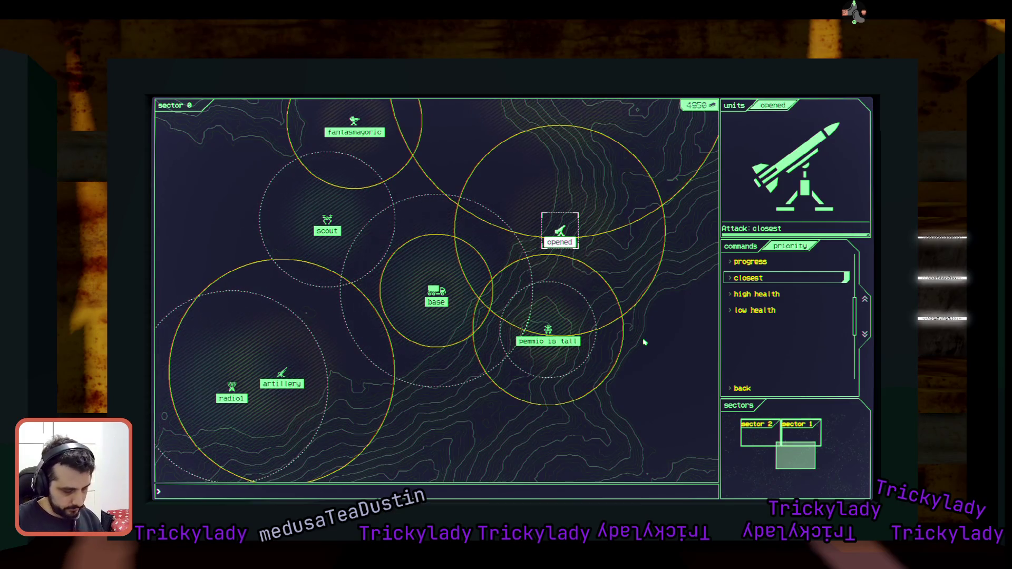
pyautogui.write('fantasma')
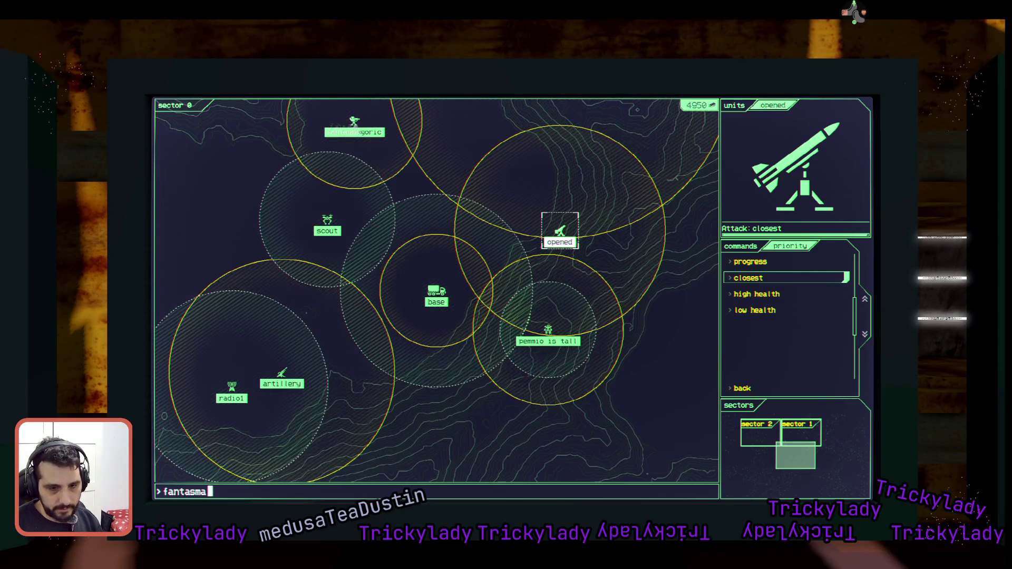
pyautogui.write('goric')
pyautogui.press('Return')
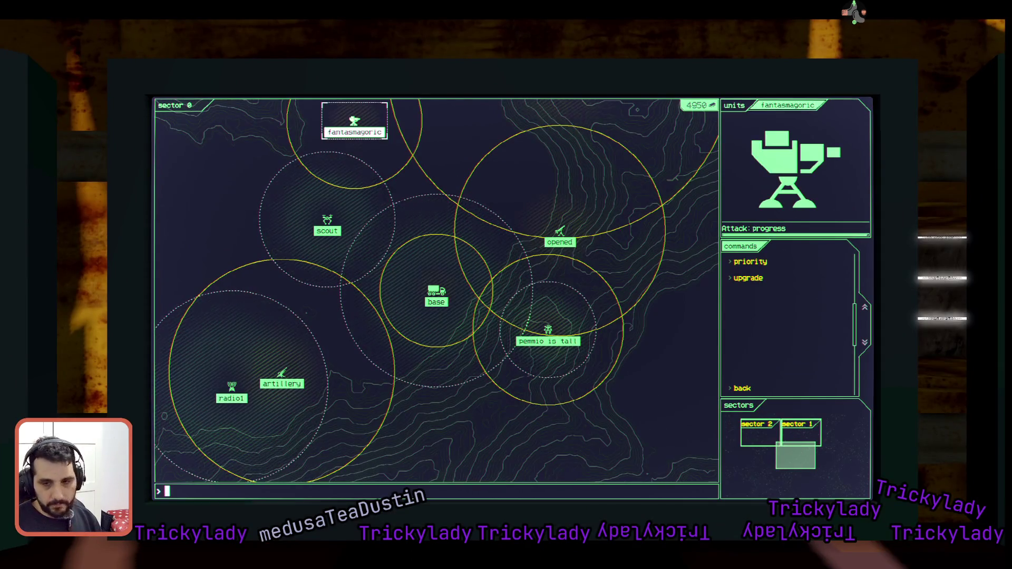
# Pull back to the control room, glance at the status screen, and return to the map monitor.
pyautogui.press('Escape')
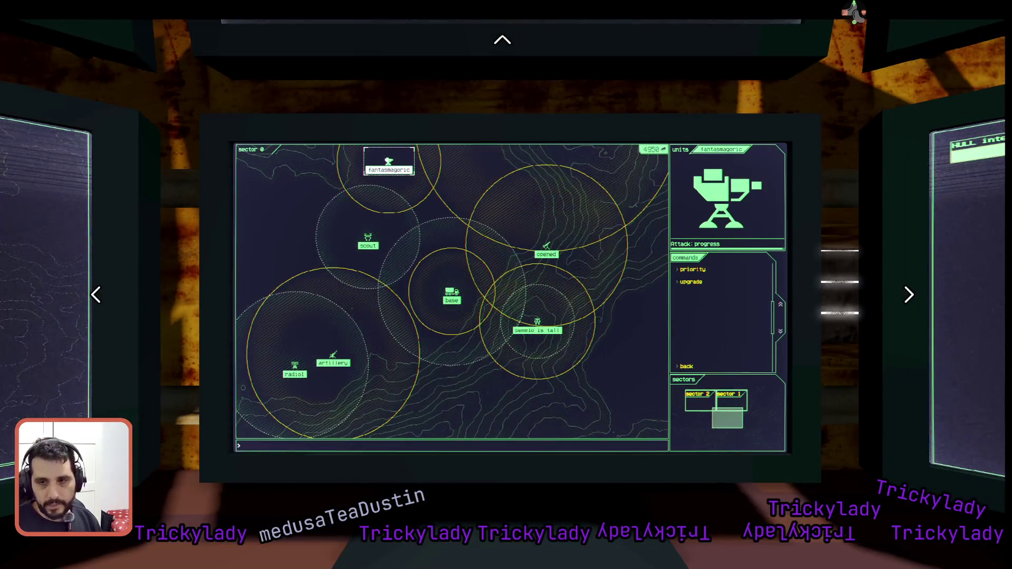
pyautogui.press('Right')
pyautogui.press('Left')
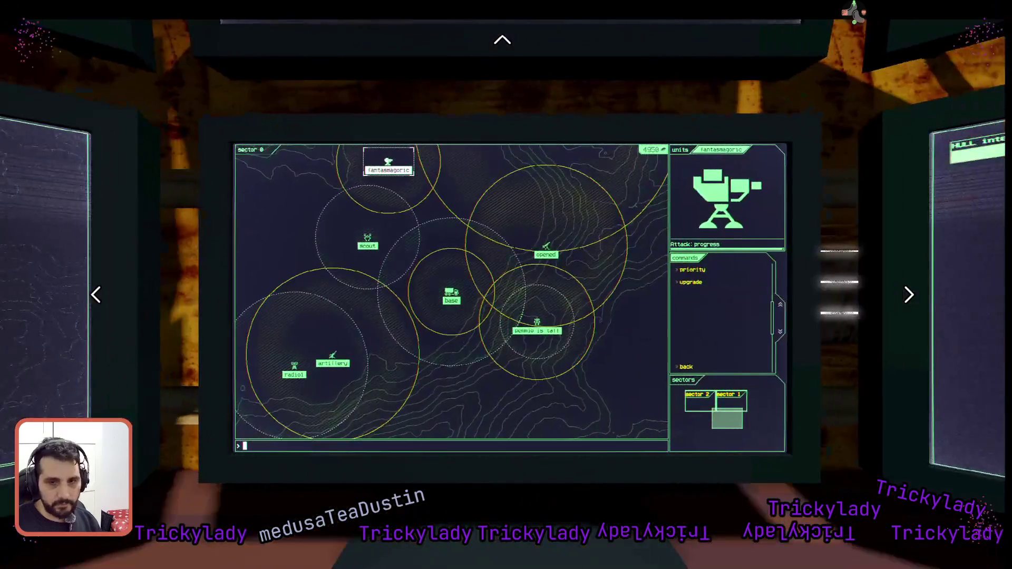
pyautogui.press('Return')
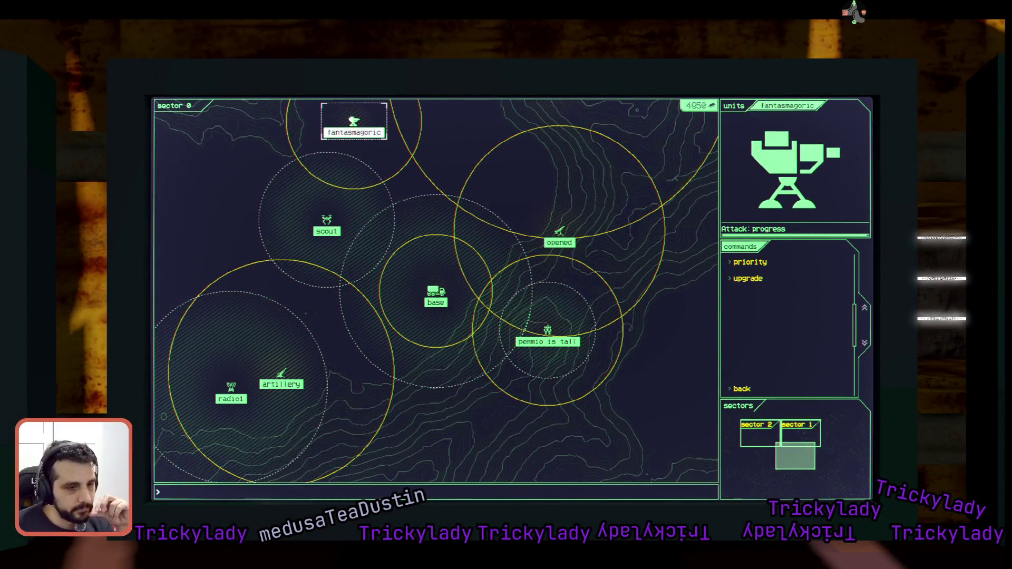
pyautogui.press('Escape')
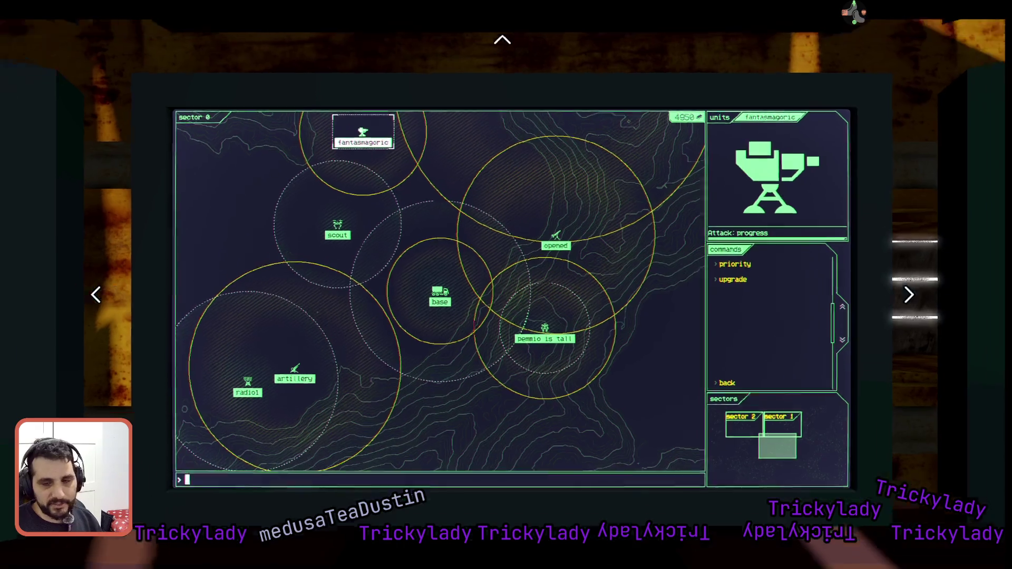
pyautogui.press('Return')
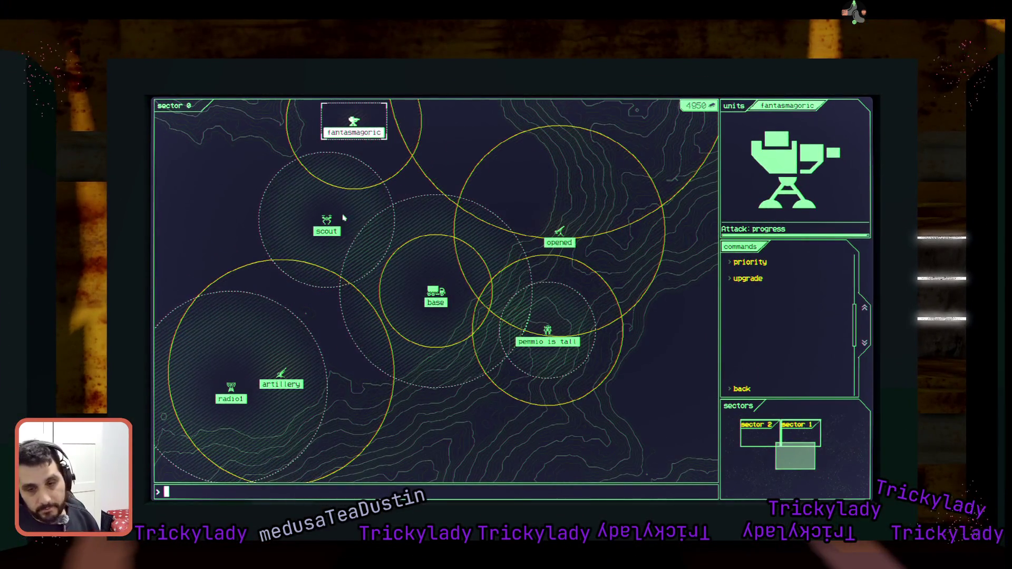
# Select the scout, then cycle units until all eleven are listed with none selected.
pyautogui.click(340, 218)
pyautogui.click(429, 287)
pyautogui.press('Escape')
pyautogui.press('Tab')
pyautogui.press('Tab')
pyautogui.press('Tab')
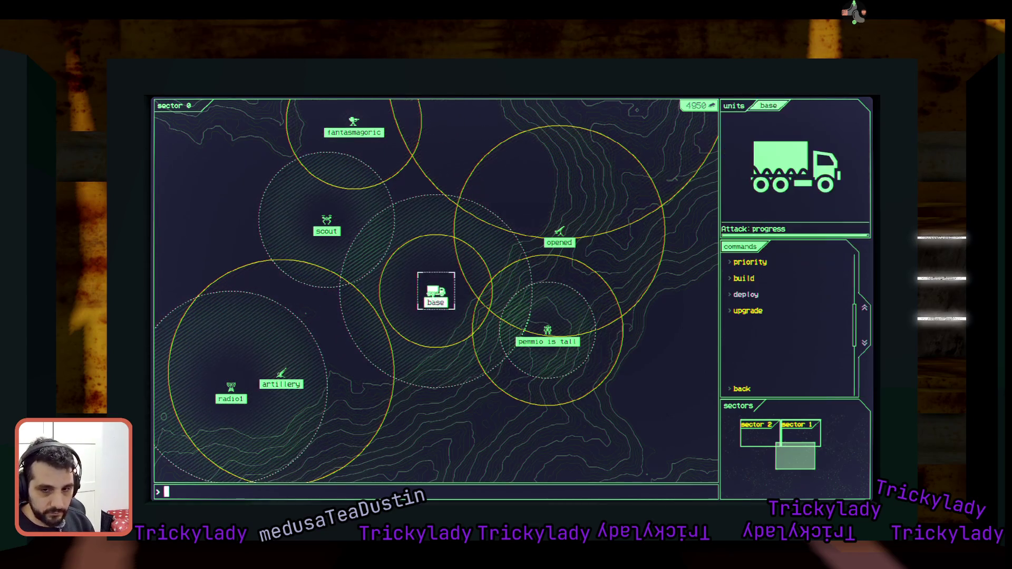
pyautogui.press('Tab')
pyautogui.press('Tab')
pyautogui.press('Escape')
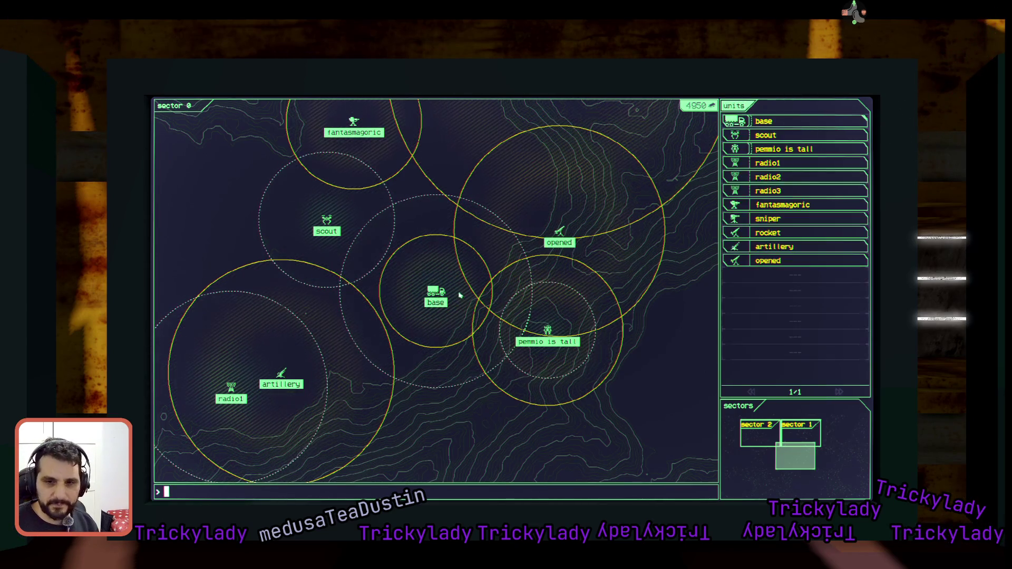
# Build a homing launcher from the base at grid cell 2232 and select the new 'month' unit.
pyautogui.click(452, 293)
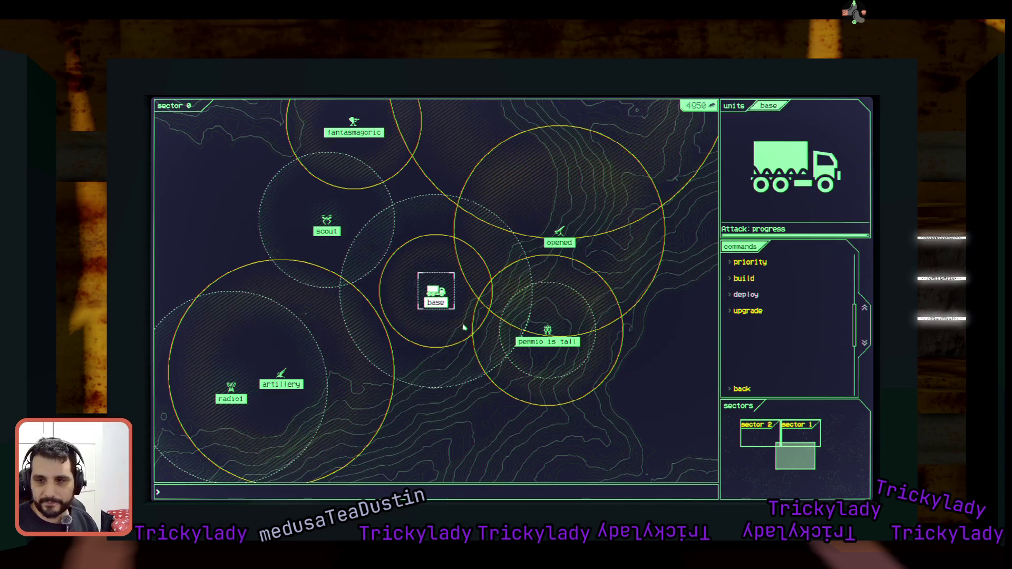
pyautogui.click(748, 280)
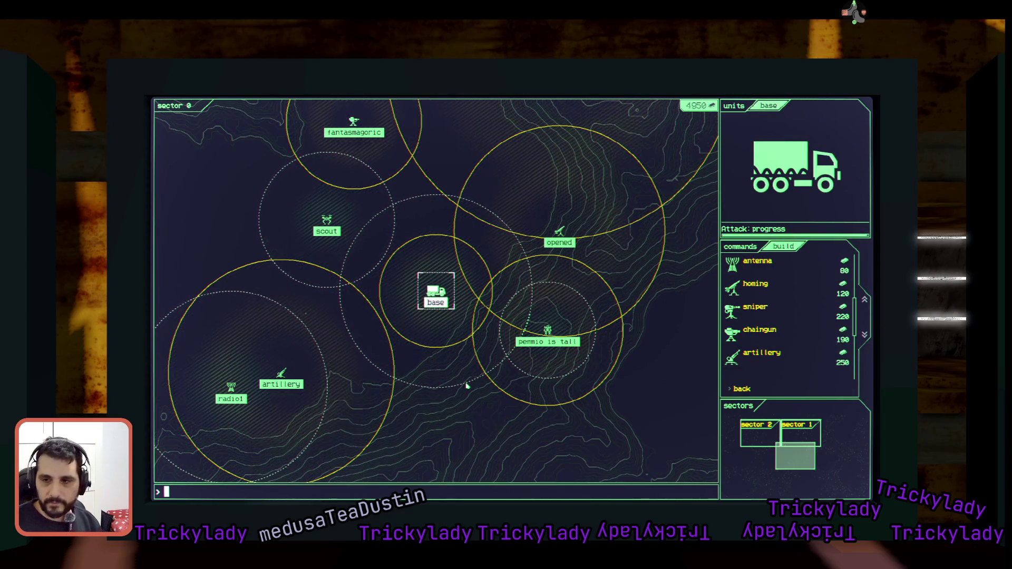
pyautogui.write('homing')
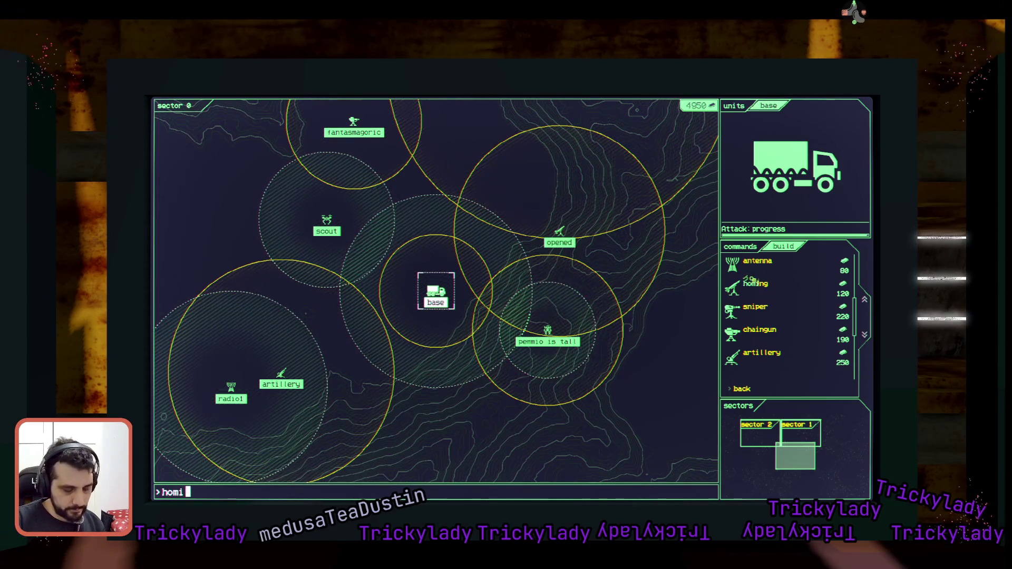
pyautogui.press('Return')
pyautogui.write('2')
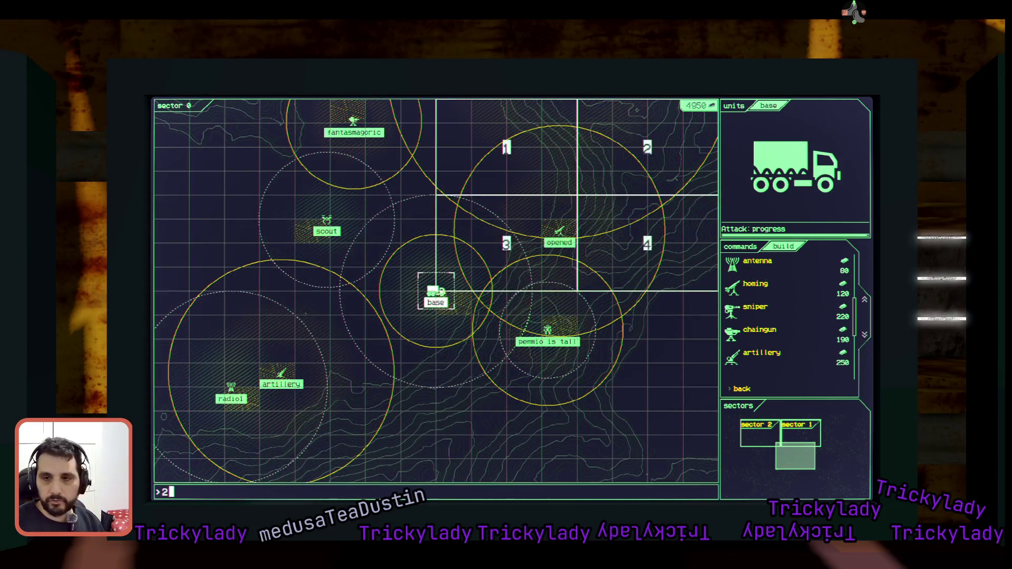
pyautogui.write('232')
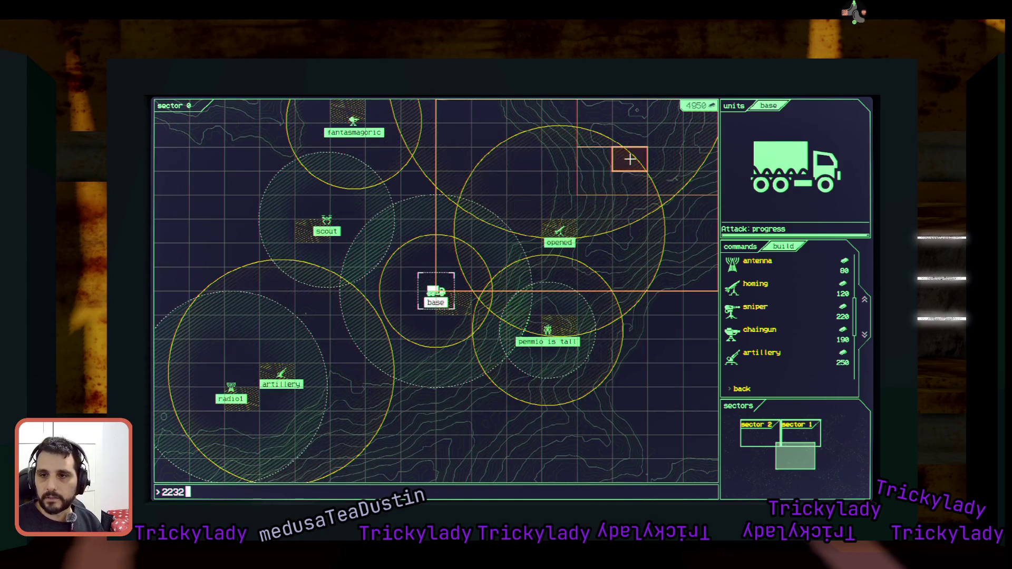
pyautogui.press('Return')
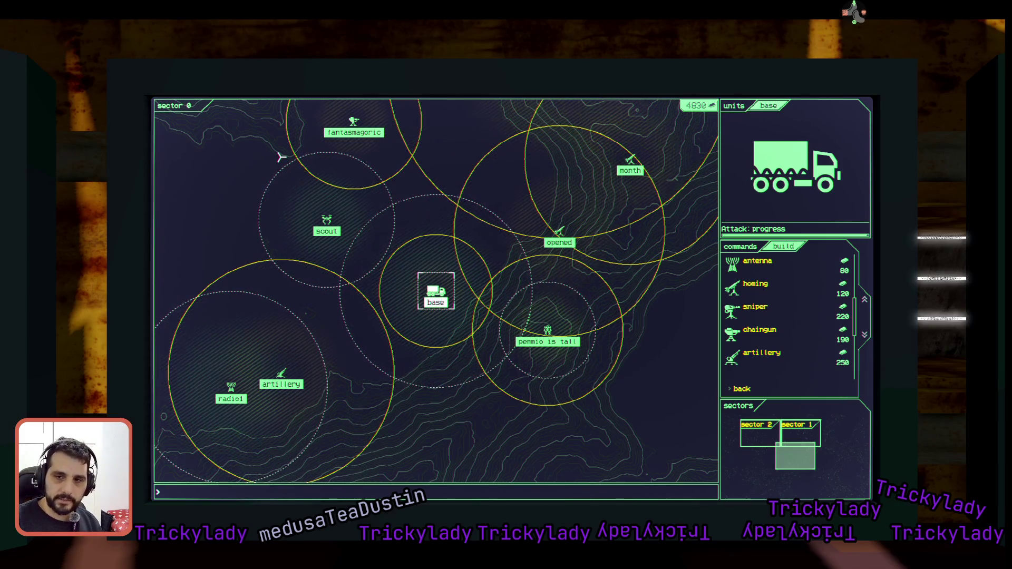
pyautogui.write('month')
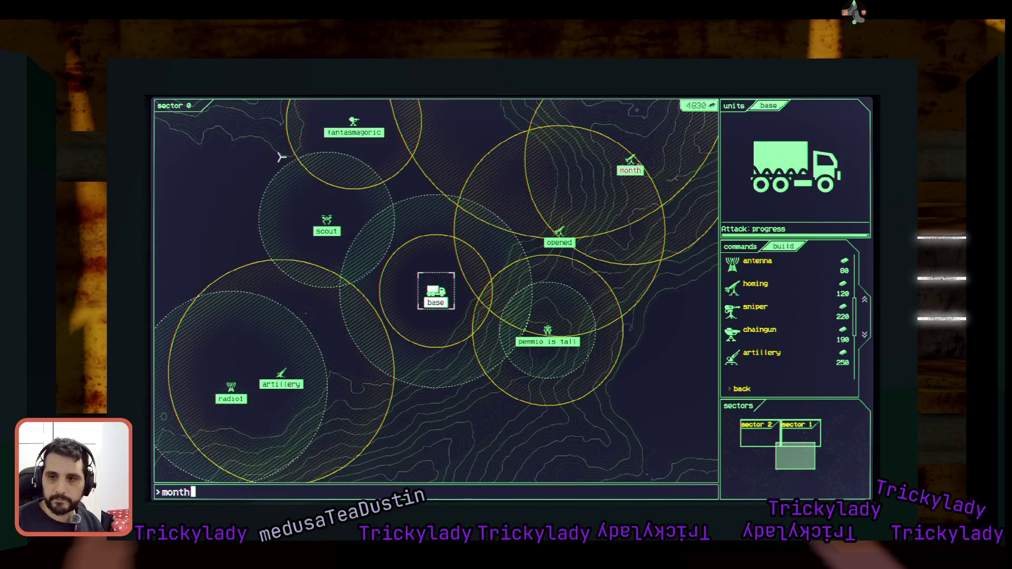
pyautogui.press('Return')
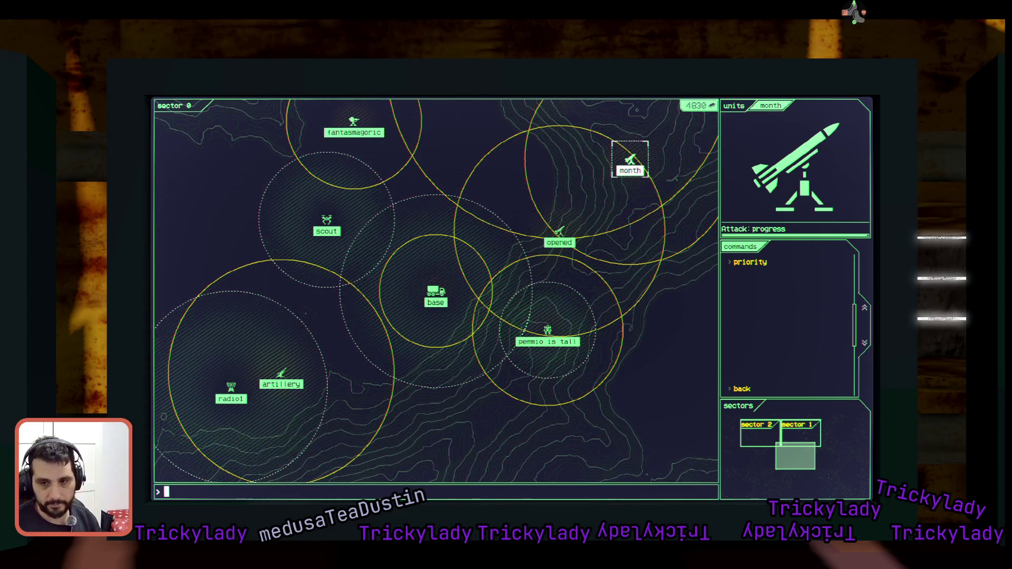
# Set the artillery's targeting priority to high health.
pyautogui.write('ar')
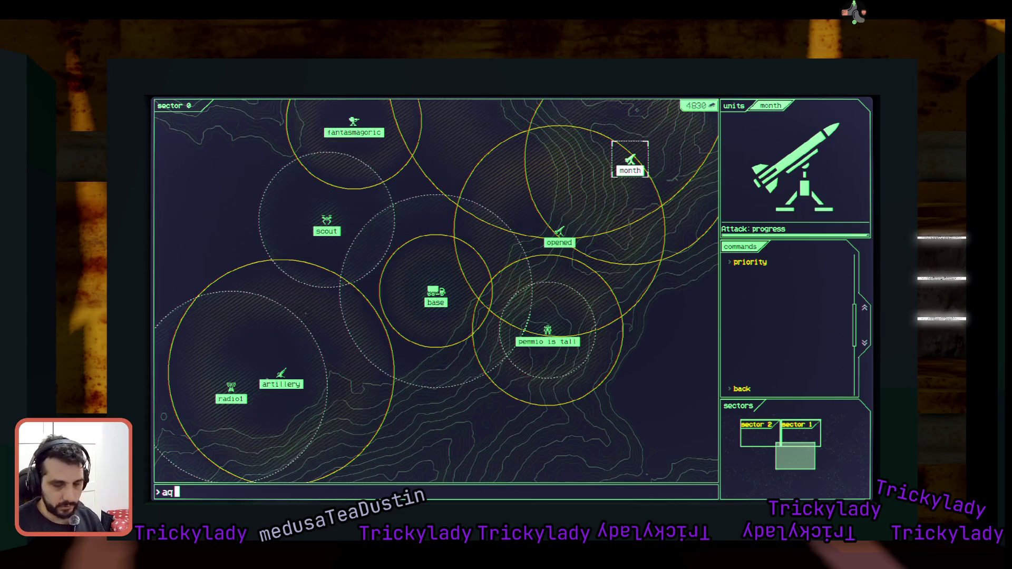
pyautogui.write('tillery')
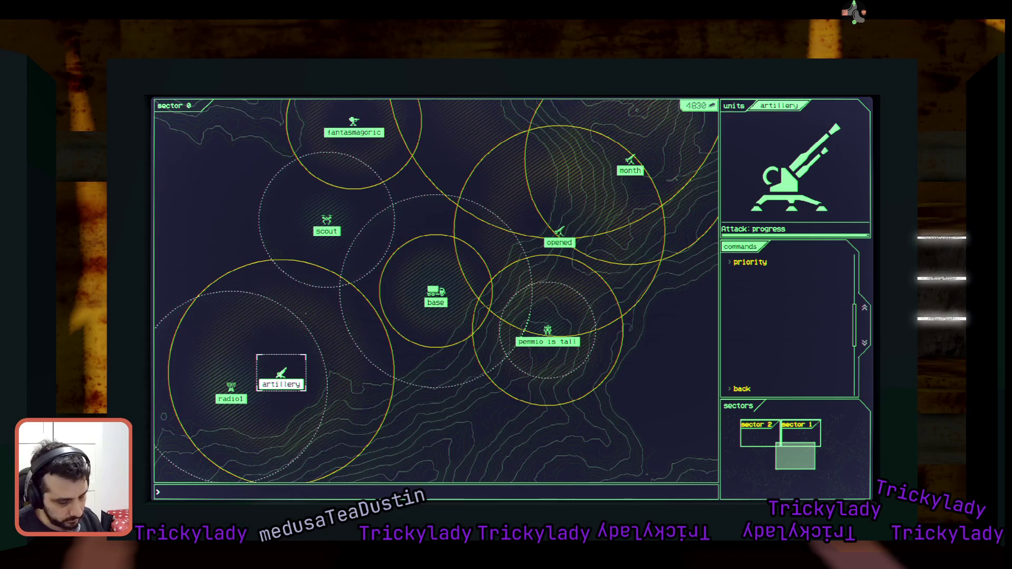
pyautogui.write('pr')
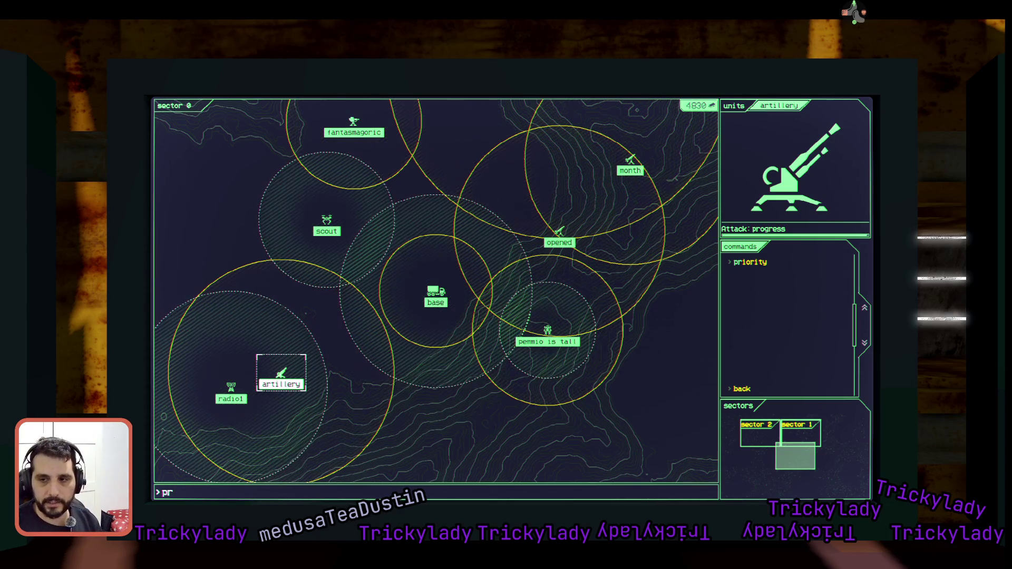
pyautogui.write('iori')
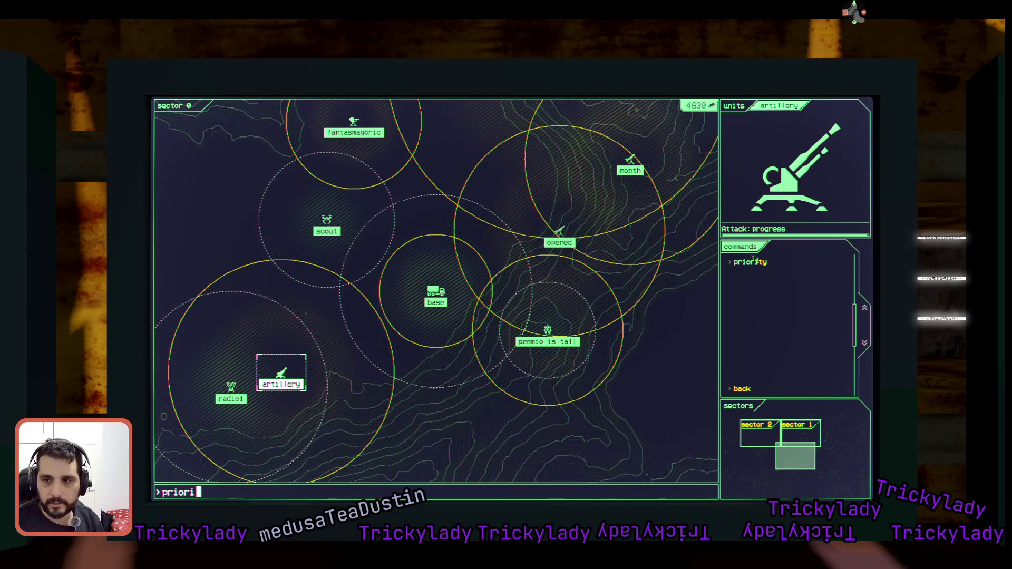
pyautogui.write('ty')
pyautogui.press('Return')
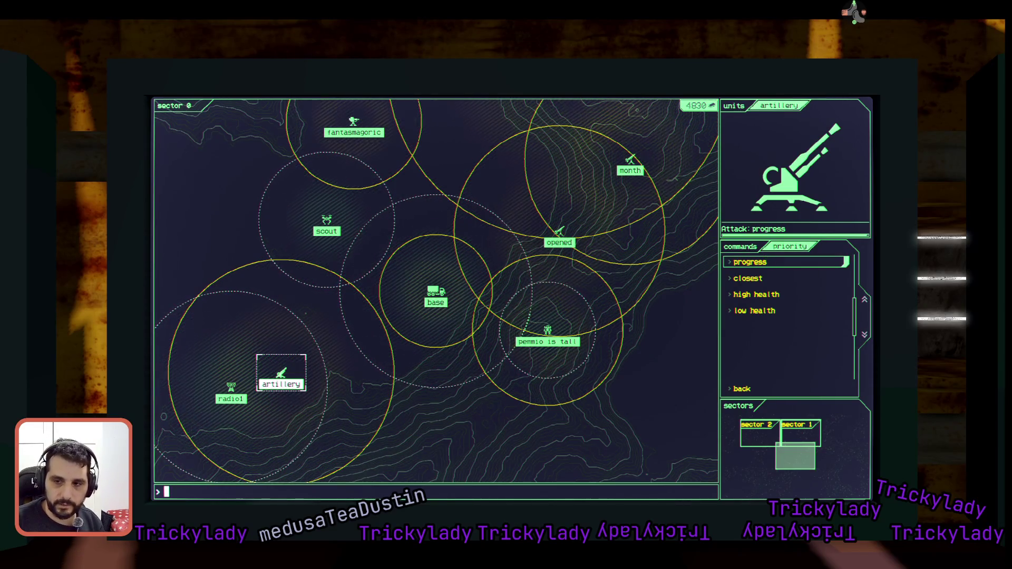
pyautogui.write('high hela')
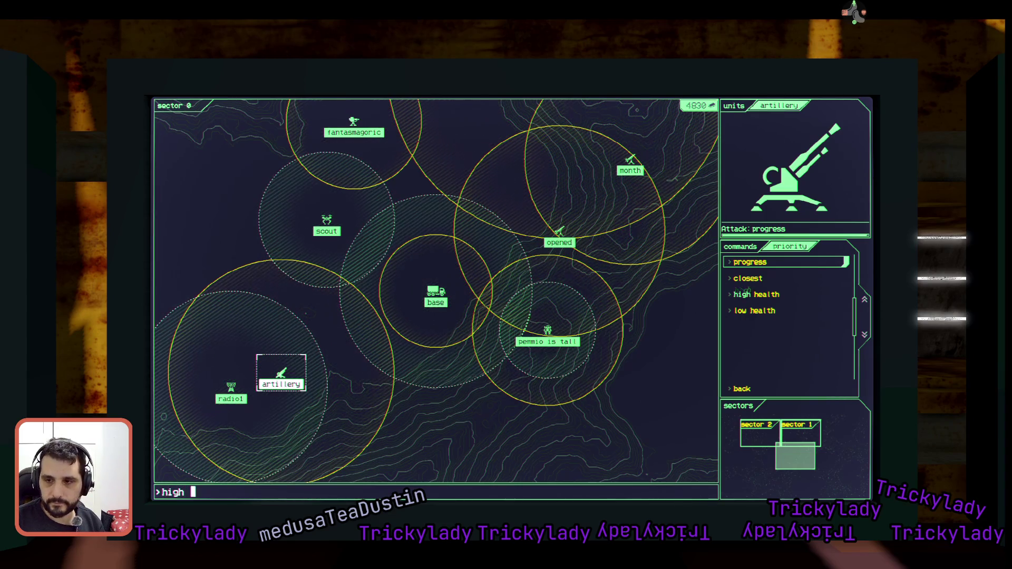
pyautogui.press('BackSpace')
pyautogui.press('BackSpace')
pyautogui.press('BackSpace')
pyautogui.write('althg')
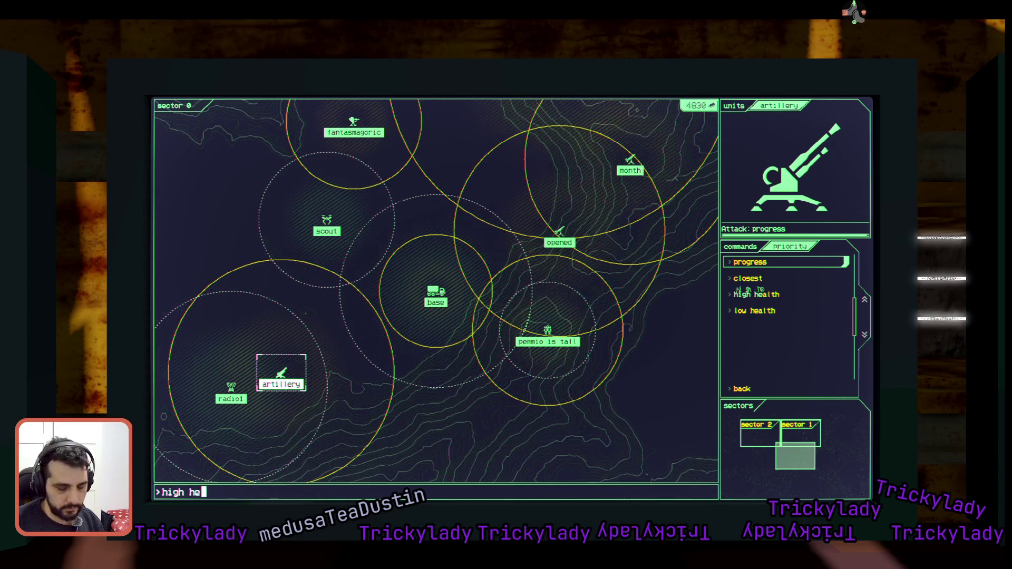
pyautogui.press('BackSpace')
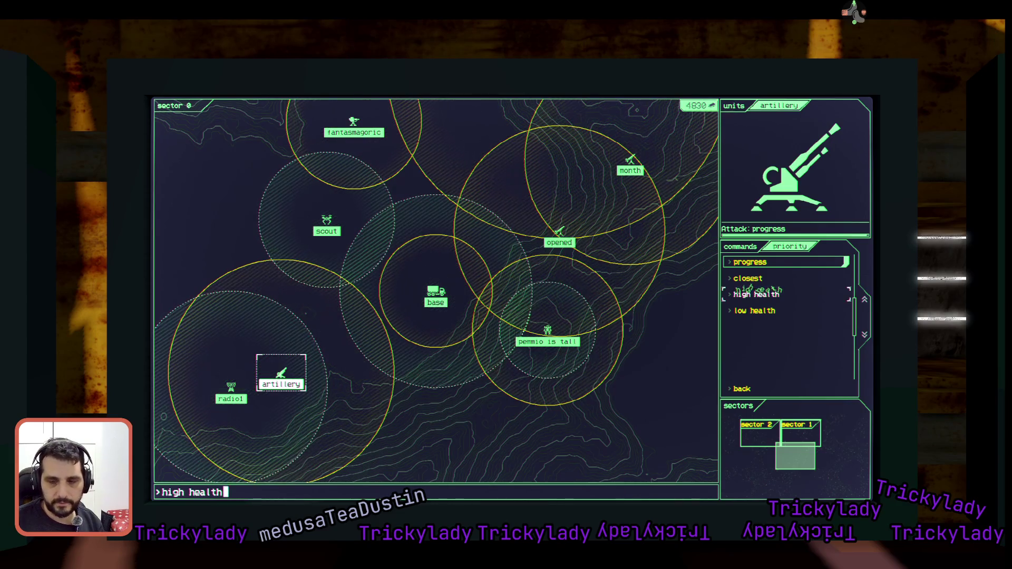
pyautogui.press('Return')
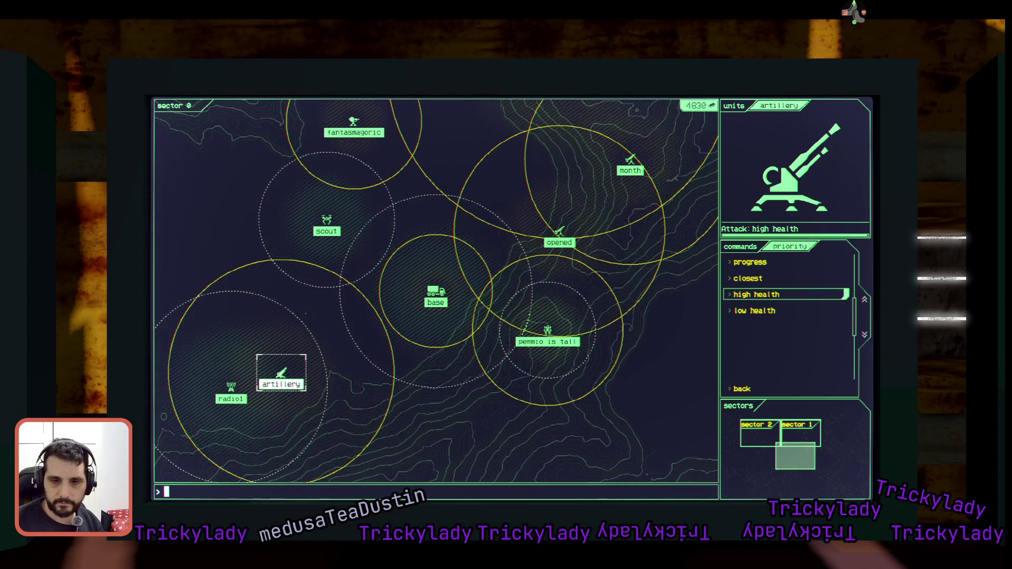
# Leave the priority options with 'back' and switch the map to sector 1.
pyautogui.write('bac')
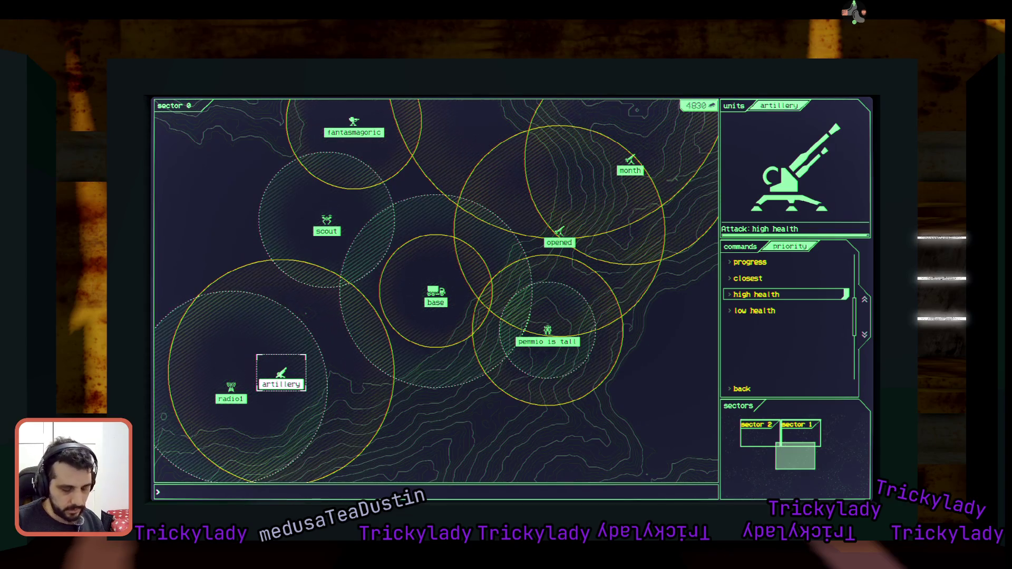
pyautogui.write('k')
pyautogui.press('Return')
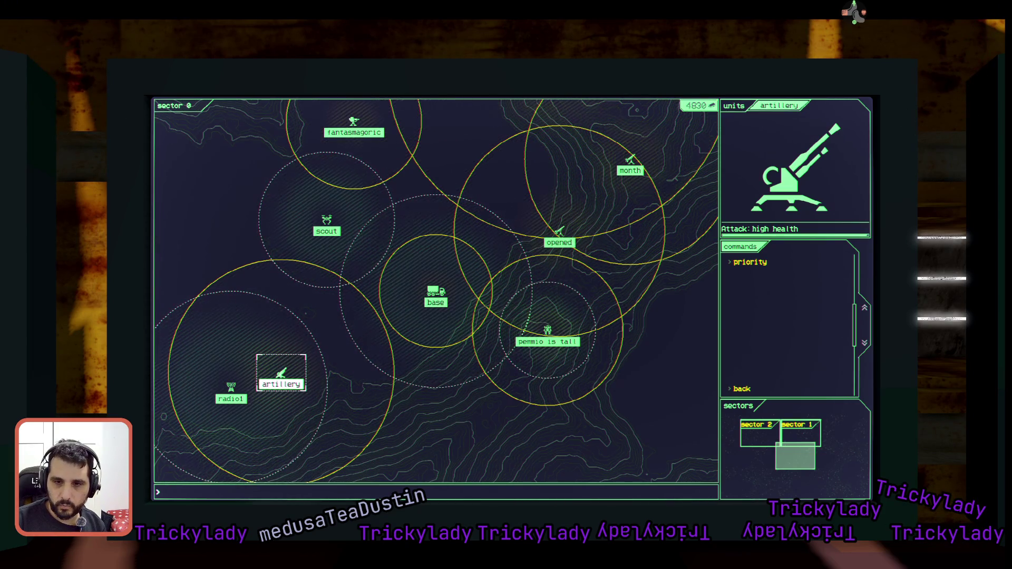
pyautogui.write('sector 1')
pyautogui.press('Return')
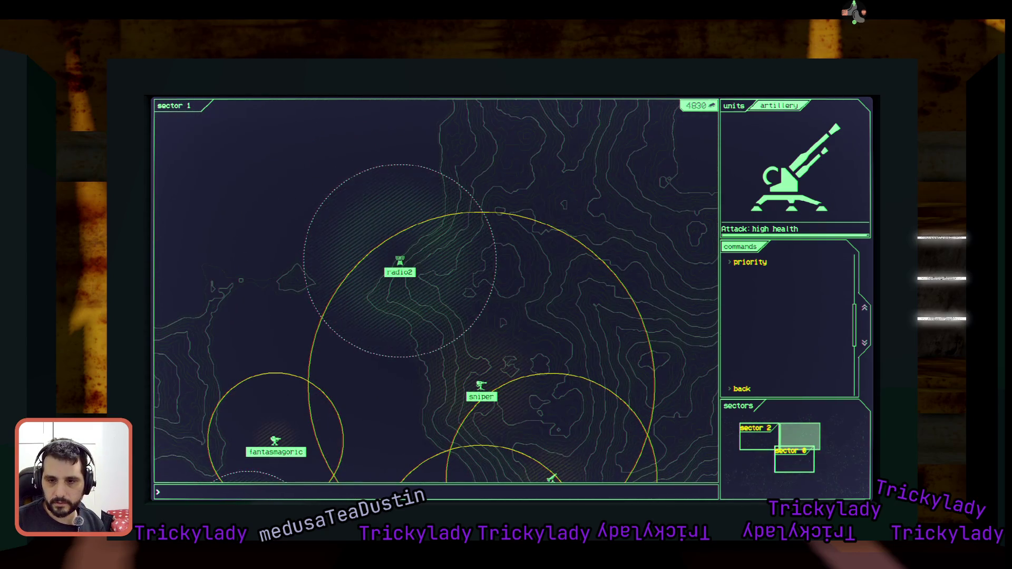
# Select the sniper and move the map on to sector 2.
pyautogui.write('sniper')
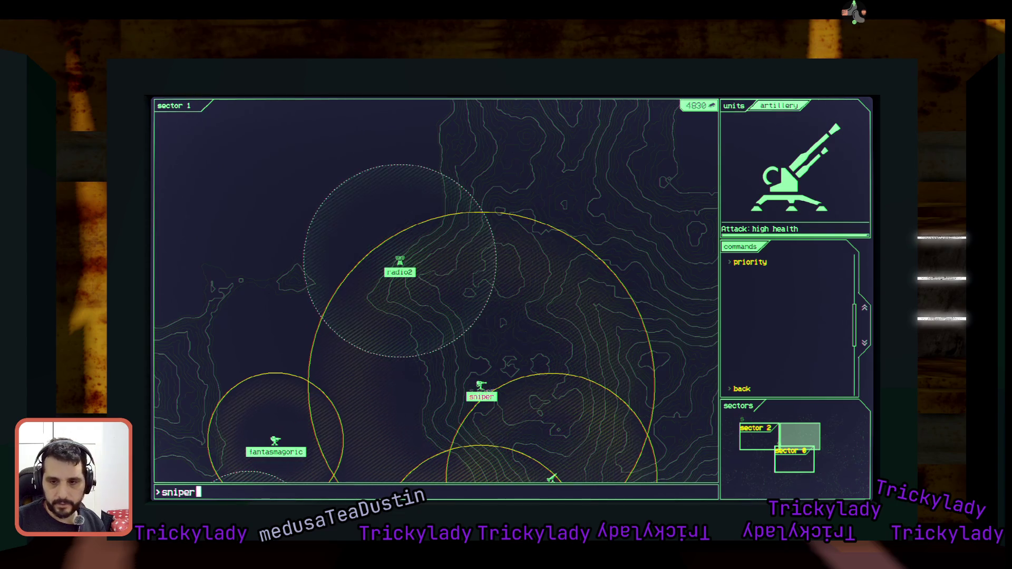
pyautogui.press('Return')
pyautogui.write('sector')
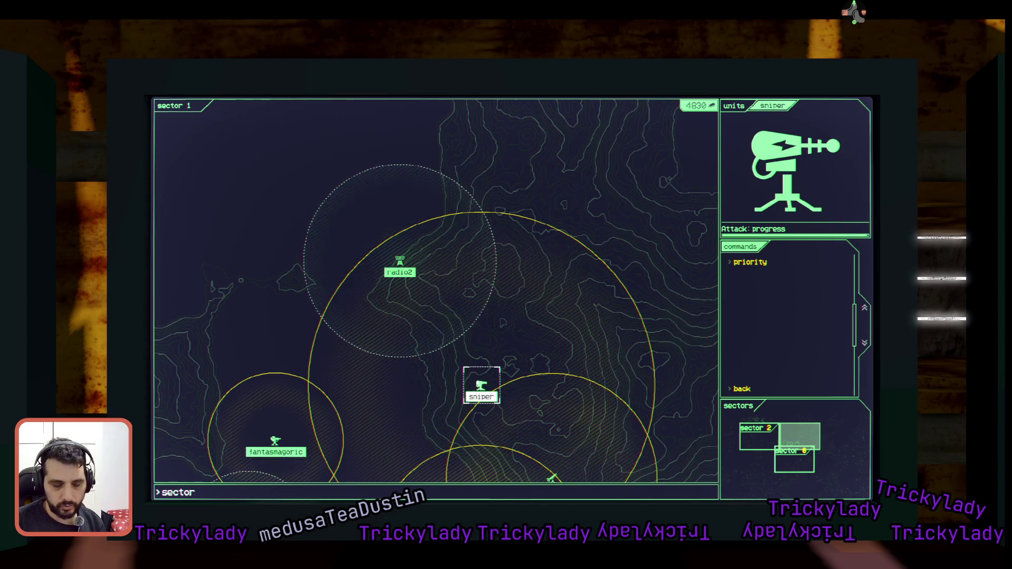
pyautogui.press('Return')
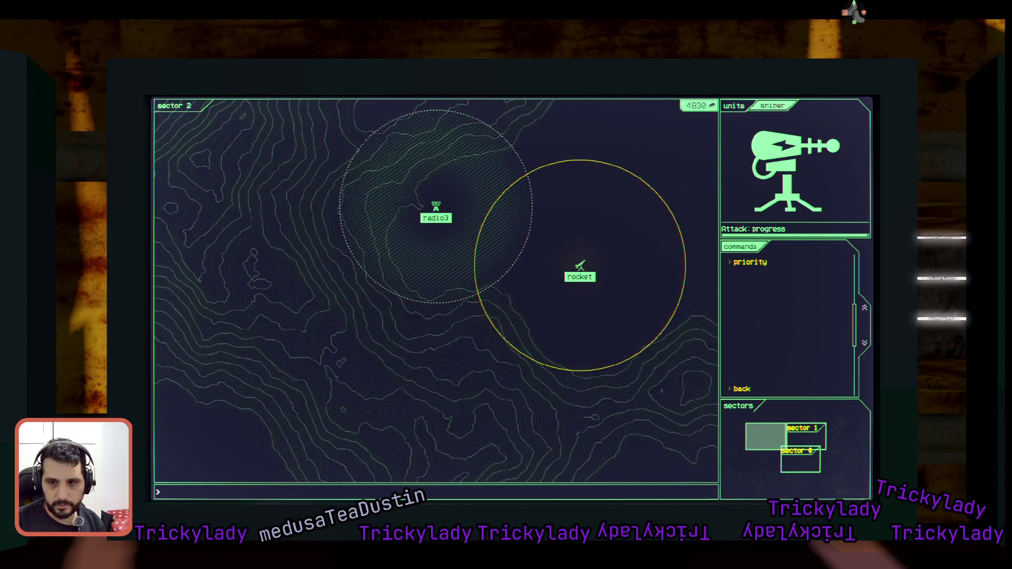
# Select the rocket unit, then the base unit.
pyautogui.write('rocket')
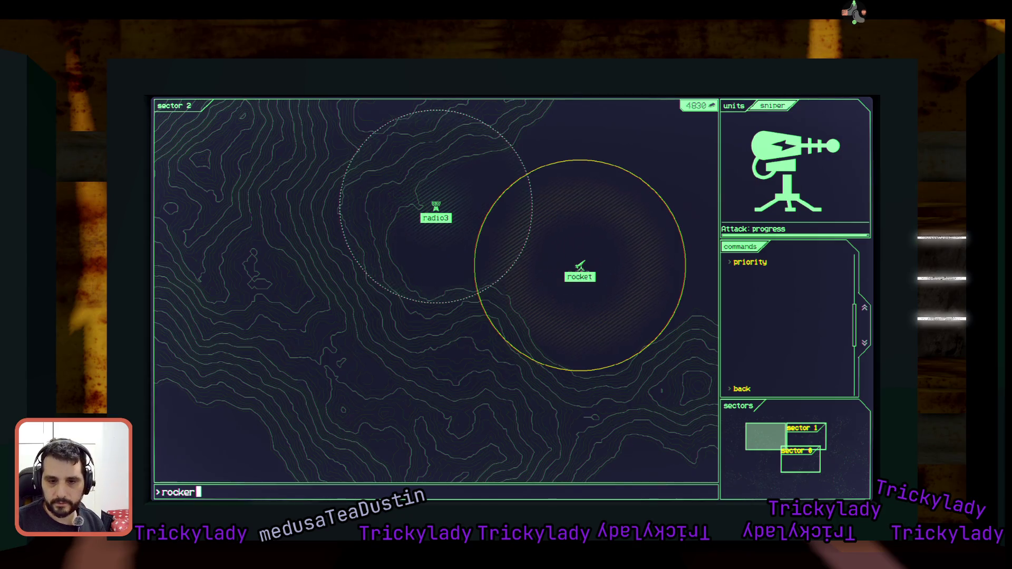
pyautogui.press('Return')
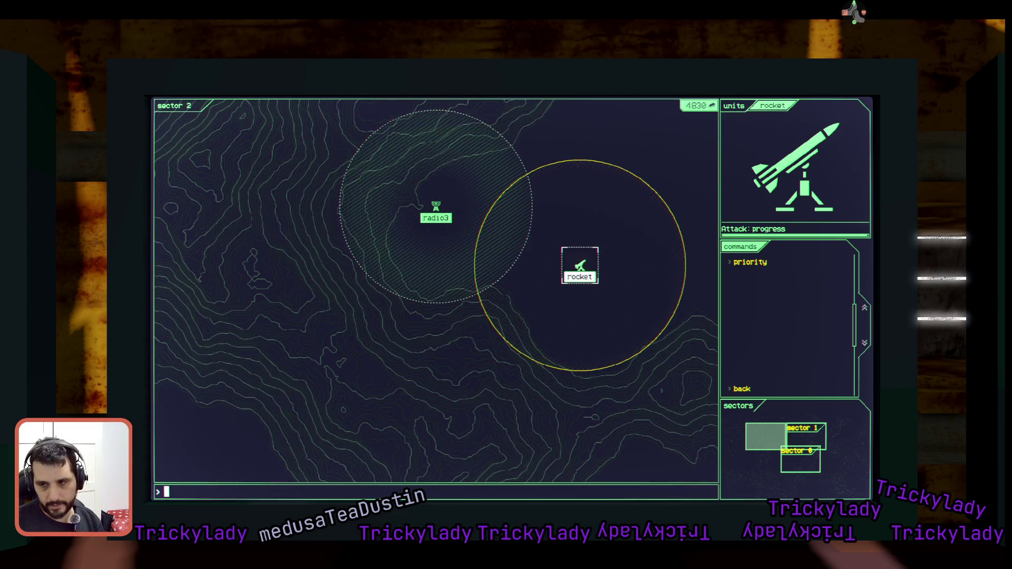
pyautogui.write('base')
pyautogui.press('Return')
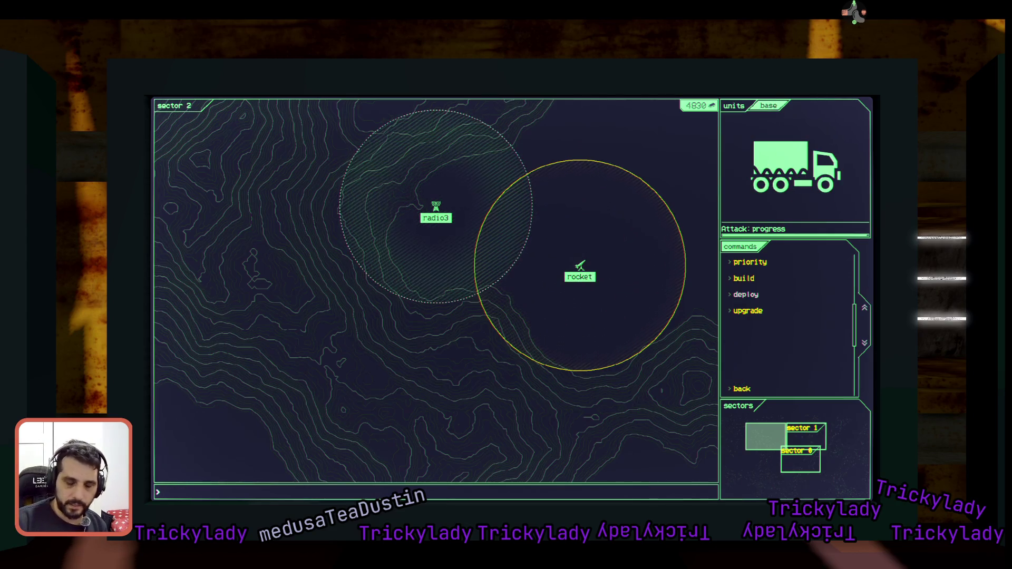
# Build a chaingun at grid cell 3232 for 190 credits, then return to the base commands.
pyautogui.write('uild')
pyautogui.press('Return')
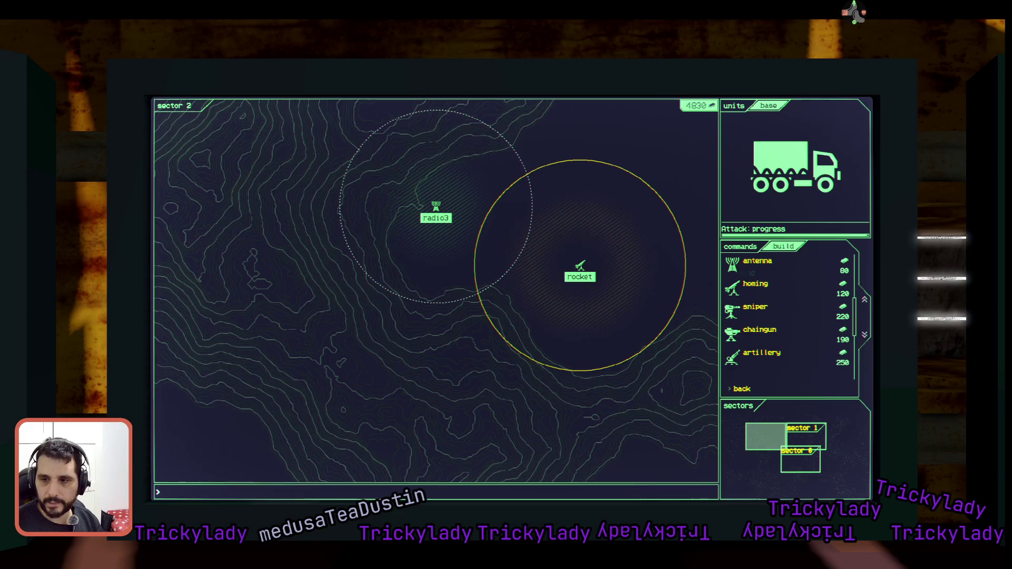
pyautogui.write('chaingun')
pyautogui.press('Return')
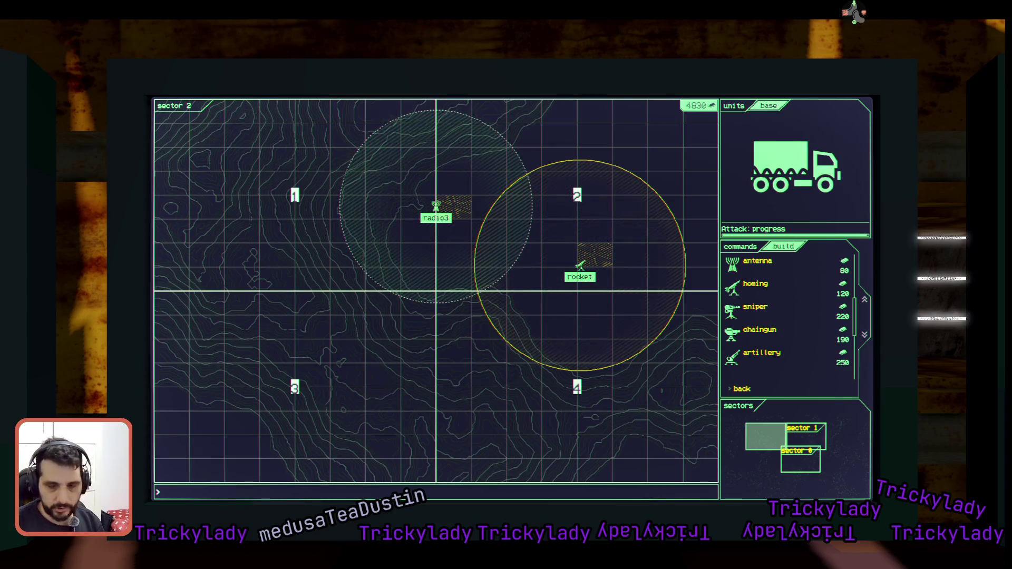
pyautogui.write('32')
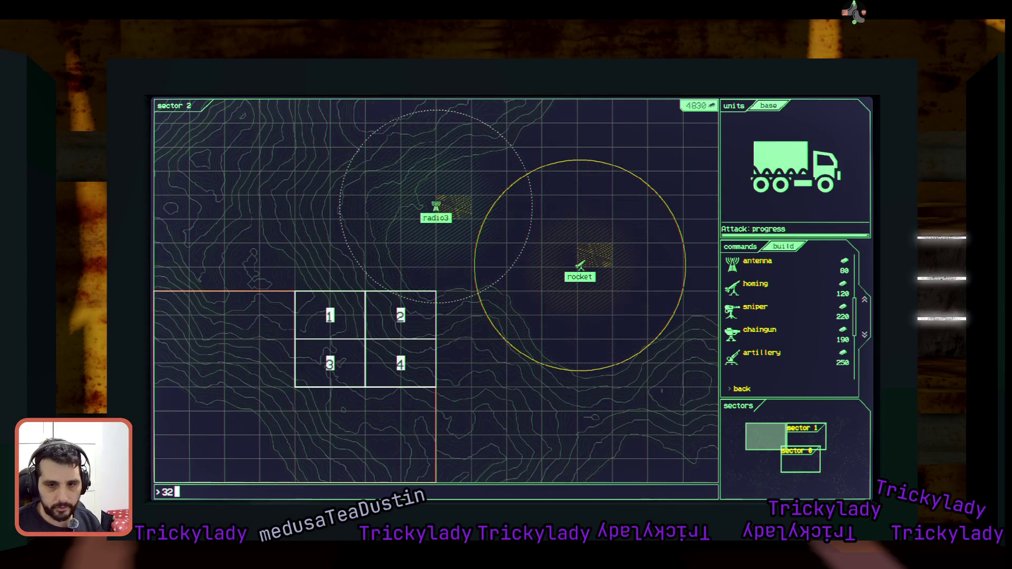
pyautogui.write('32')
pyautogui.press('Return')
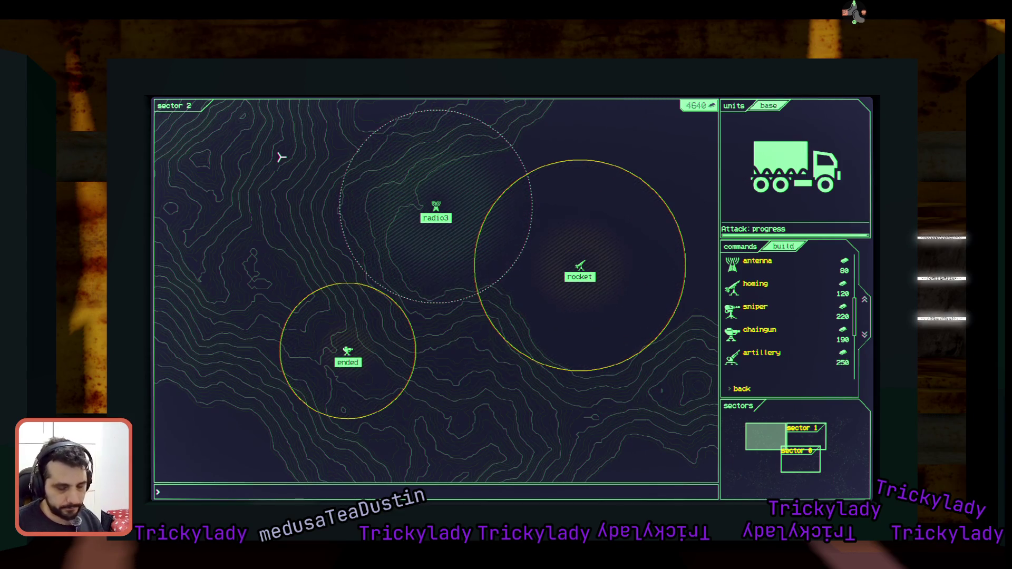
pyautogui.write('back')
pyautogui.press('Return')
# Go back to the unit list, select the 'ended' chaingun and open its upgrades.
pyautogui.write('bac')
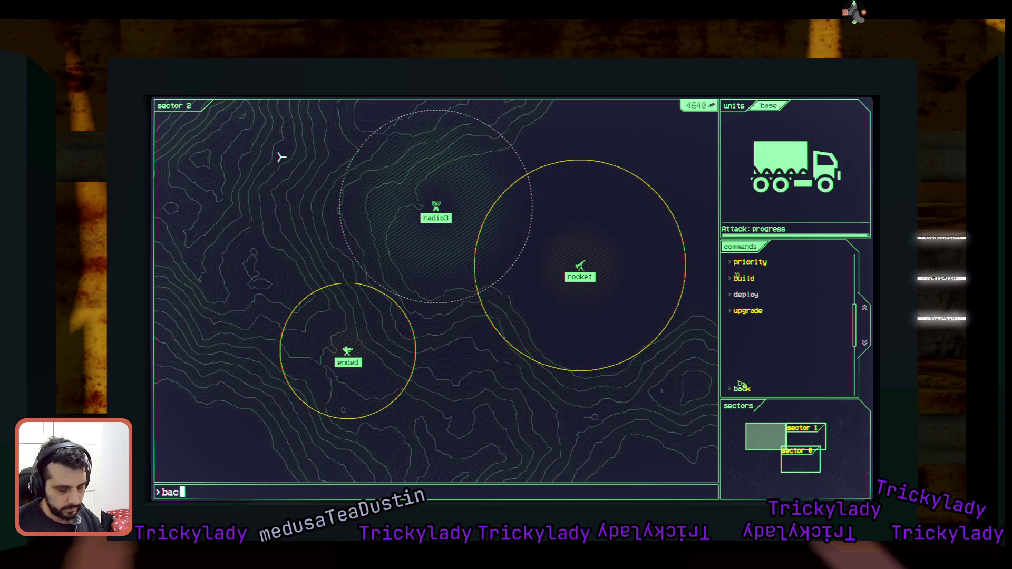
pyautogui.write('k')
pyautogui.press('Return')
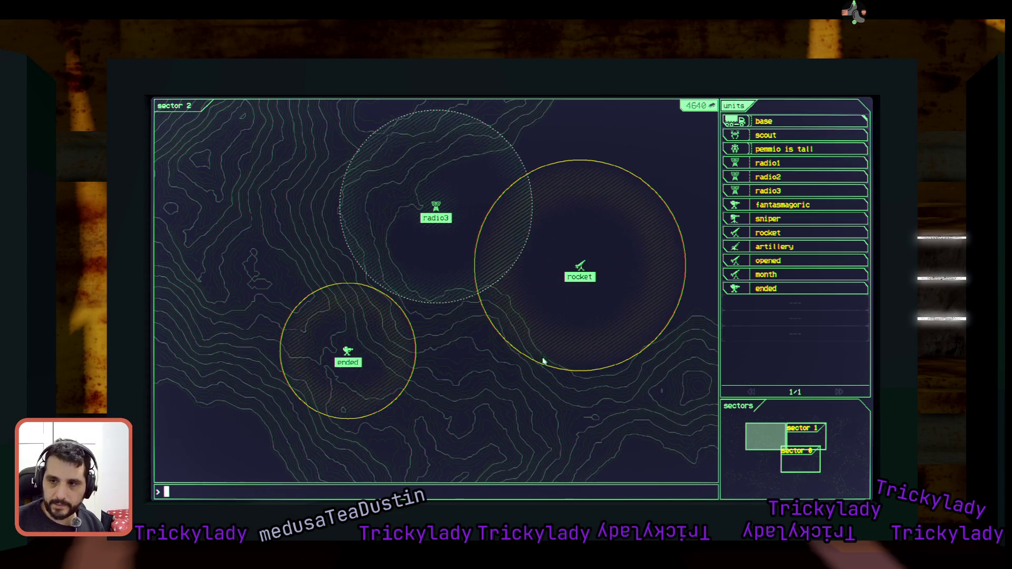
pyautogui.press('Up')
pyautogui.press('Up')
pyautogui.press('Up')
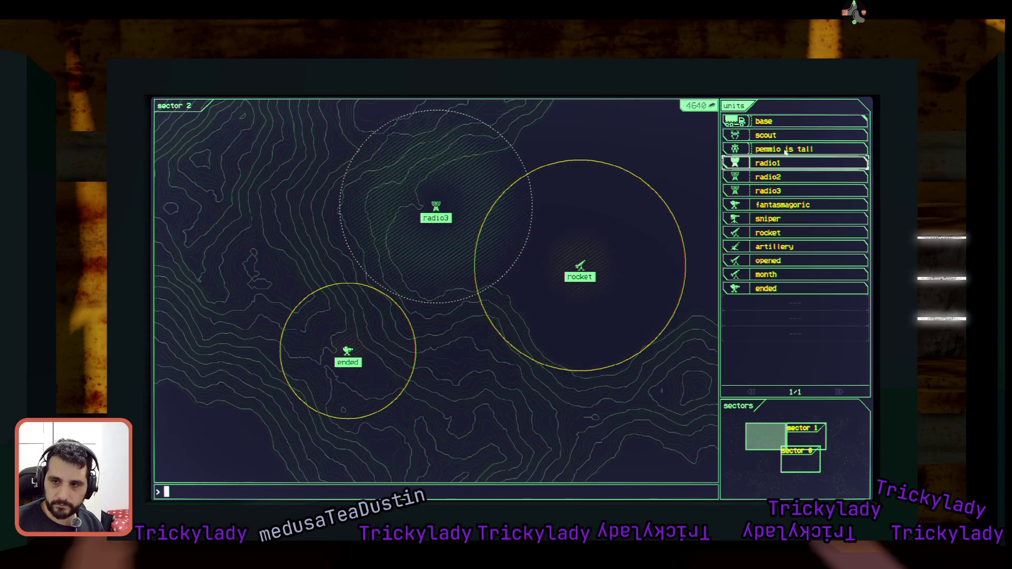
pyautogui.click(772, 294)
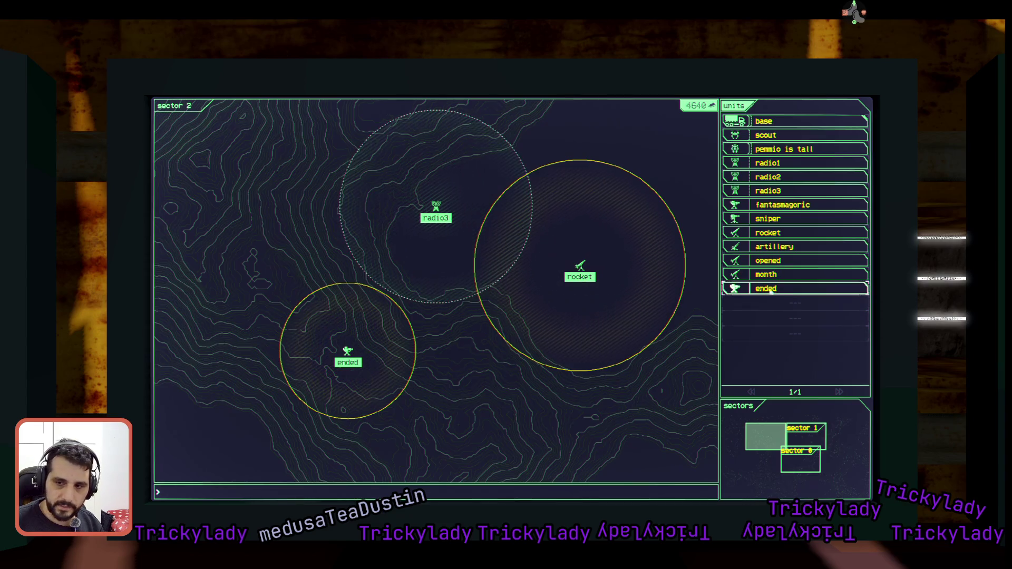
pyautogui.write('ended')
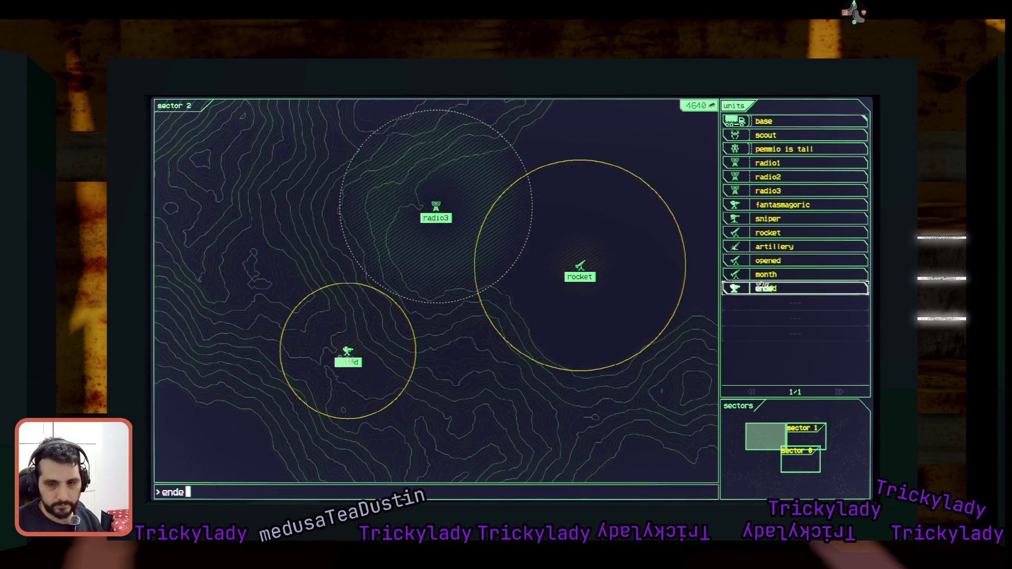
pyautogui.press('Return')
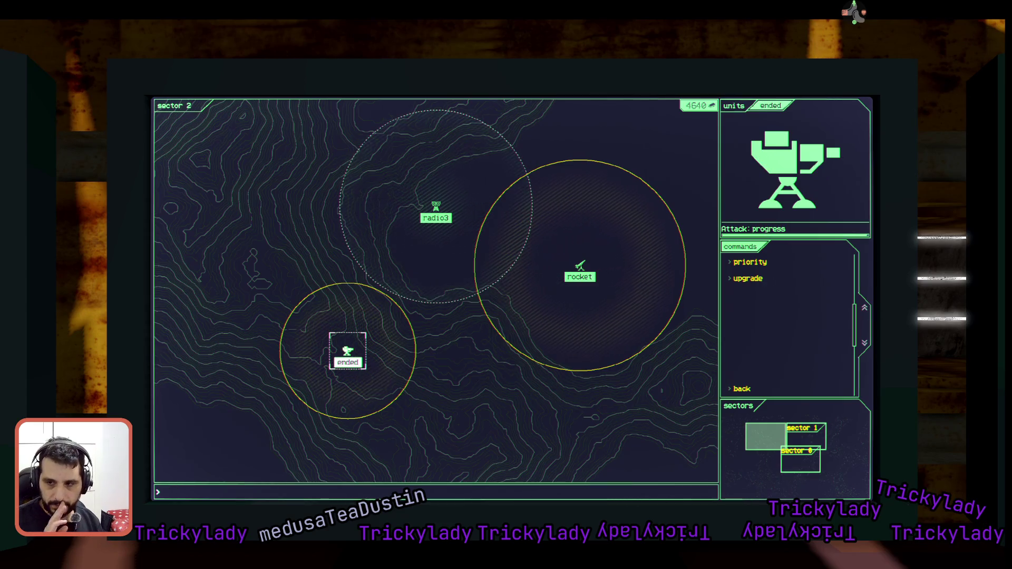
pyautogui.write('upgrade')
pyautogui.press('Return')
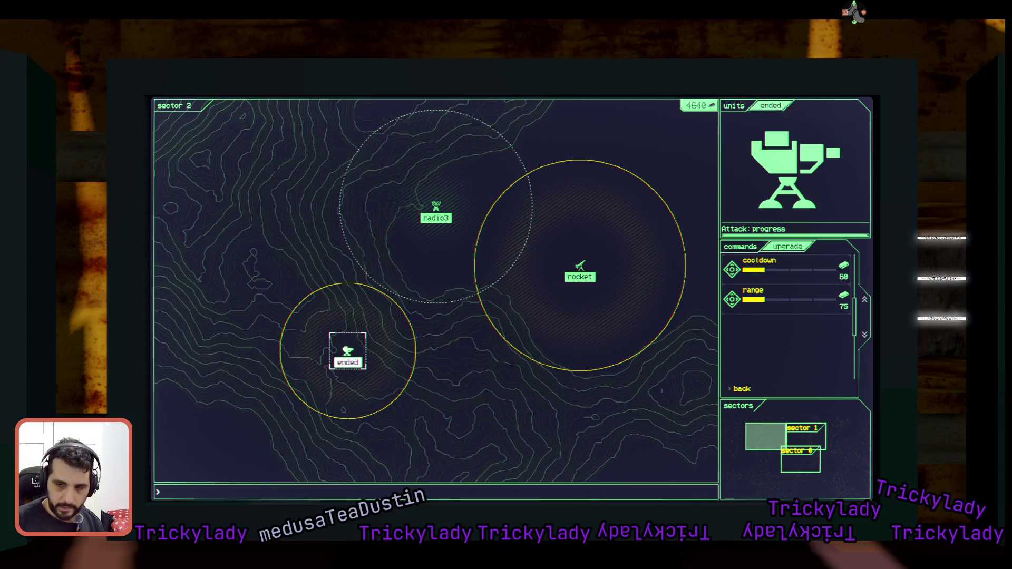
# Upgrade the chaingun's range repeatedly, from 120 to 155 and on to Max.
pyautogui.write('range')
pyautogui.press('Return')
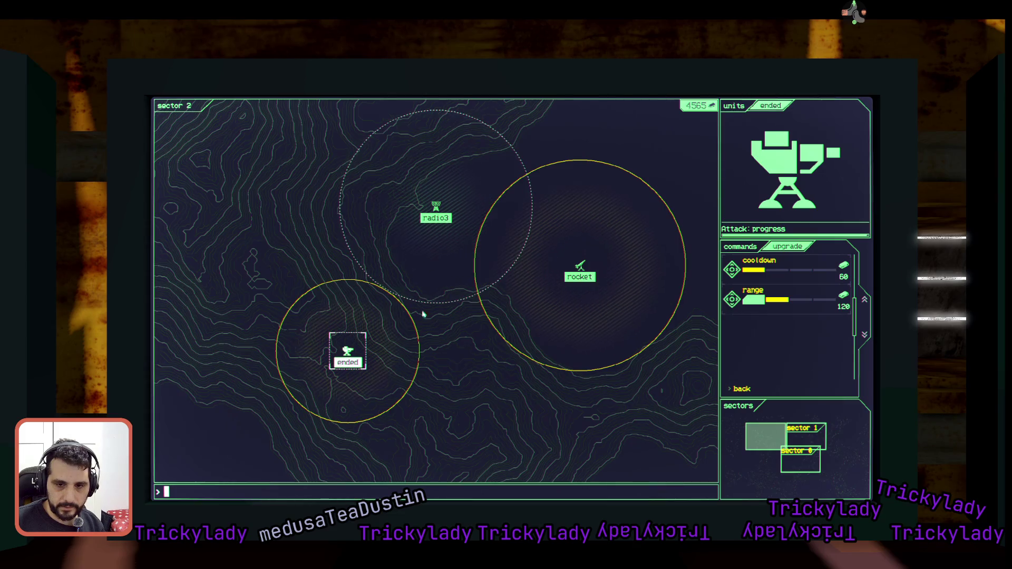
pyautogui.write('range')
pyautogui.press('Return')
pyautogui.write('range')
pyautogui.press('Return')
pyautogui.write('range')
pyautogui.press('Return')
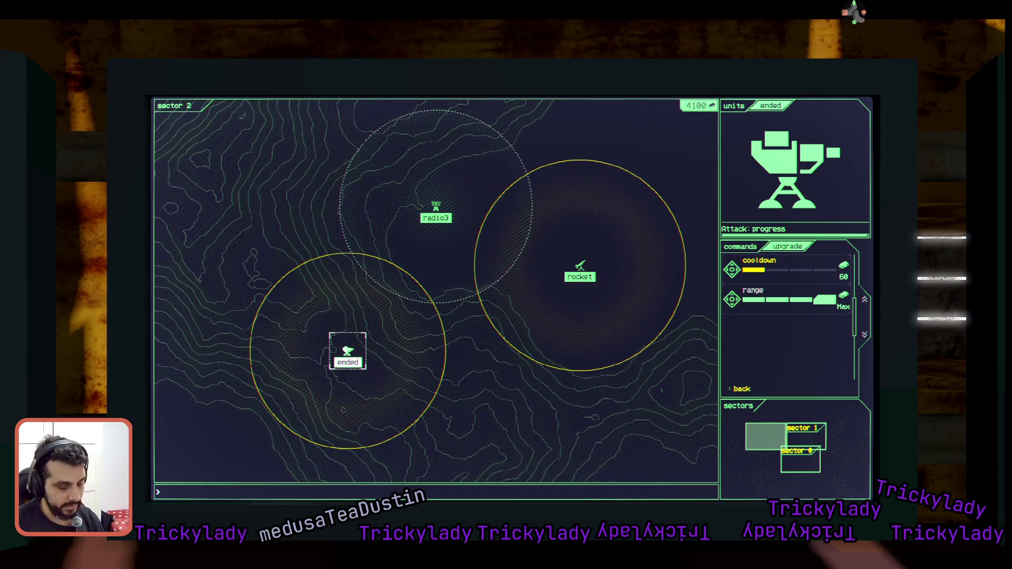
# Reselect the base, enter 'sector 0' after fixing the typo, and bring up the sectors overview.
pyautogui.write('base')
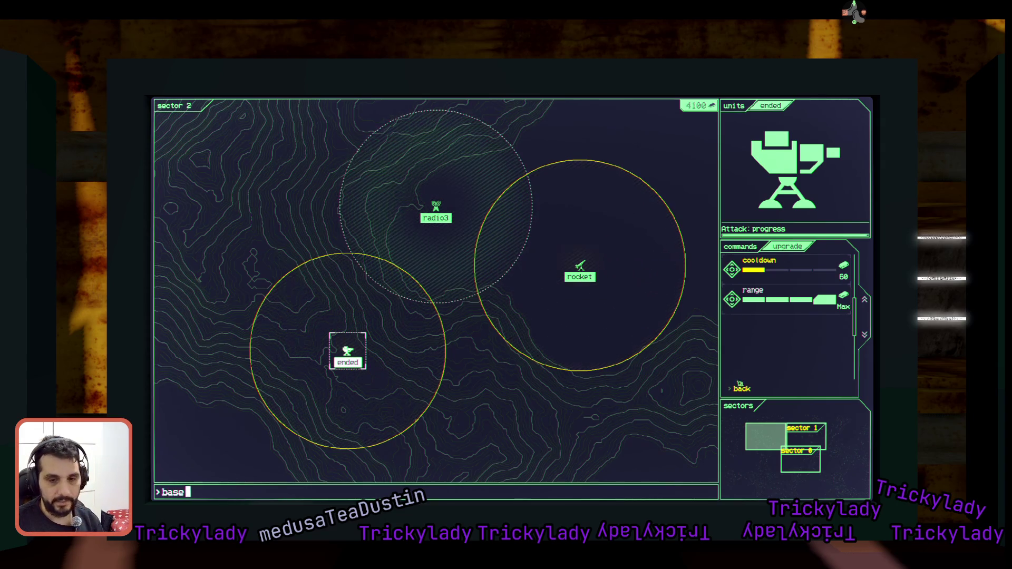
pyautogui.press('Return')
pyautogui.write('secotr 0')
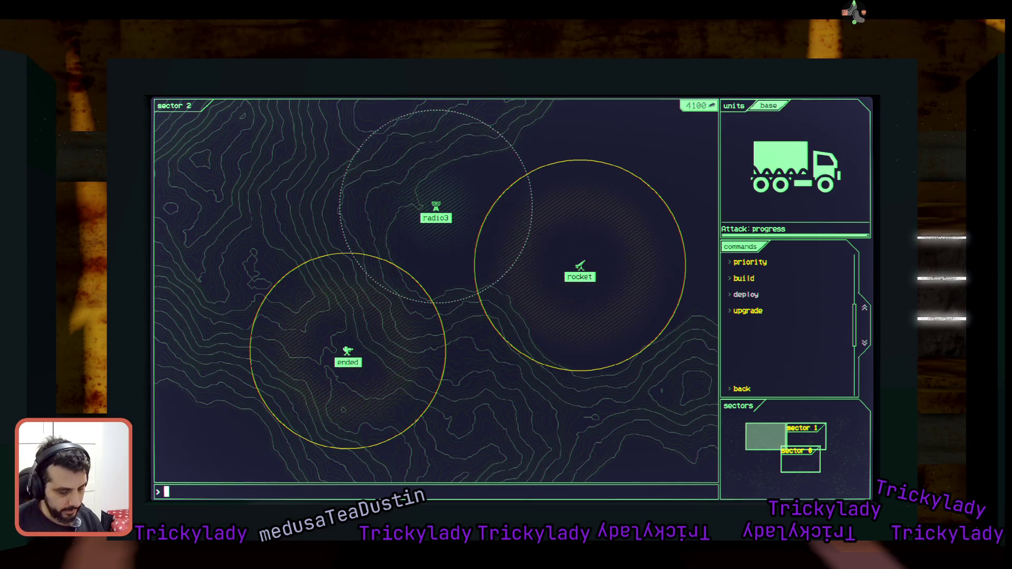
pyautogui.press('BackSpace')
pyautogui.press('BackSpace')
pyautogui.press('BackSpace')
pyautogui.write('to')
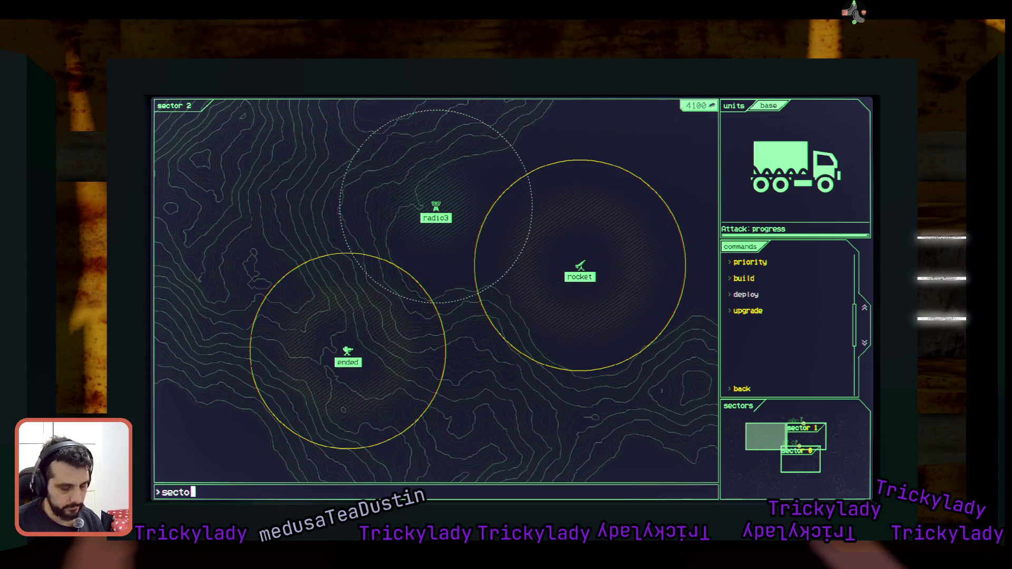
pyautogui.write('r 0')
pyautogui.press('Return')
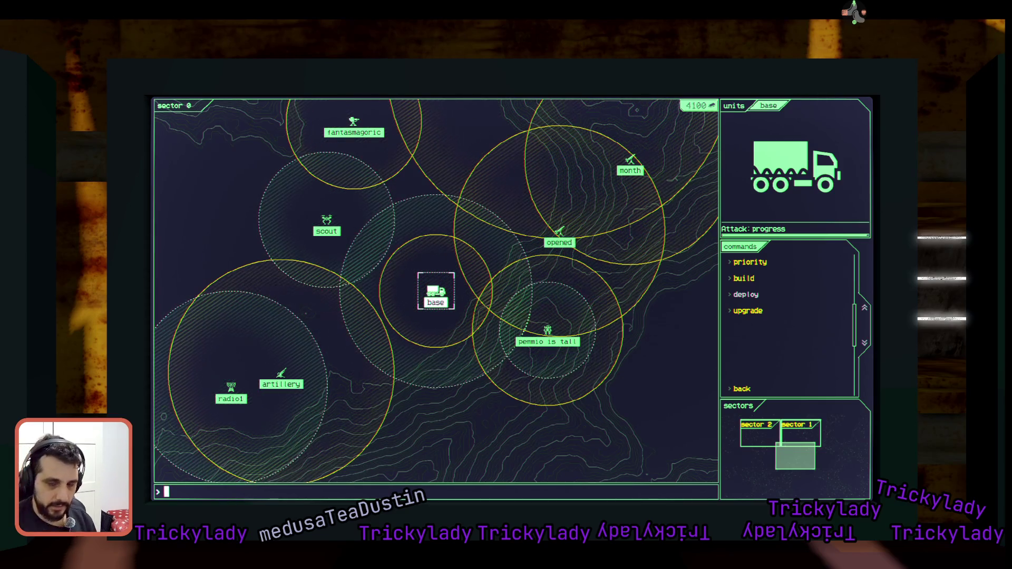
pyautogui.press('Escape')
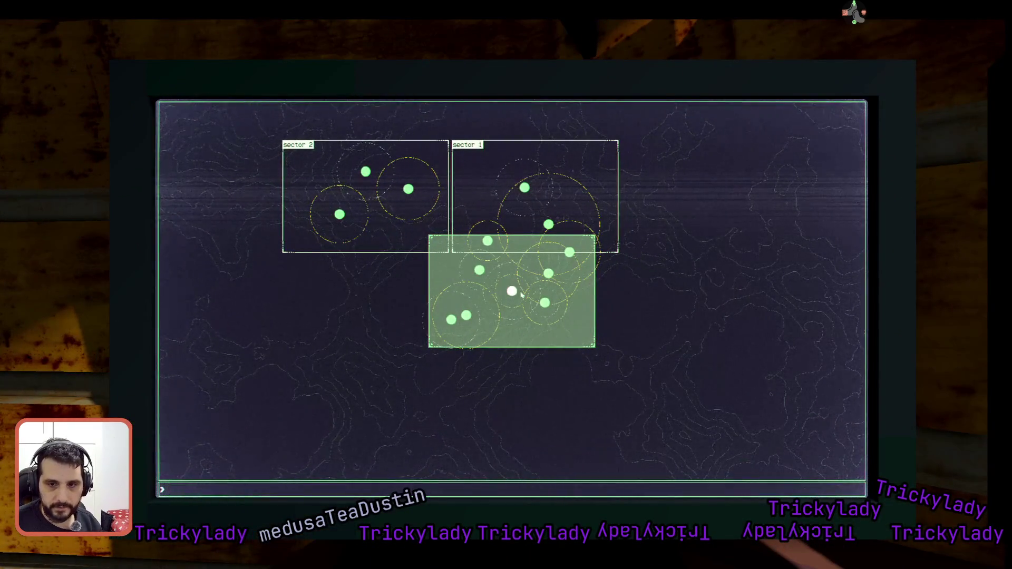
# Highlight sector 2 in the overview with 'sector 2' and open its tactical map.
pyautogui.click(297, 144)
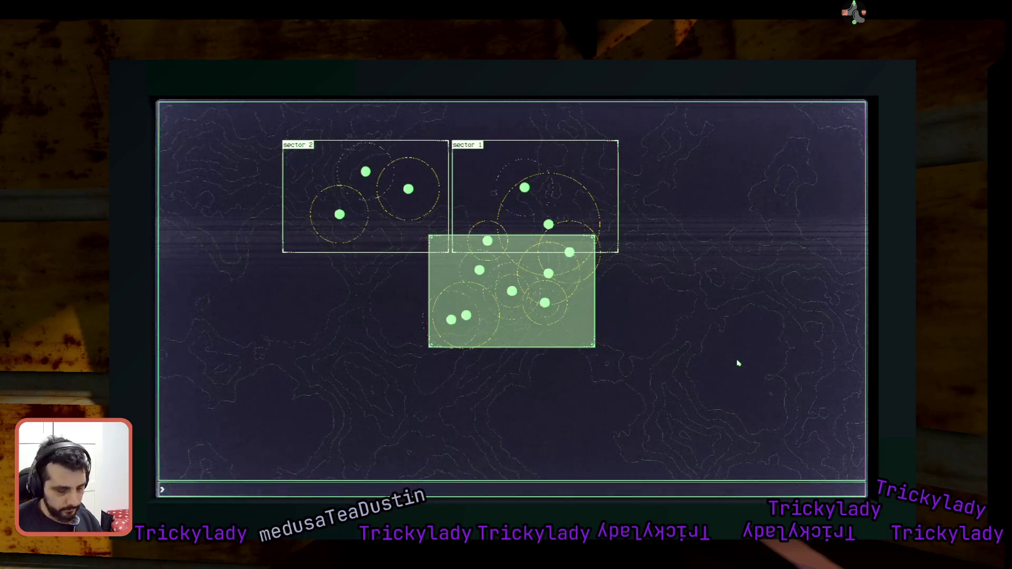
pyautogui.write('secotr 2')
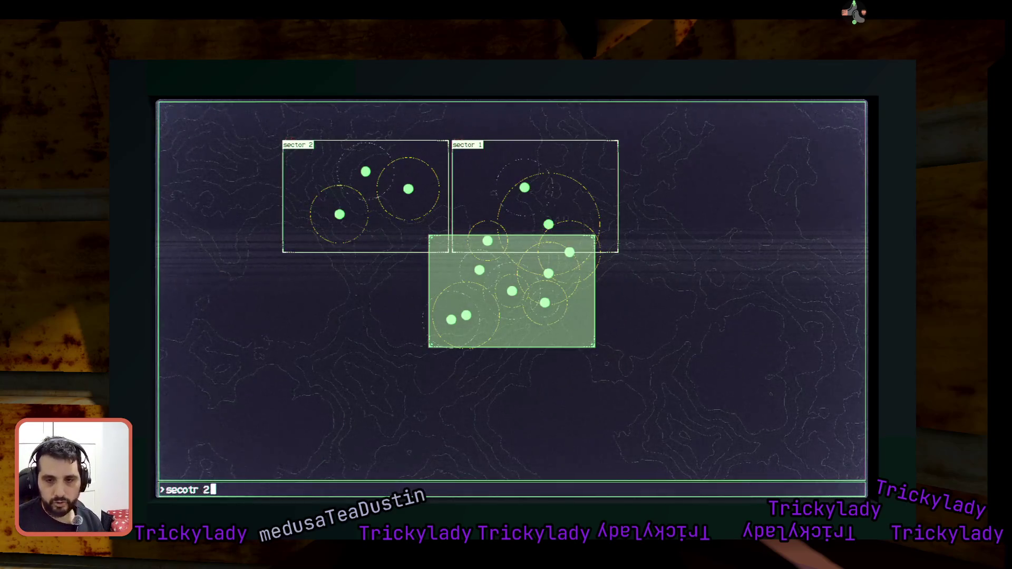
pyautogui.press('BackSpace')
pyautogui.press('BackSpace')
pyautogui.press('BackSpace')
pyautogui.write('sector 2')
pyautogui.press('Return')
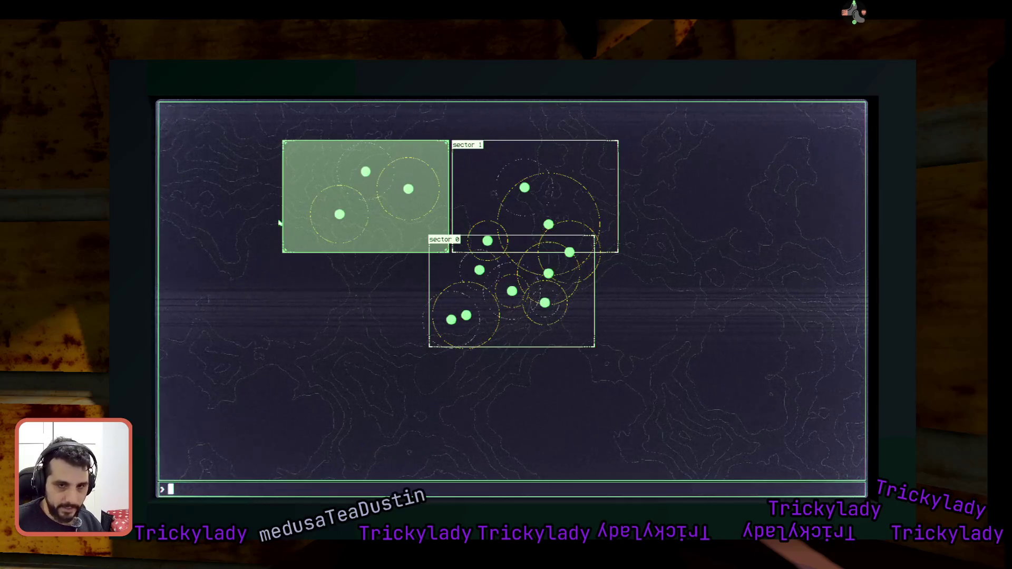
pyautogui.click(294, 259)
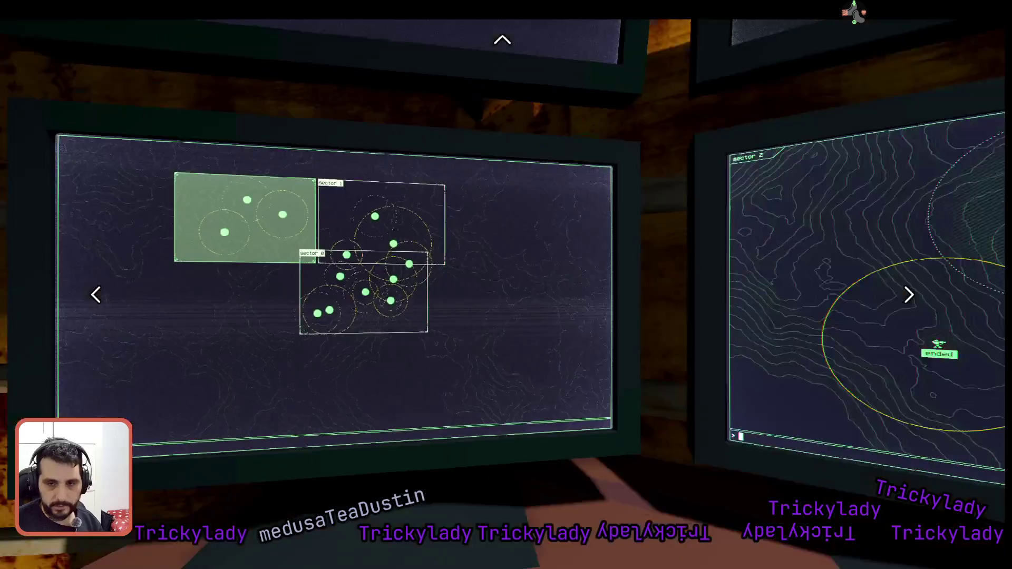
pyautogui.press('Escape')
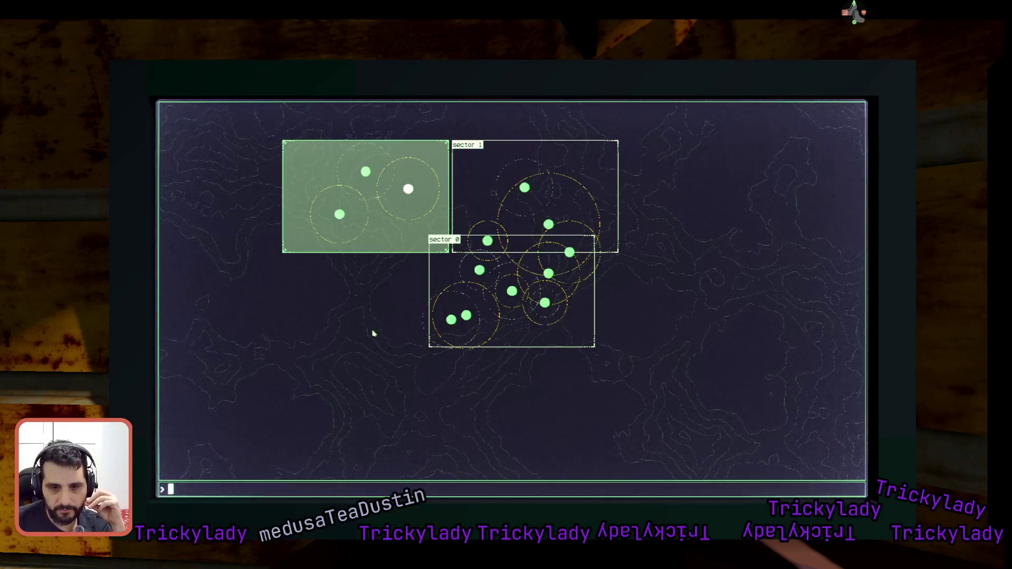
pyautogui.press('Return')
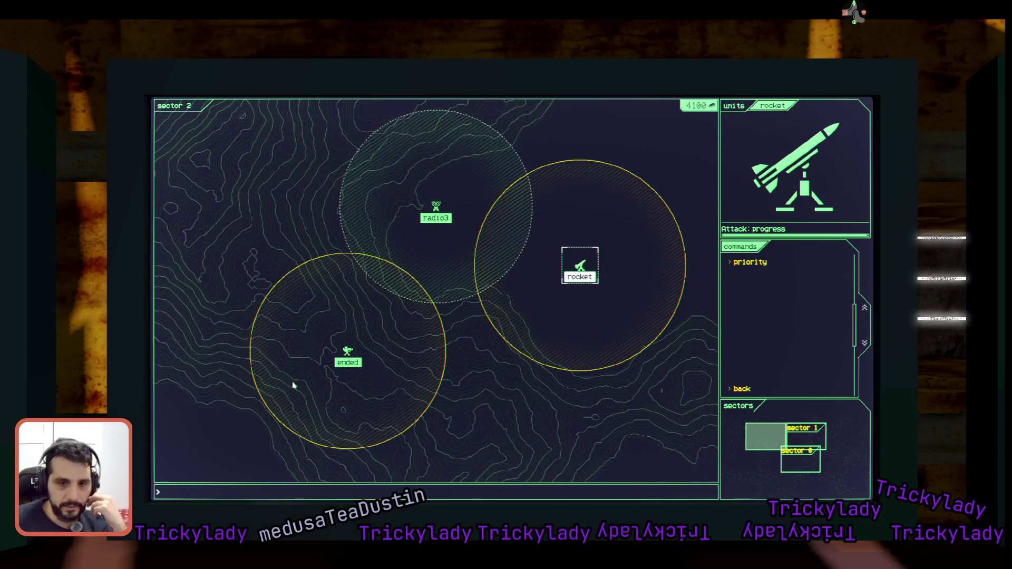
pyautogui.press('a')
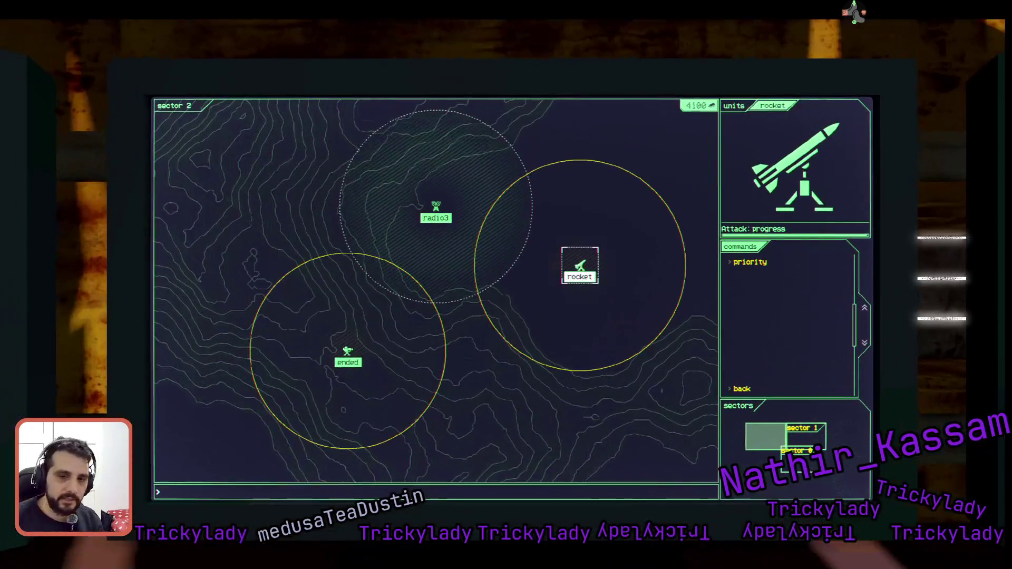
# Select the ended turret and glance at the ship status screen and pause menu.
pyautogui.write('ended')
pyautogui.press('Return')
pyautogui.press('Right')
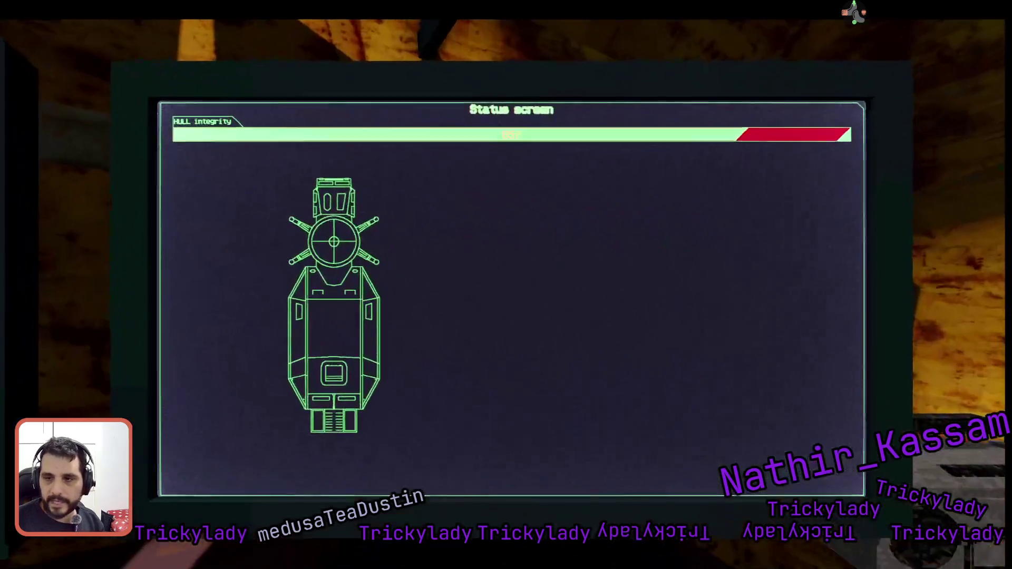
pyautogui.press('Escape')
pyautogui.press('Escape')
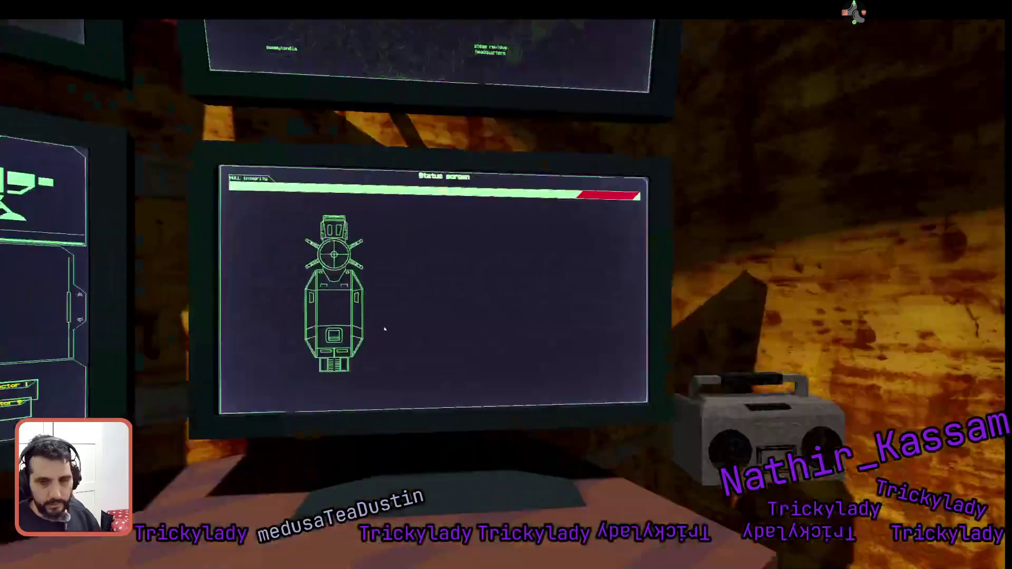
pyautogui.press('Left')
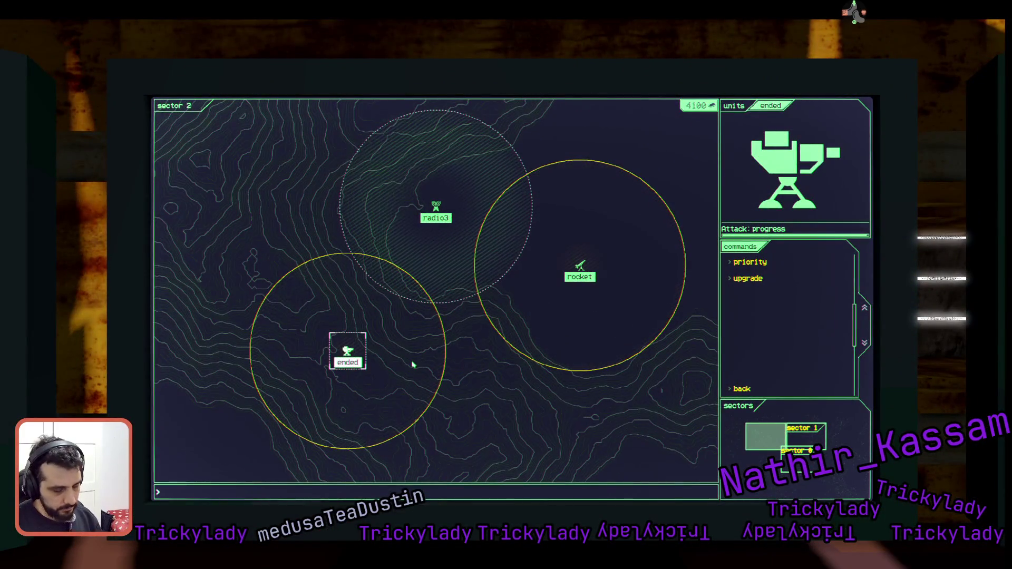
# Select the base unit and switch to the sector 0 overview.
pyautogui.press('Return')
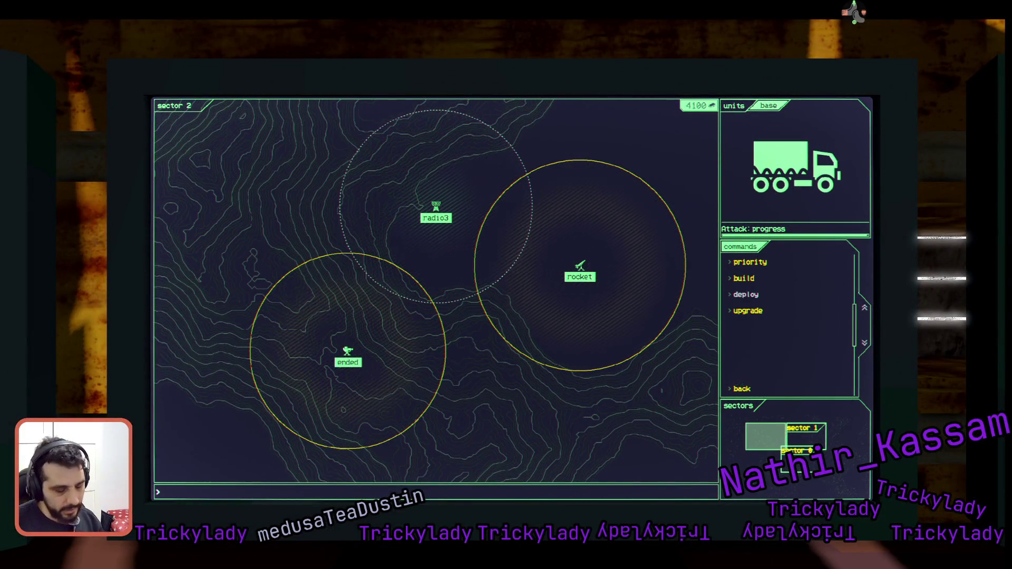
pyautogui.write('secto')
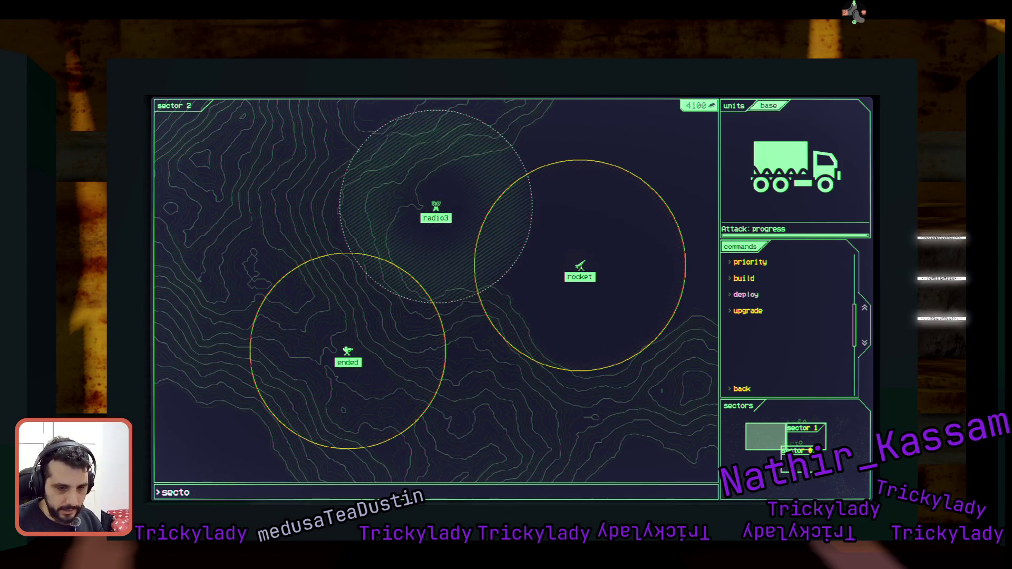
pyautogui.write('r 0')
pyautogui.press('Return')
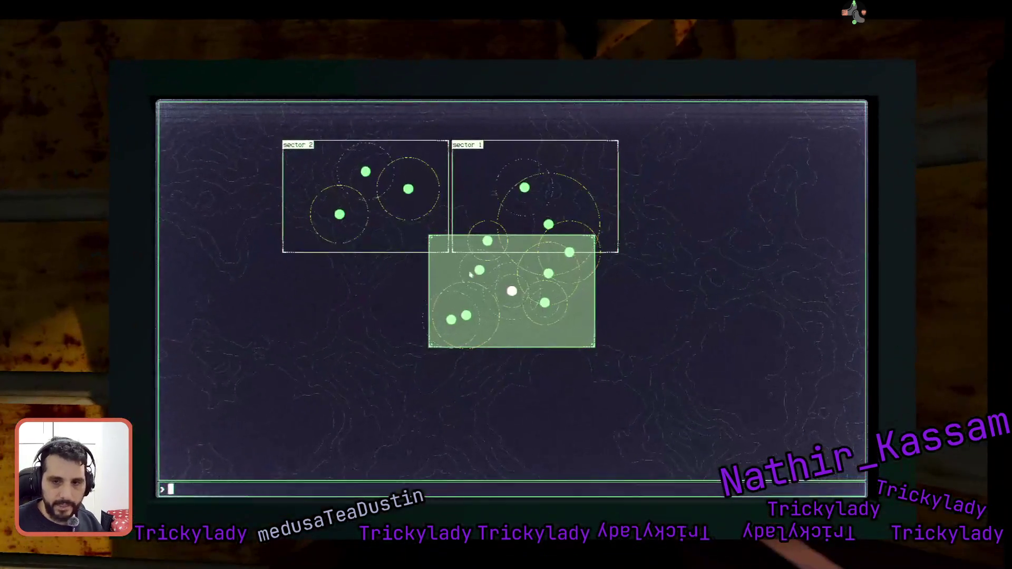
# With sector 2 highlighted, run a 'scan' of the sectors.
pyautogui.click(381, 213)
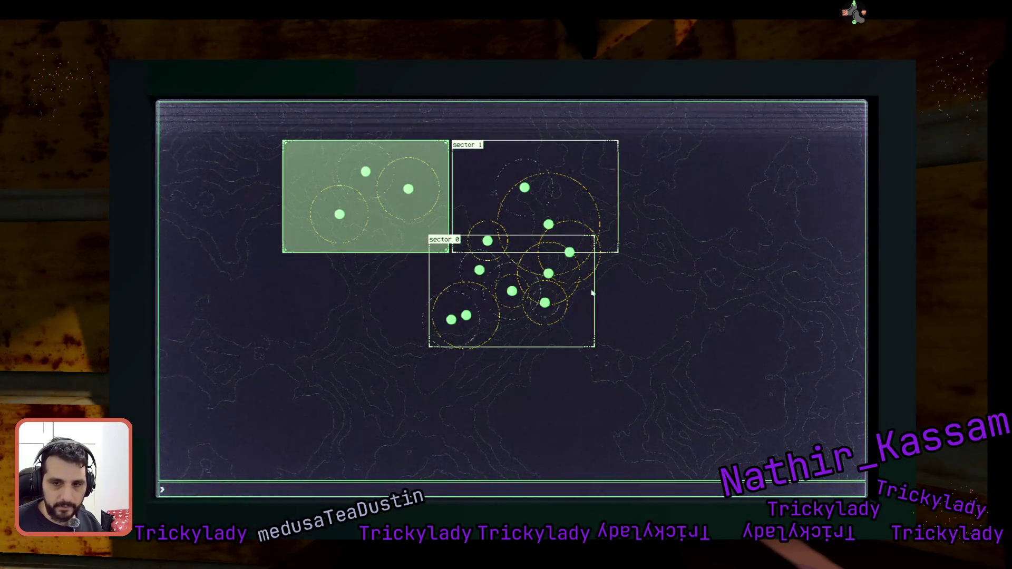
pyautogui.write('scan')
pyautogui.press('Return')
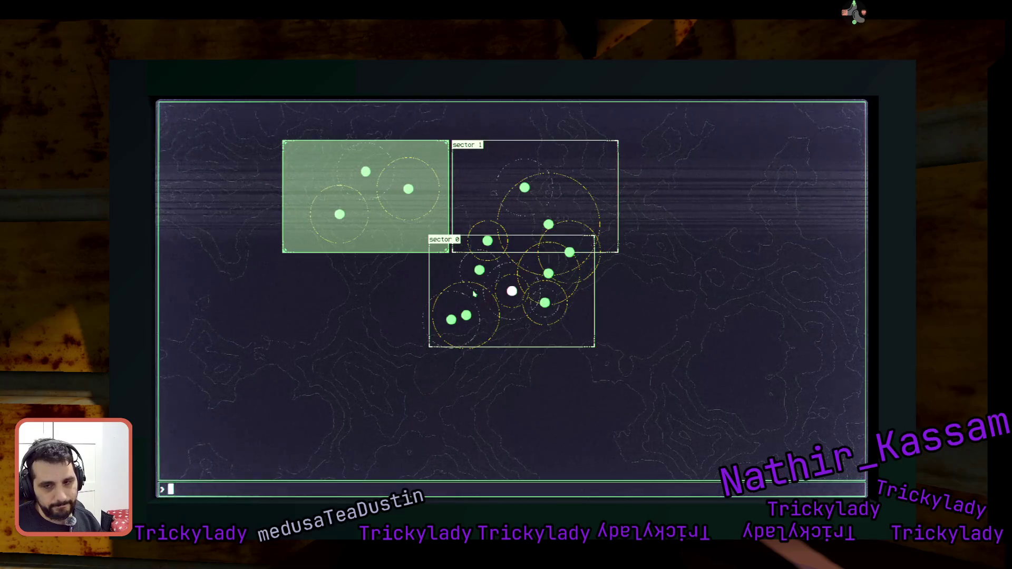
# Open the sector 0 map and select the scout drone.
pyautogui.click(477, 293)
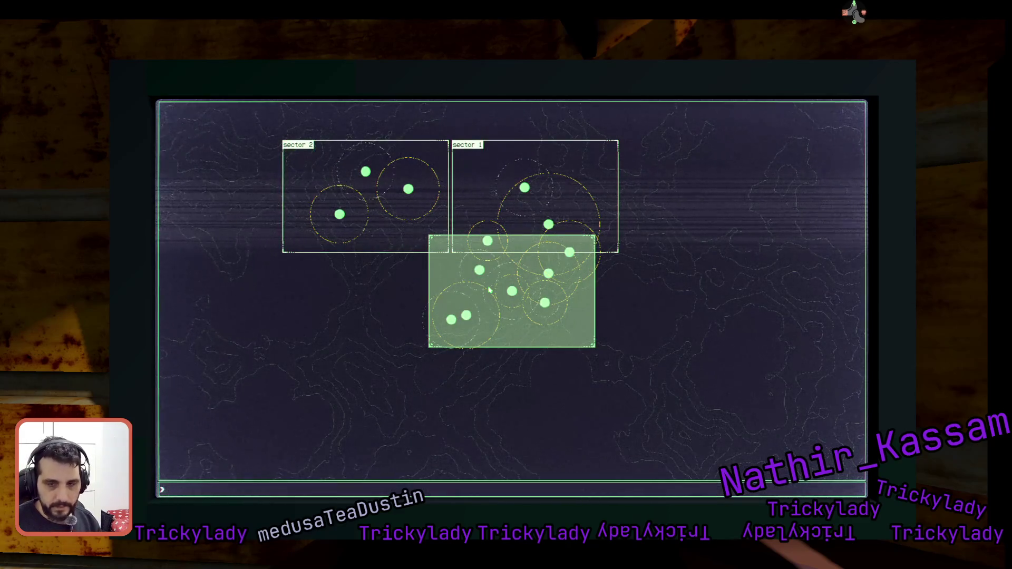
pyautogui.click(489, 290)
pyautogui.click(327, 220)
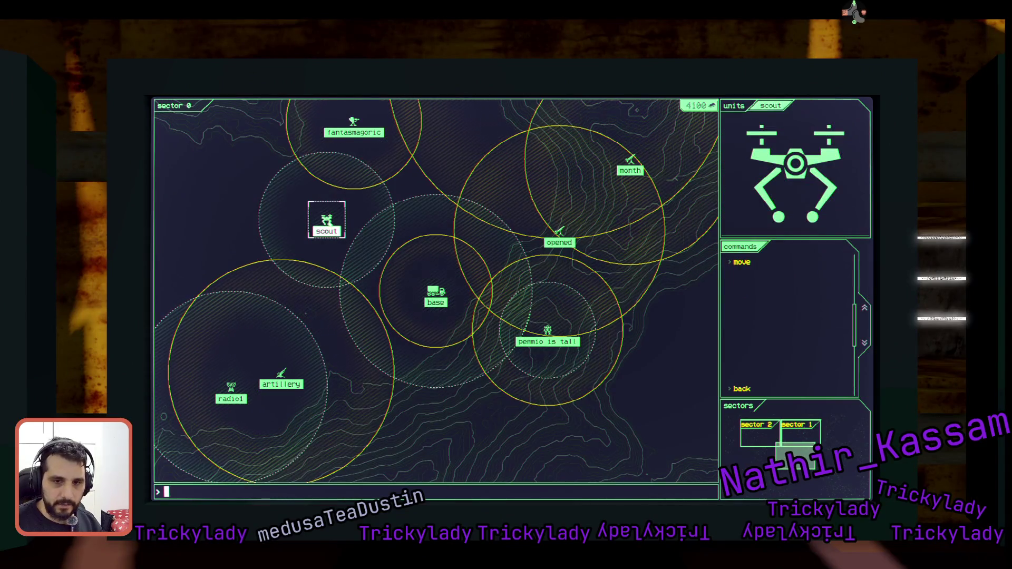
# Send the scout drone to the top crosshair spot and pull the view back.
pyautogui.click(743, 262)
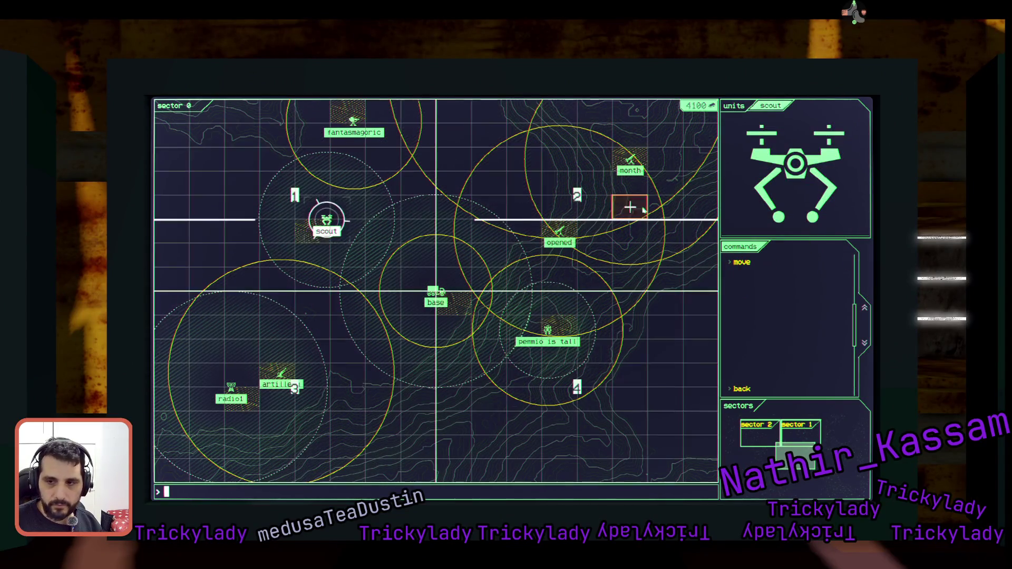
pyautogui.click(490, 112)
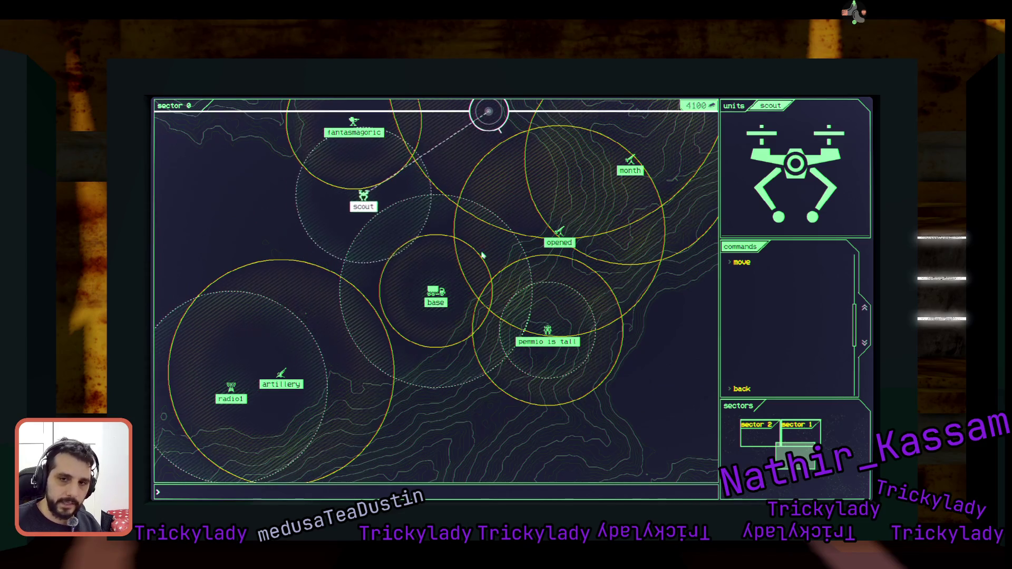
pyautogui.press('Escape')
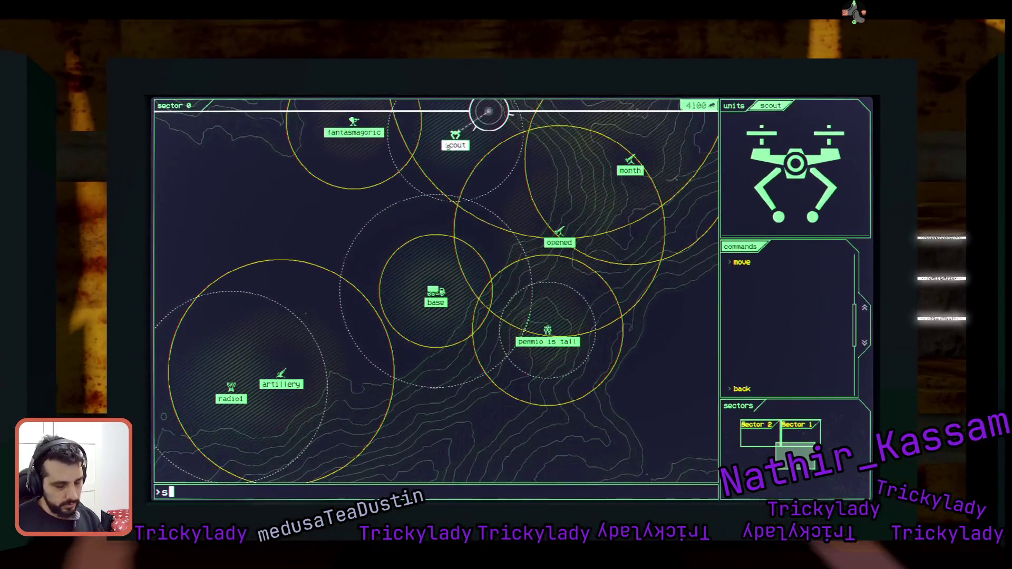
# Switch the map from sector 1 to sector 2.
pyautogui.write('sector 1')
pyautogui.press('Return')
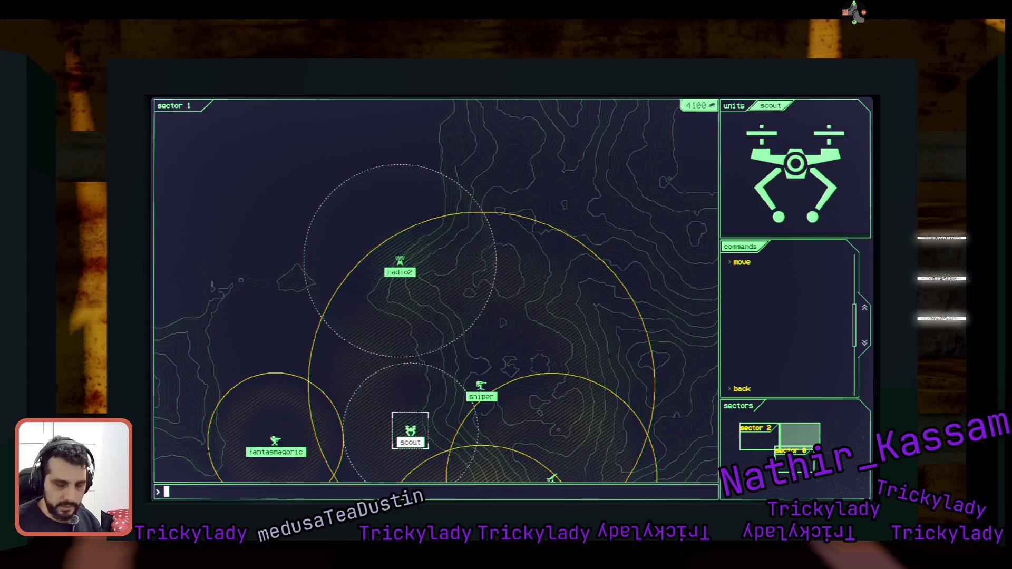
pyautogui.write('sector')
pyautogui.press('Return')
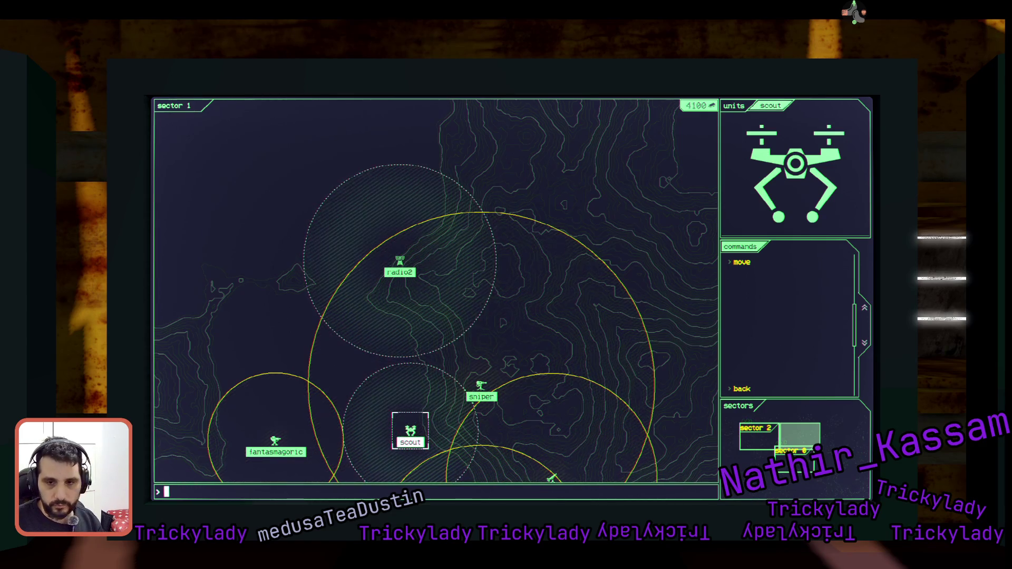
pyautogui.write('sector 2')
pyautogui.press('Return')
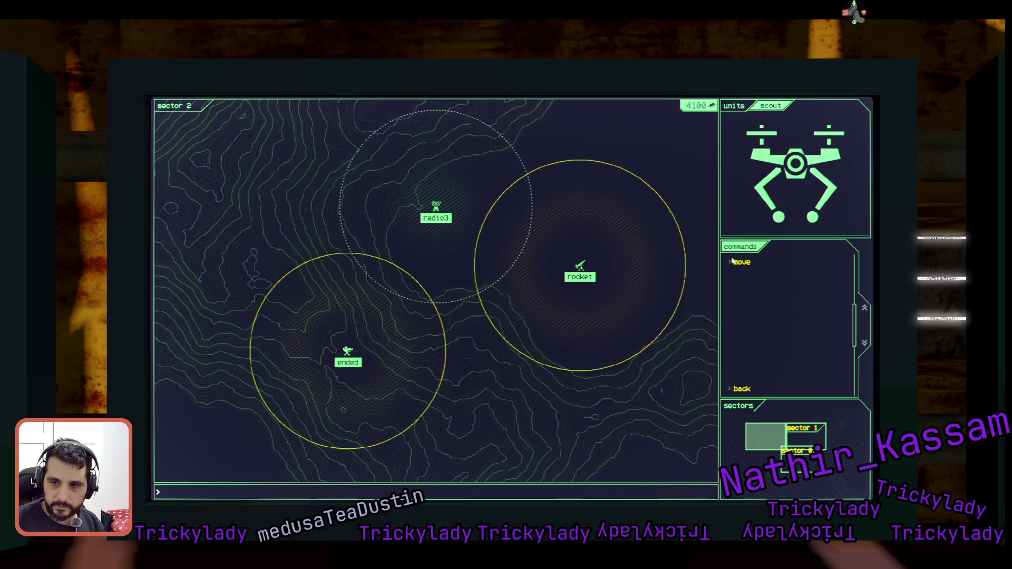
# Move the scout drone to point 4144, just below the rocket turret.
pyautogui.write('move')
pyautogui.press('Return')
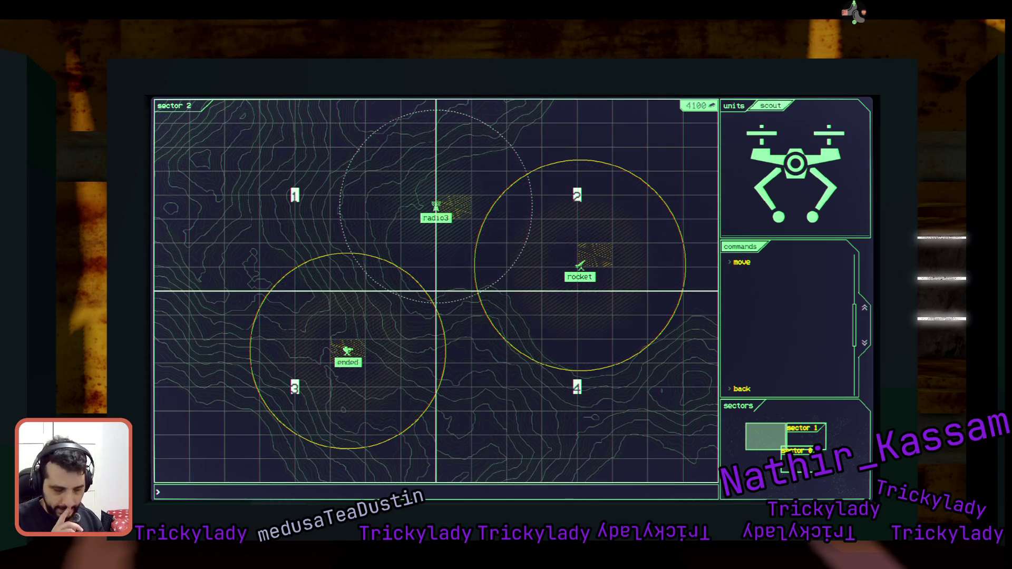
pyautogui.write('4144')
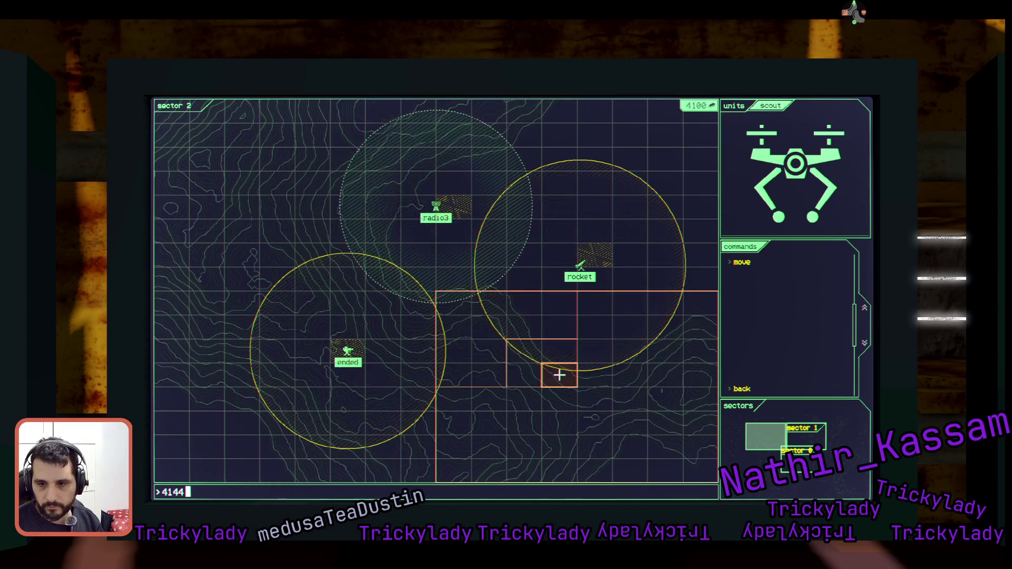
pyautogui.press('Return')
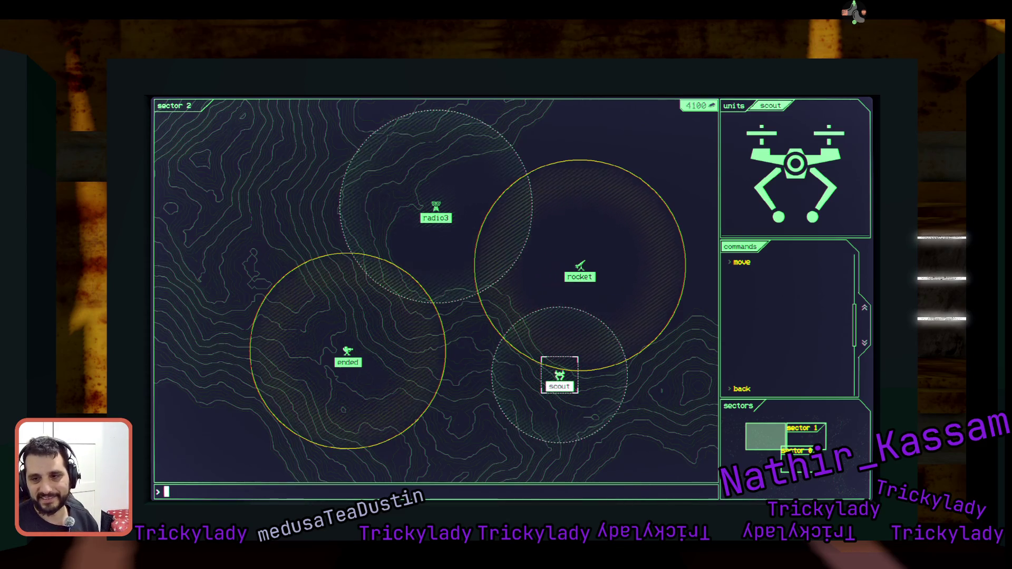
pyautogui.press('Left')
pyautogui.press('Right')
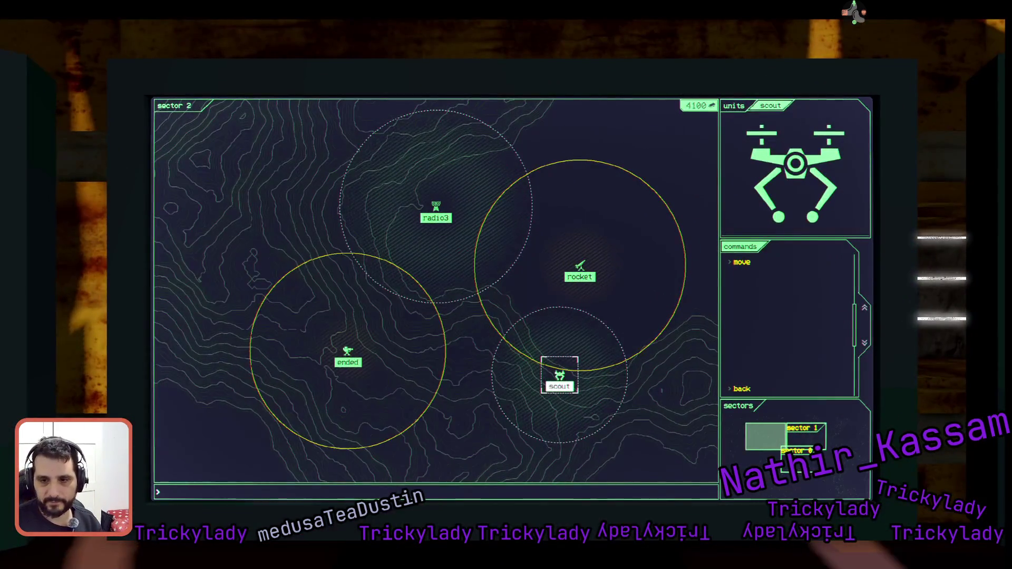
# Select the base, switch to sector 0, and deselect it to list all units.
pyautogui.write('base')
pyautogui.press('Return')
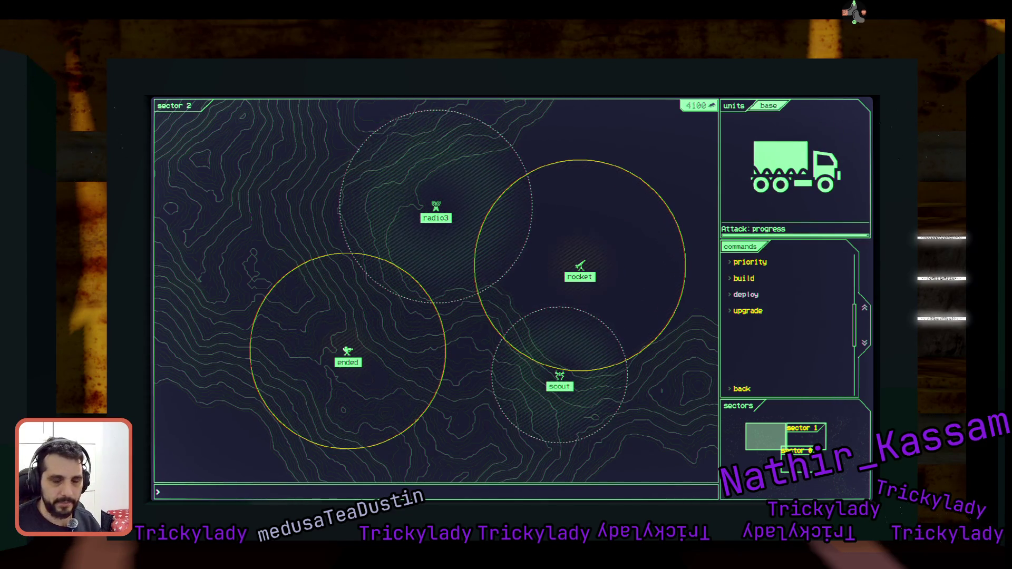
pyautogui.write('se')
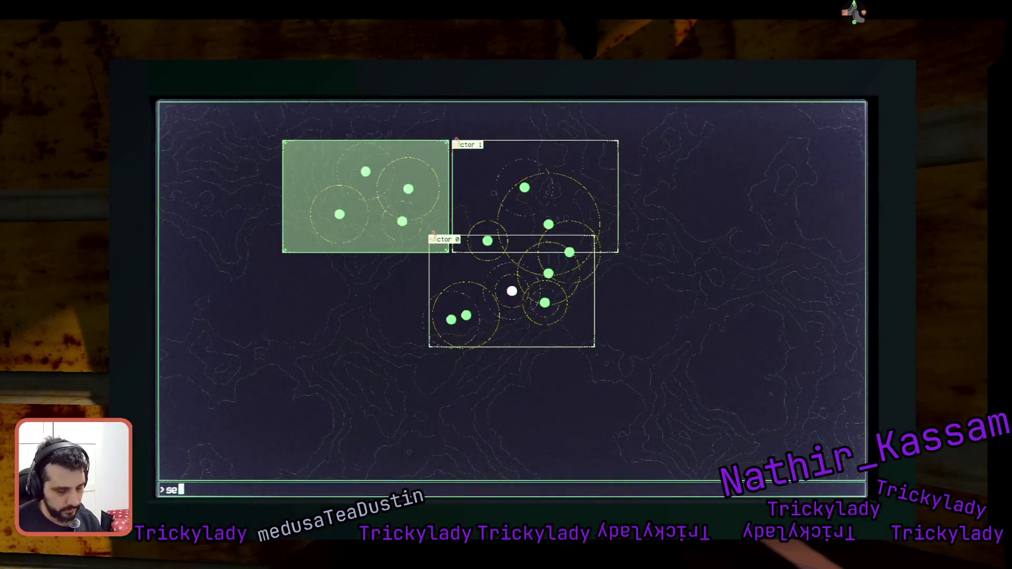
pyautogui.write('ctor 0')
pyautogui.press('Return')
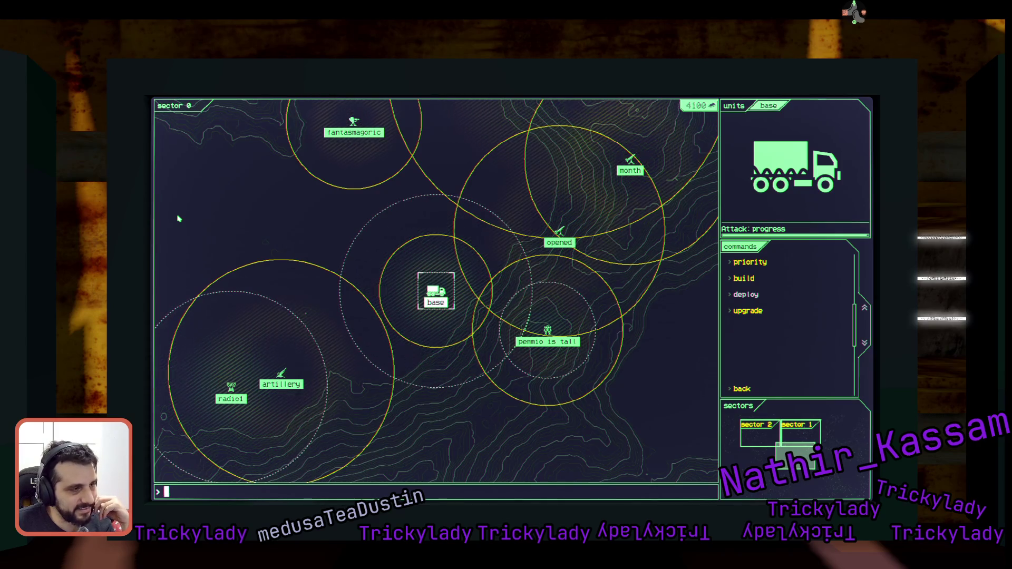
pyautogui.click(410, 276)
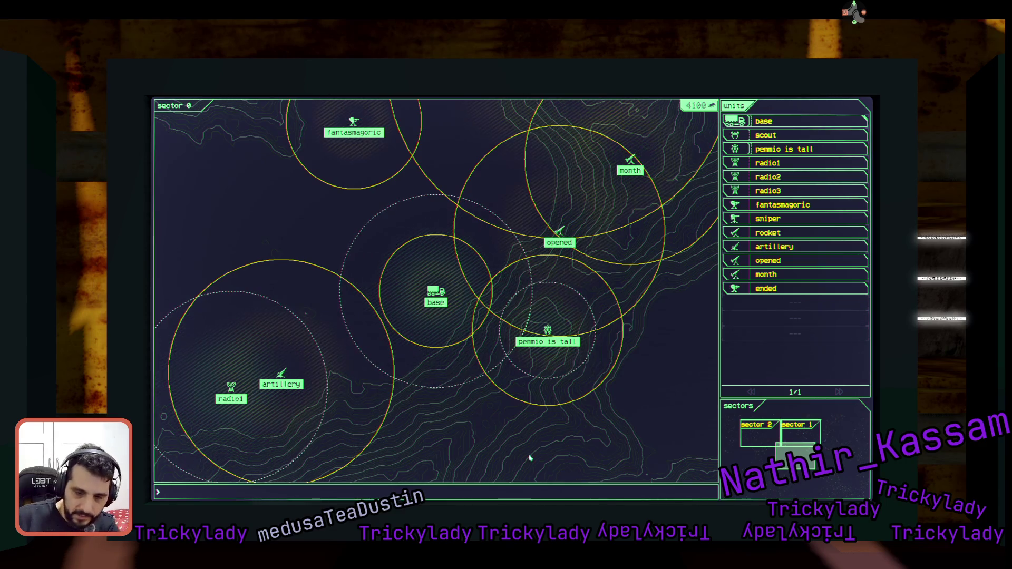
# Pause the game and turn fullscreen off in the video options.
pyautogui.press('Escape')
pyautogui.press('Escape')
pyautogui.press('Escape')
pyautogui.write('video')
pyautogui.press('Return')
pyautogui.press('F11')
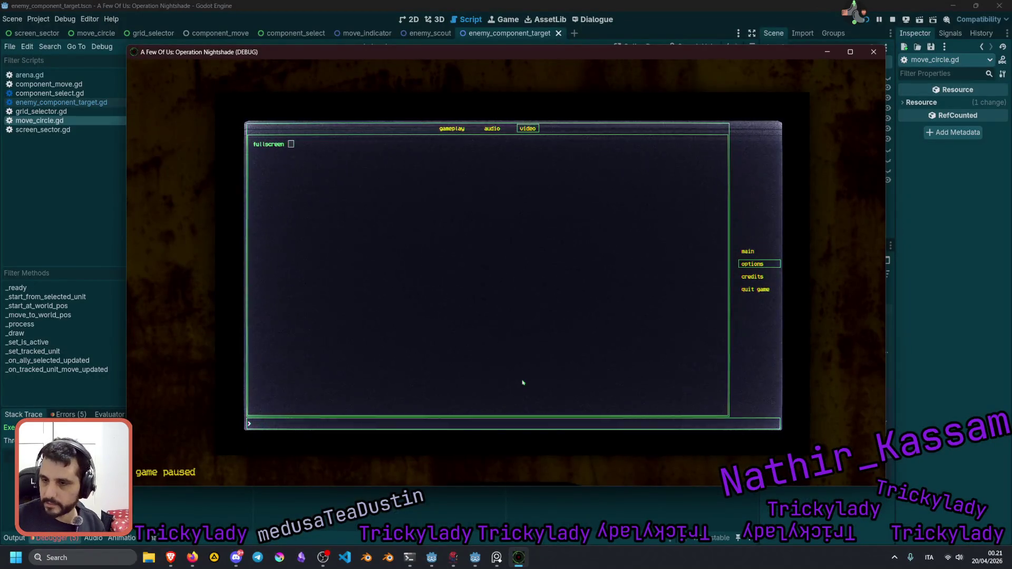
# Toggle fullscreen on and off and enter 'main' to return to the main menu.
pyautogui.press('F11')
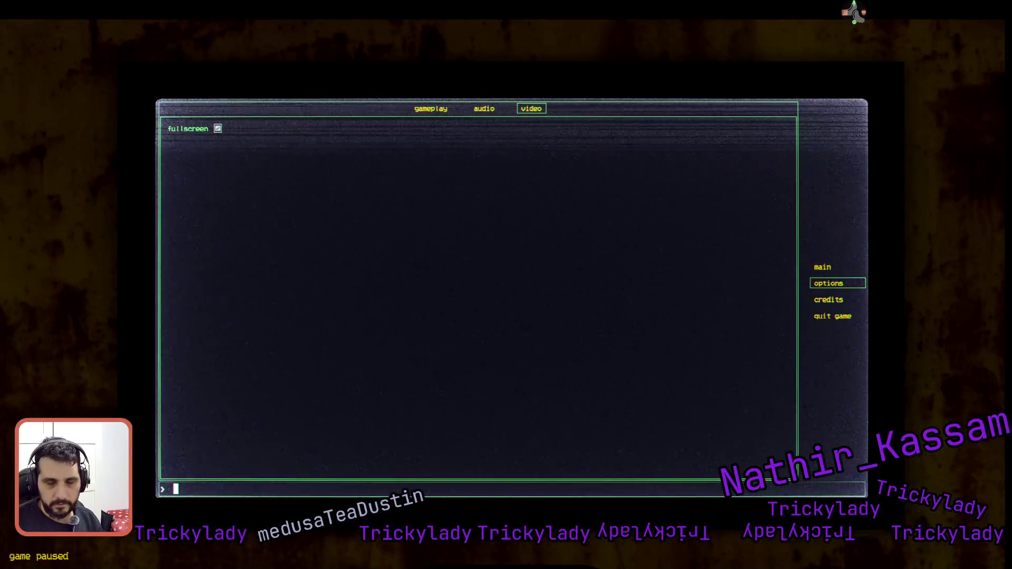
pyautogui.press('F11')
pyautogui.write('main')
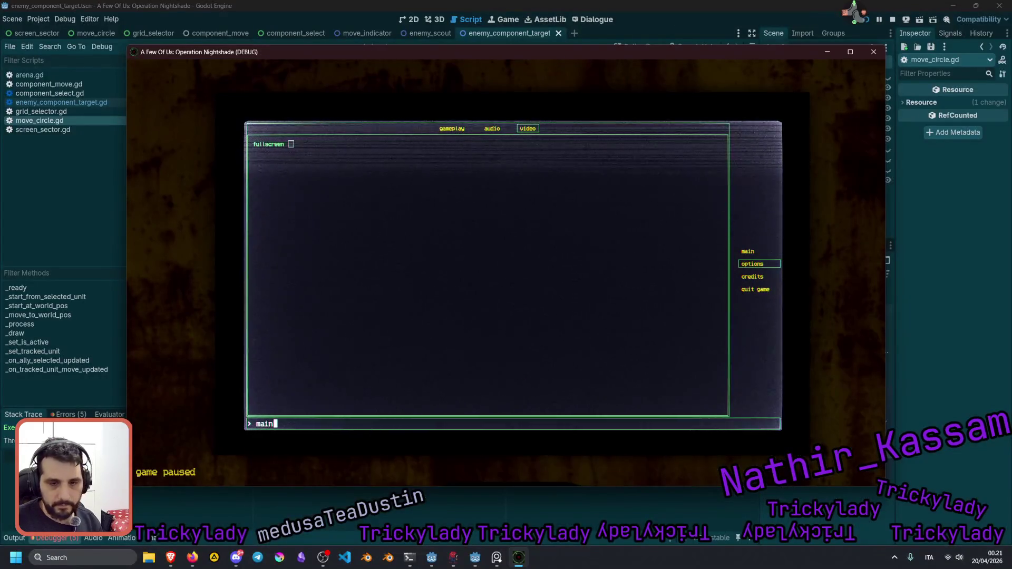
pyautogui.press('Return')
pyautogui.press('F11')
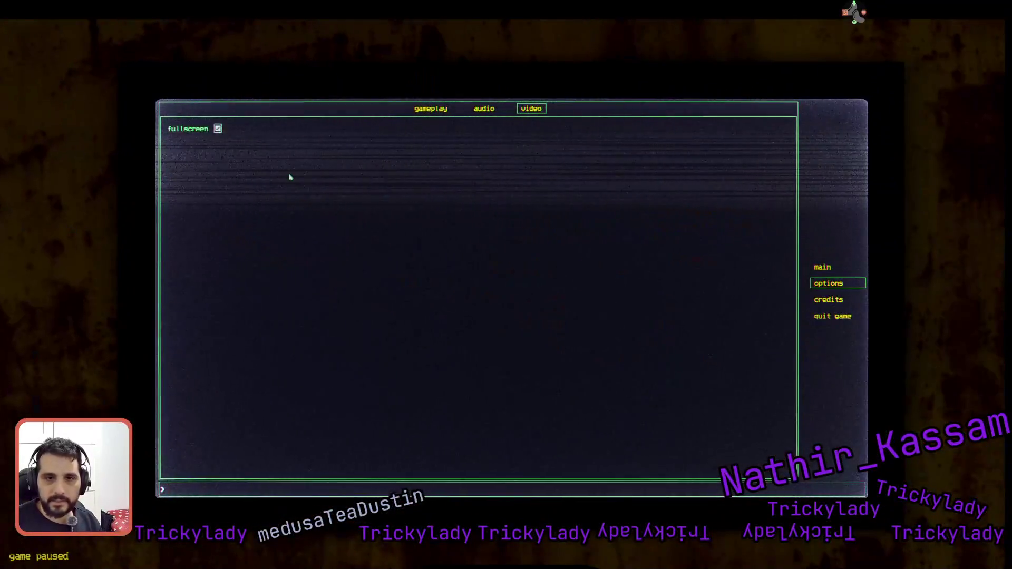
pyautogui.click(221, 129)
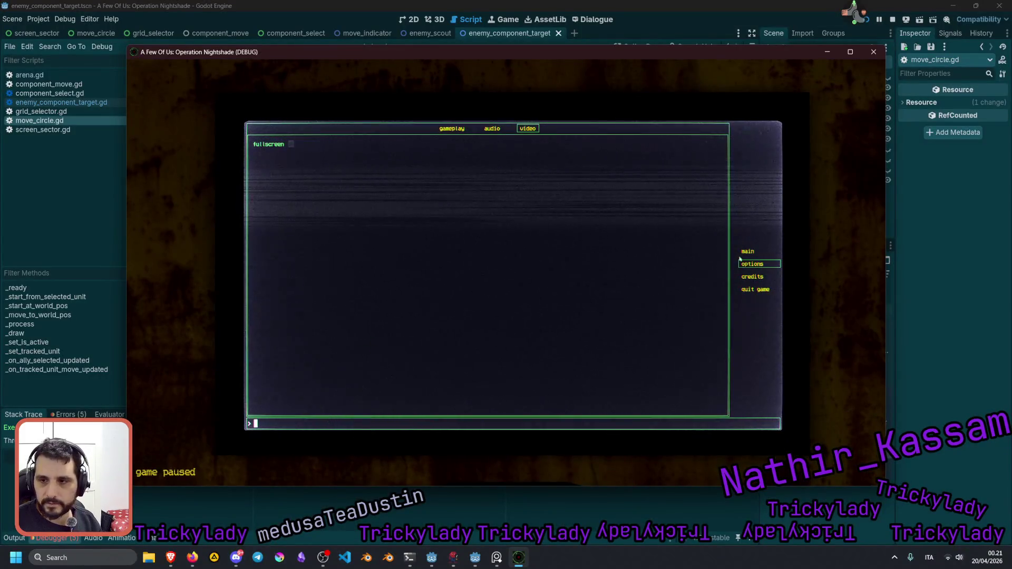
# Window the game again and resubmit 'main' to reach the title screen.
pyautogui.press('F11')
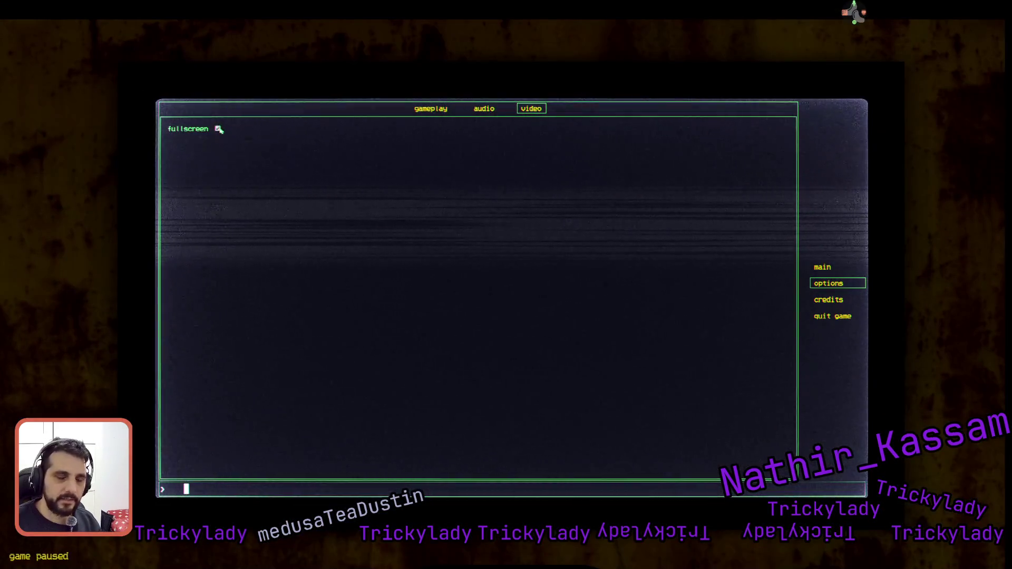
pyautogui.press('F11')
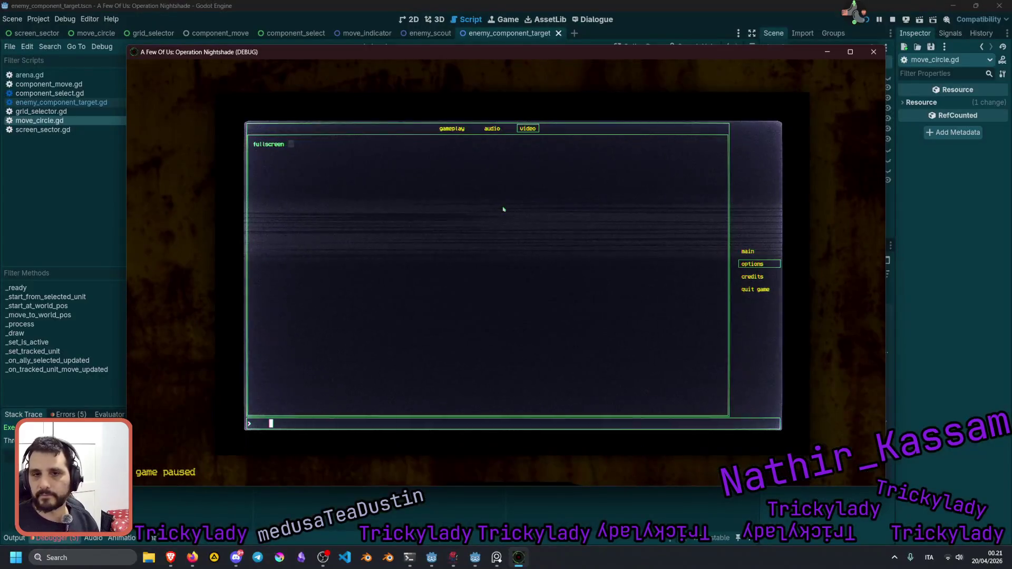
pyautogui.write('main')
pyautogui.press('BackSpace')
pyautogui.press('BackSpace')
pyautogui.press('BackSpace')
pyautogui.write('main')
pyautogui.press('Return')
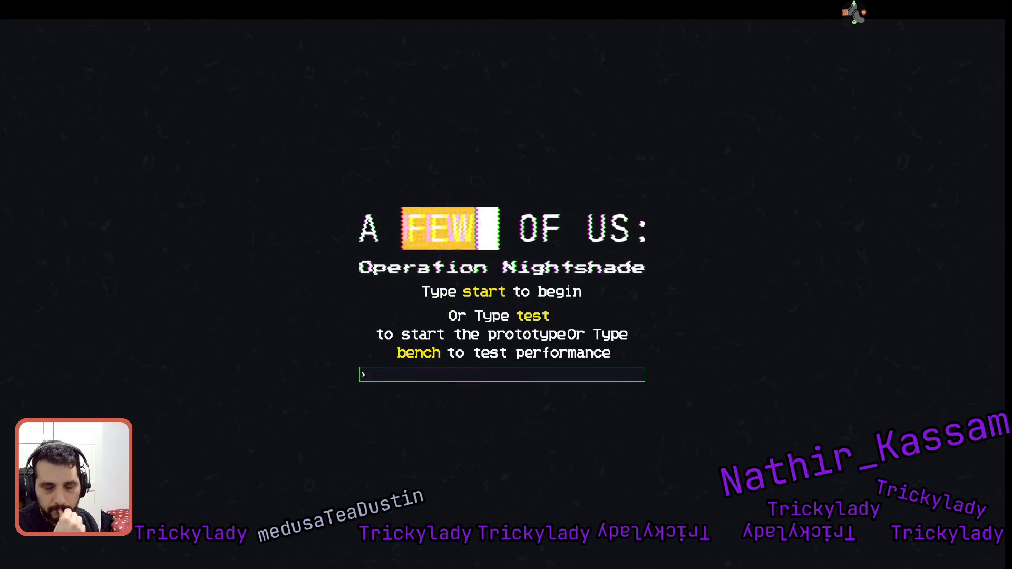
# Start a new game and build an antenna at grid cell 1143.
pyautogui.write('start')
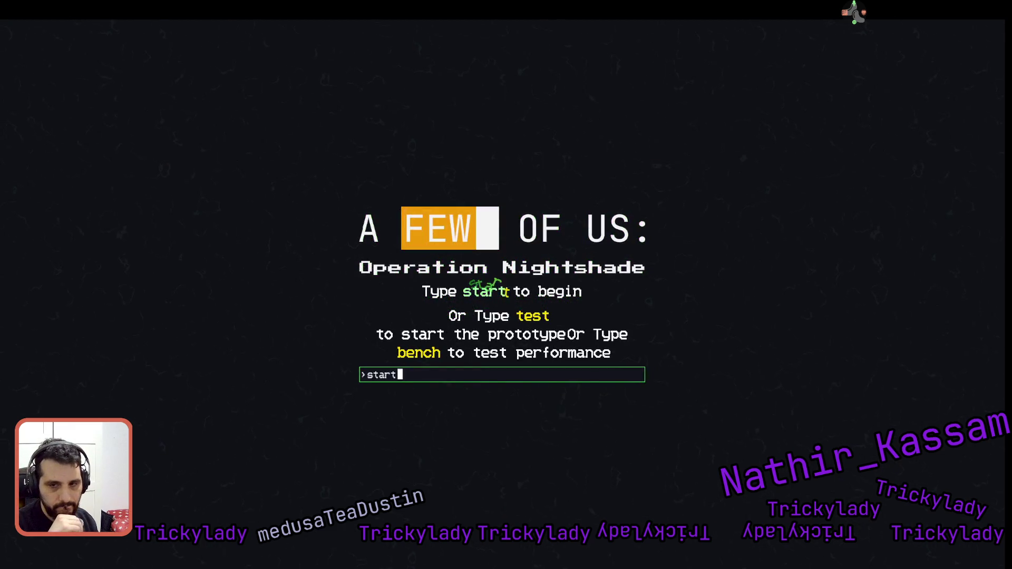
pyautogui.press('Return')
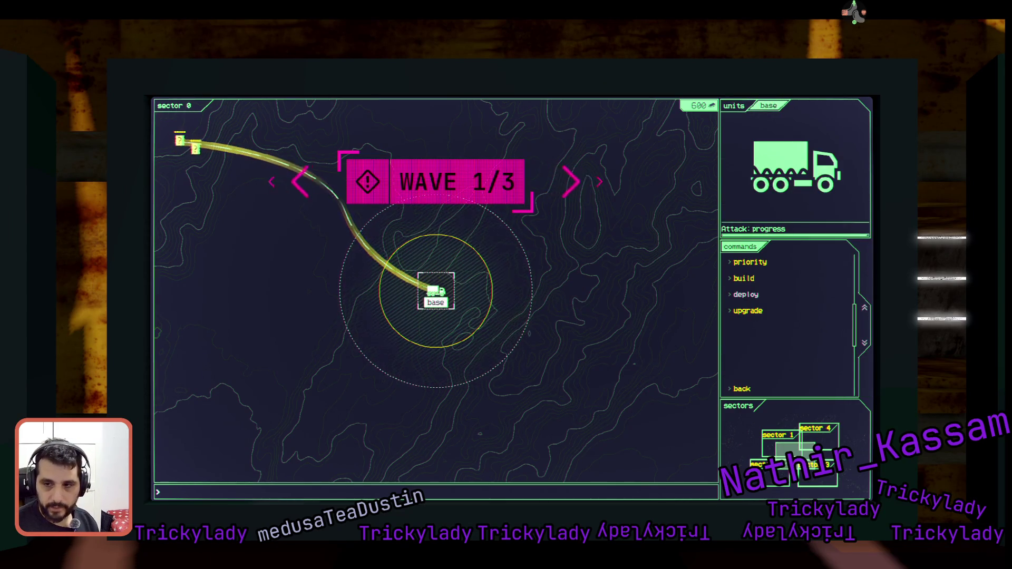
pyautogui.write('build')
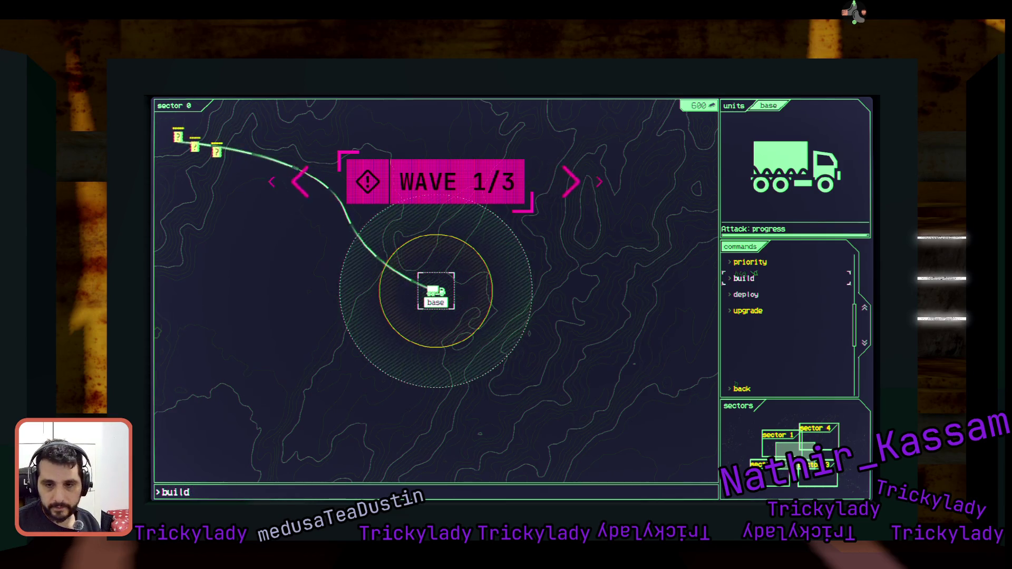
pyautogui.press('Return')
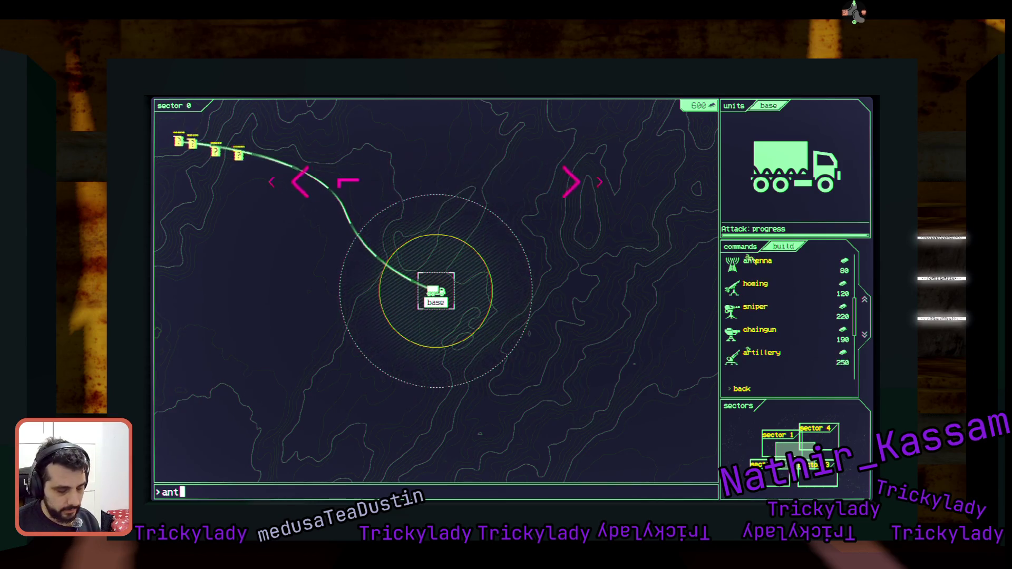
pyautogui.write('11')
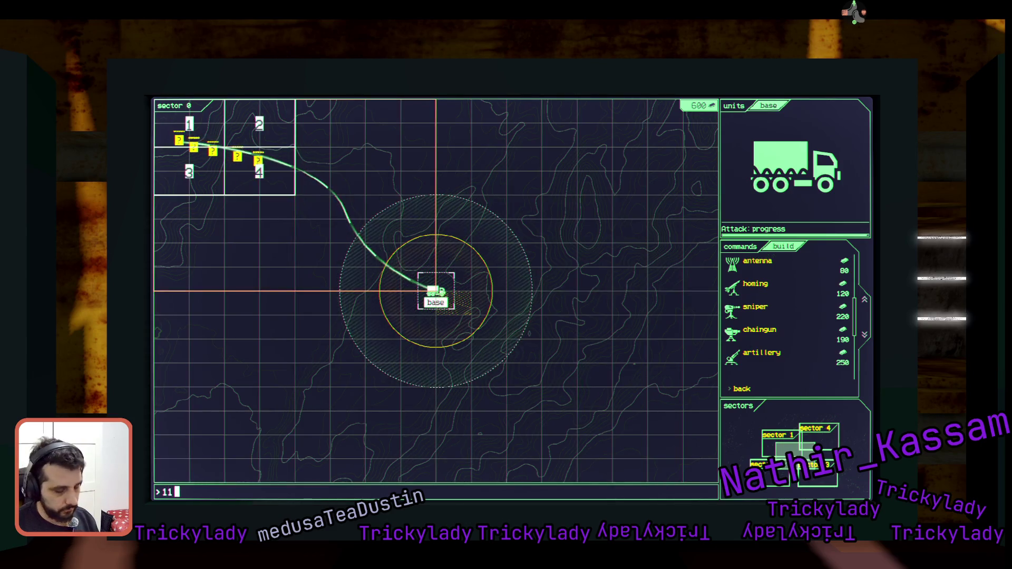
pyautogui.write('43')
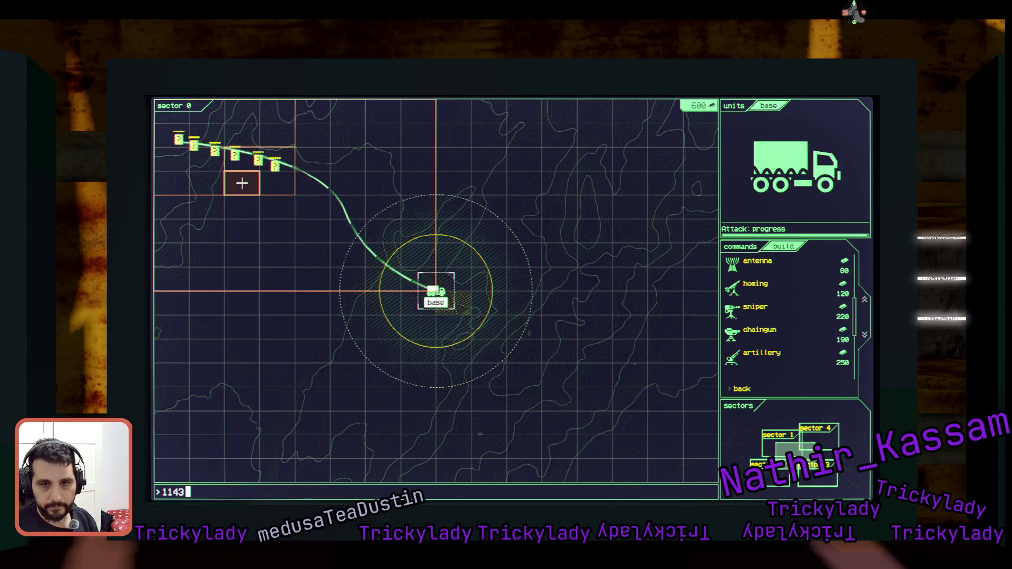
pyautogui.press('Return')
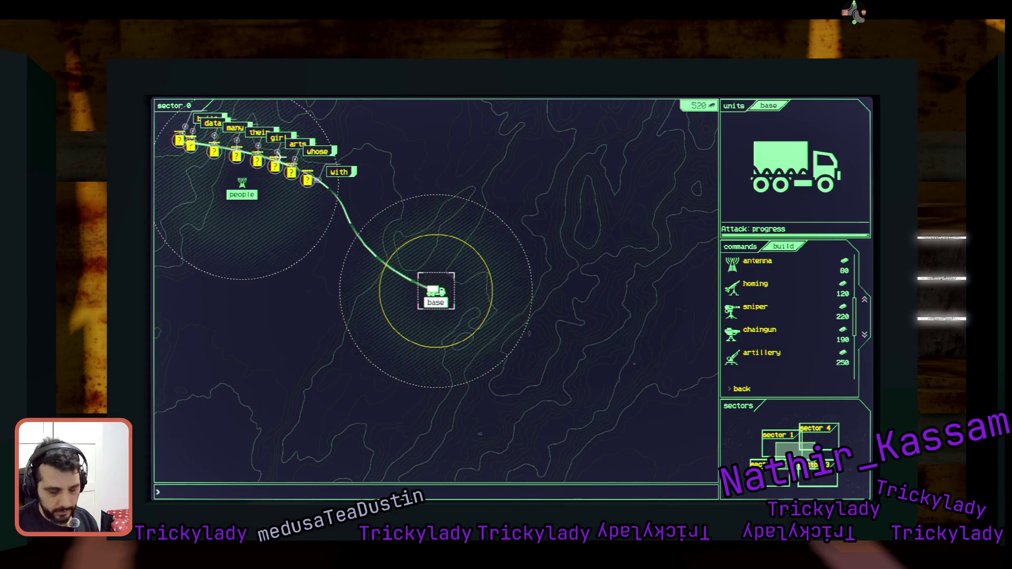
# Build a chaingun at cell 144 near the base.
pyautogui.write('chaingun')
pyautogui.press('Return')
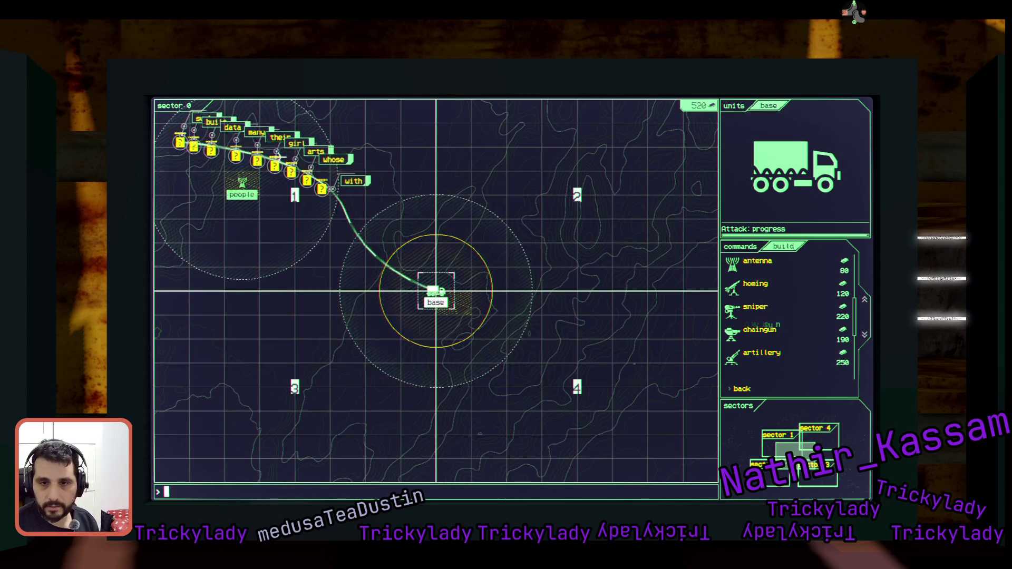
pyautogui.write('144')
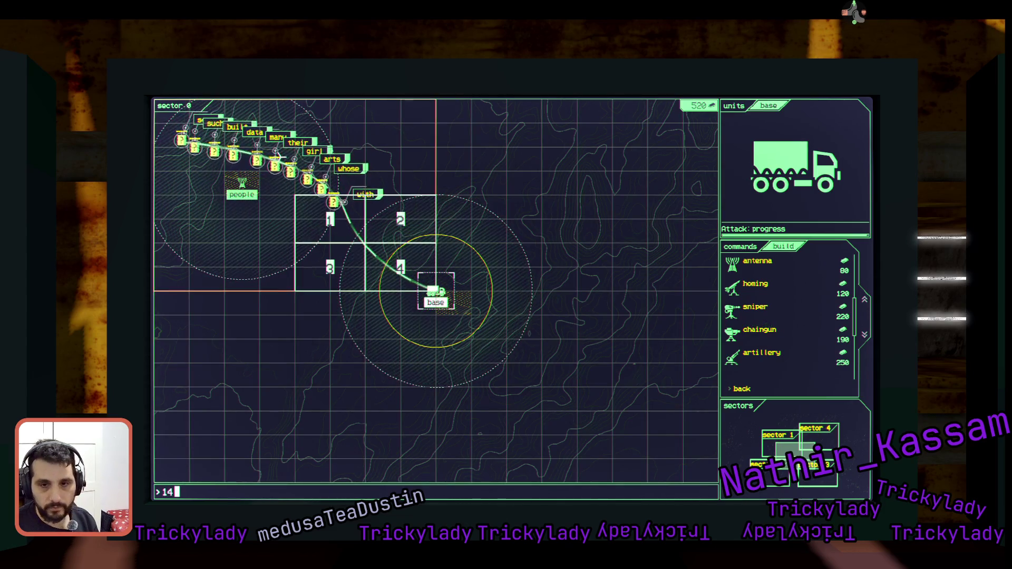
pyautogui.press('Return')
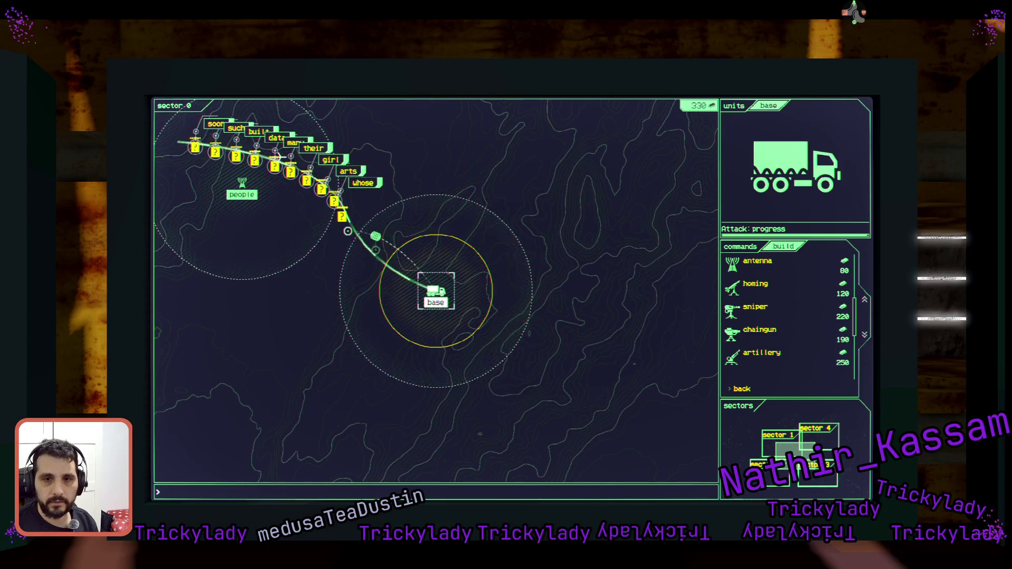
# Destroy the arts, whose and their word enemies near the base.
pyautogui.write('arter')
pyautogui.press('Return')
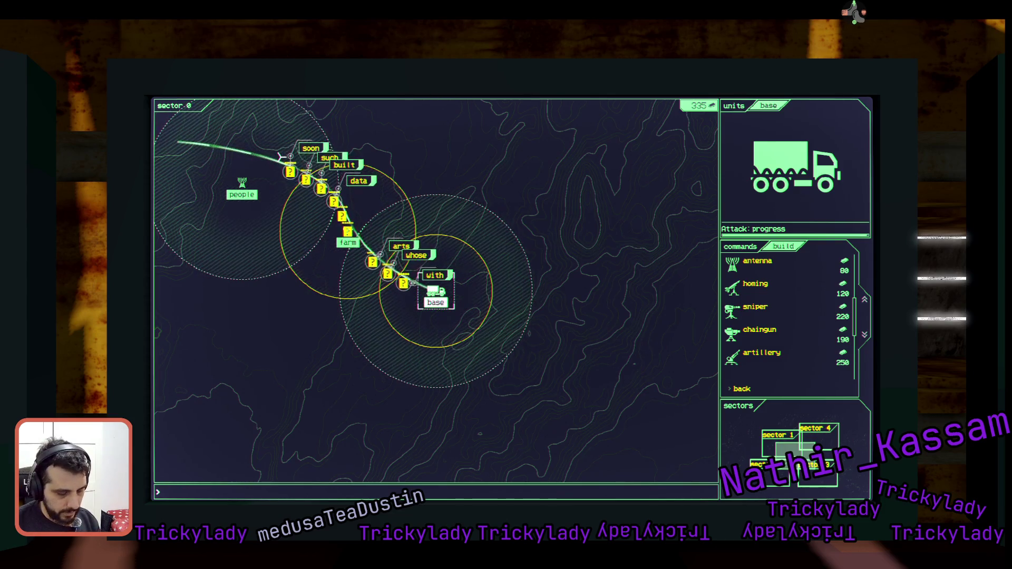
pyautogui.write('whose')
pyautogui.press('Return')
pyautogui.write('their')
pyautogui.press('Return')
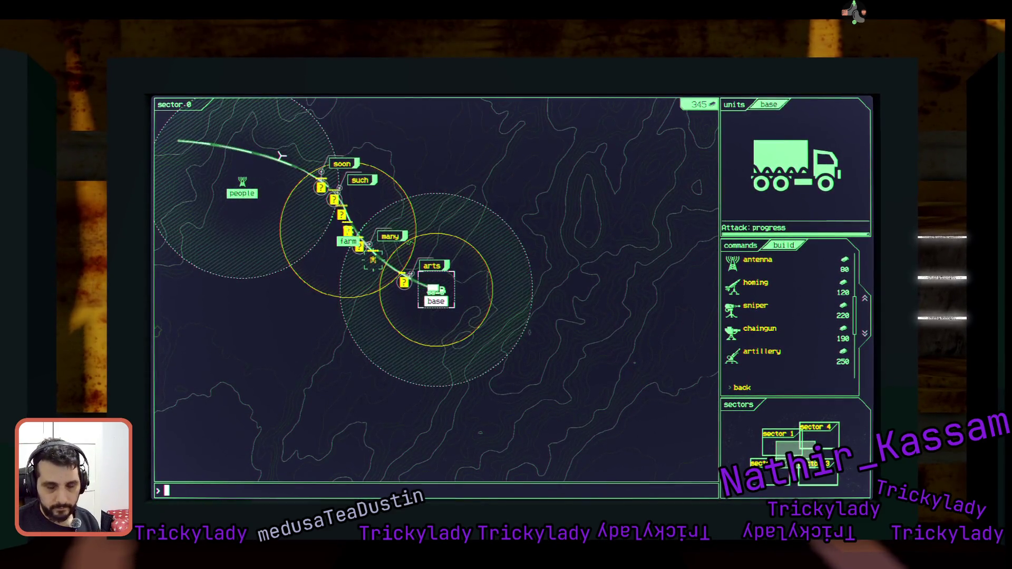
pyautogui.write('arts')
pyautogui.press('Return')
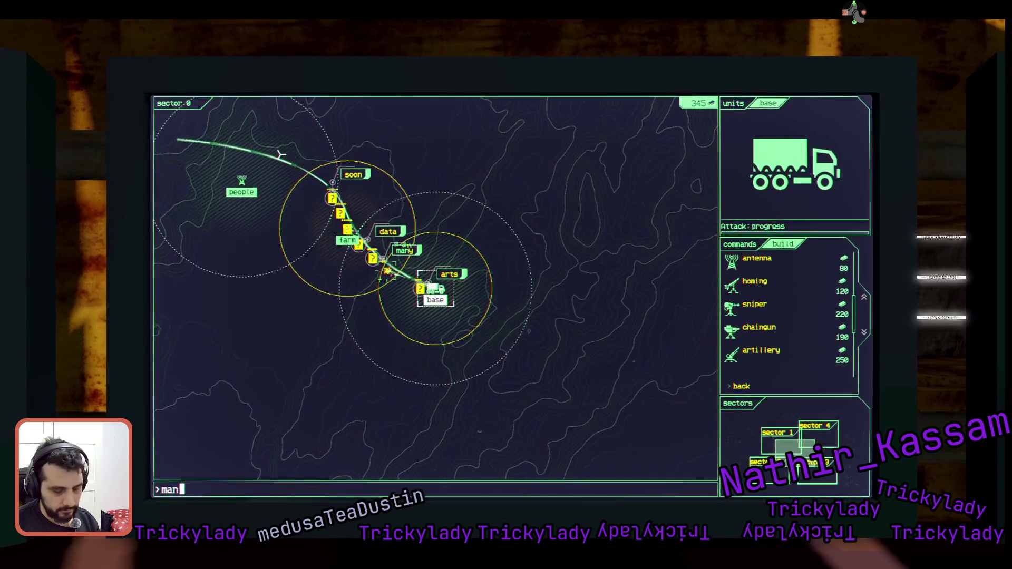
# Destroy the data, built, such and soon word enemies.
pyautogui.write('data')
pyautogui.press('Return')
pyautogui.write('built')
pyautogui.press('Return')
pyautogui.write('such')
pyautogui.press('Return')
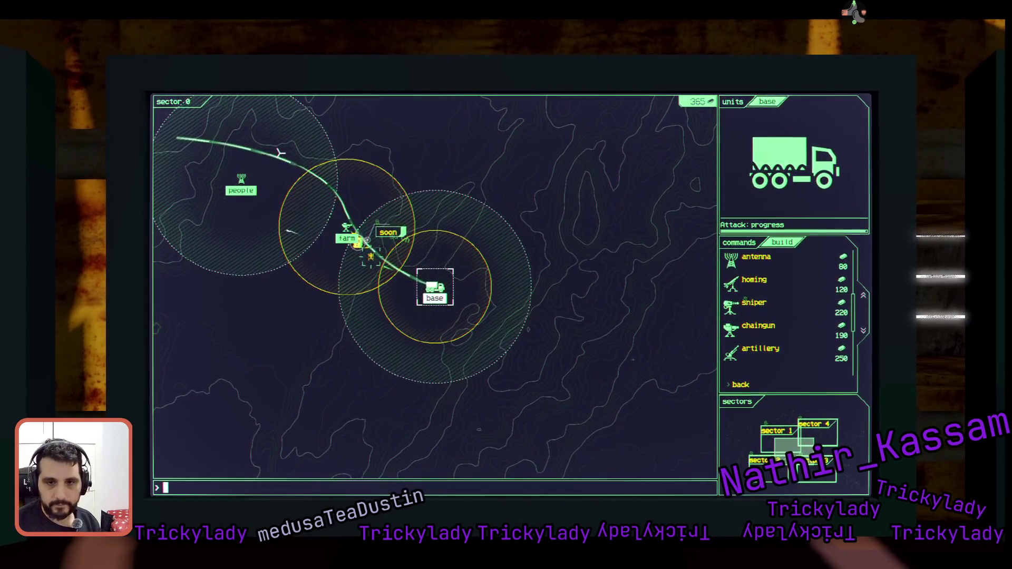
pyautogui.write('soon')
pyautogui.press('Return')
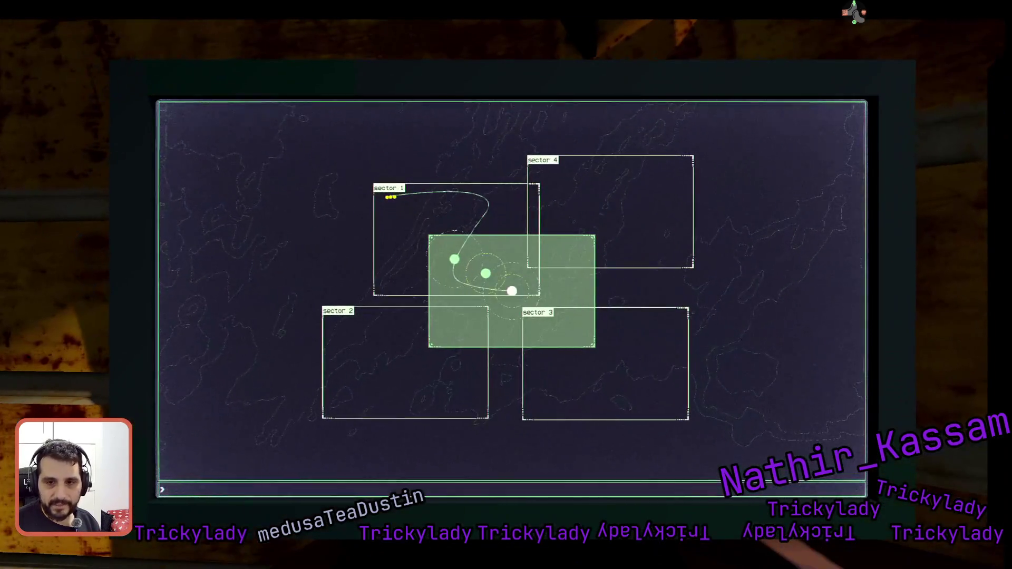
# Switch to the sector 1 map and select the base.
pyautogui.write('seco')
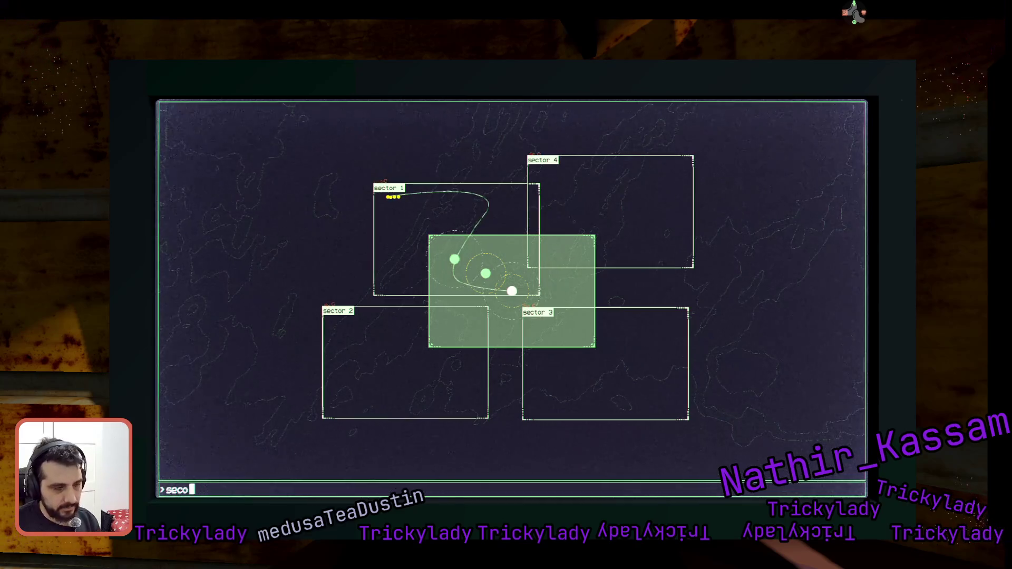
pyautogui.write('r 1')
pyautogui.press('Return')
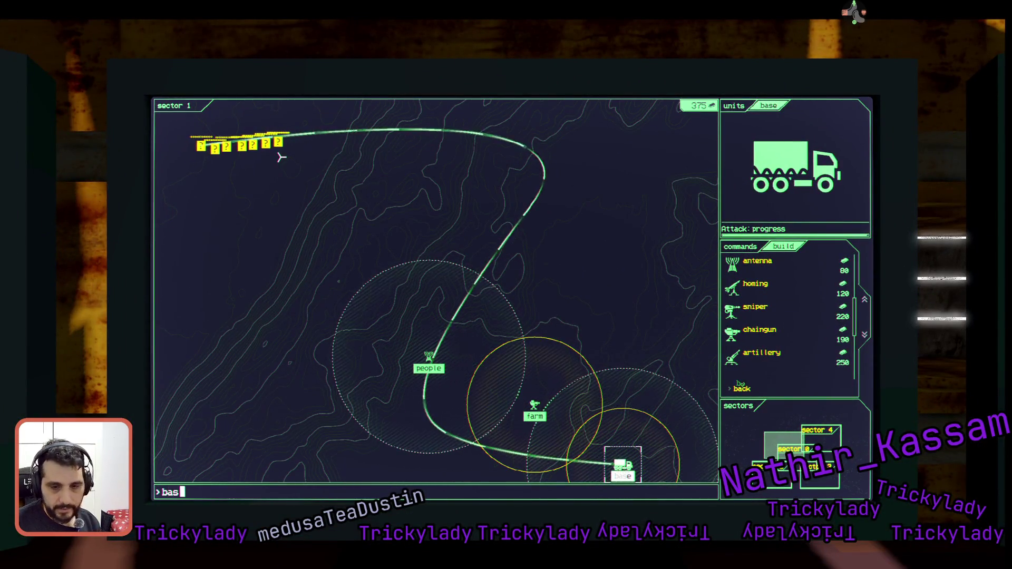
pyautogui.write('ante')
pyautogui.press('Return')
# Build an antenna at cell 213 in sector 1.
pyautogui.write('antenna')
pyautogui.press('Return')
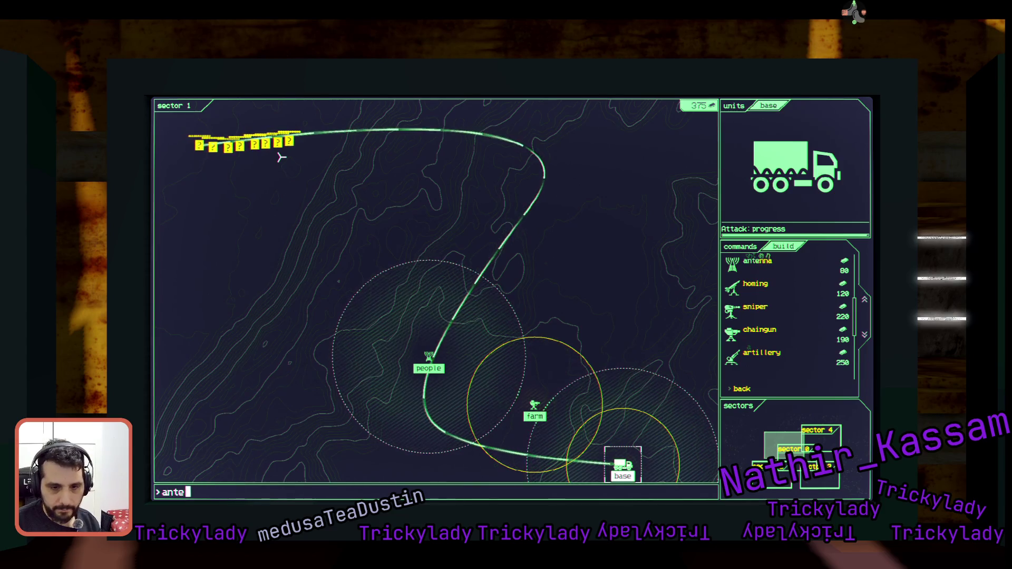
pyautogui.press('BackSpace')
pyautogui.write('an')
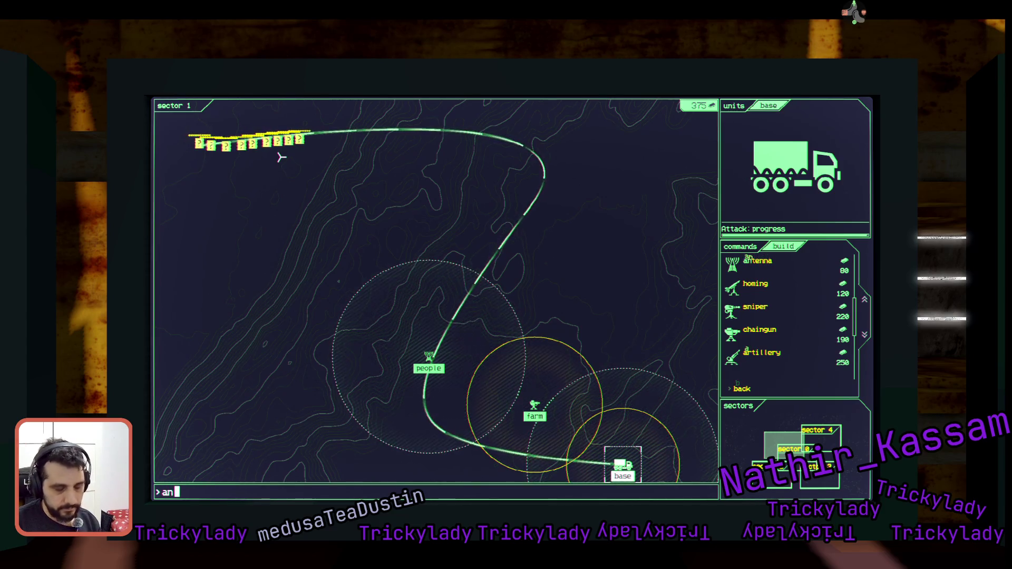
pyautogui.press('BackSpace')
pyautogui.press('BackSpace')
pyautogui.write('antenna')
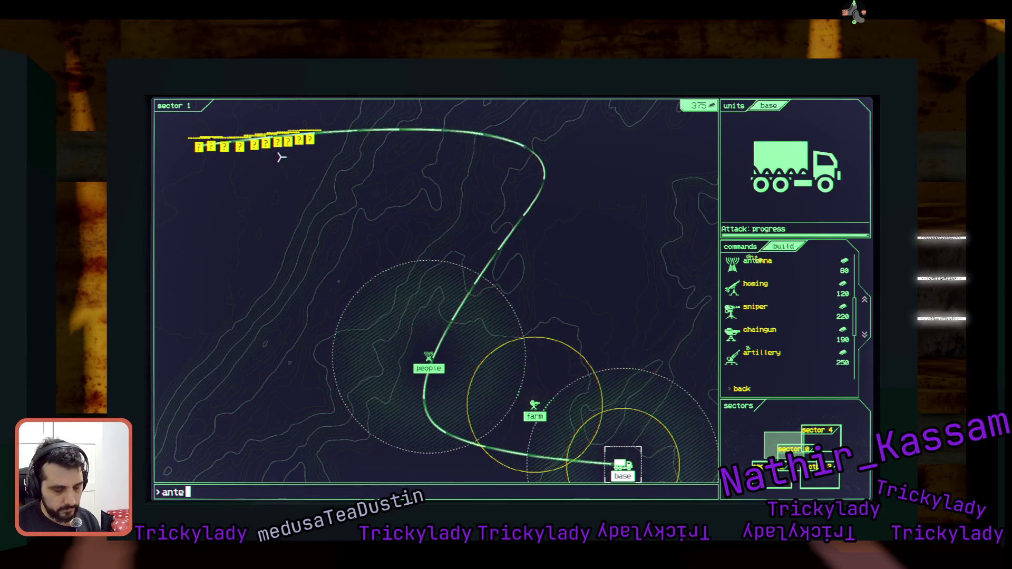
pyautogui.press('Return')
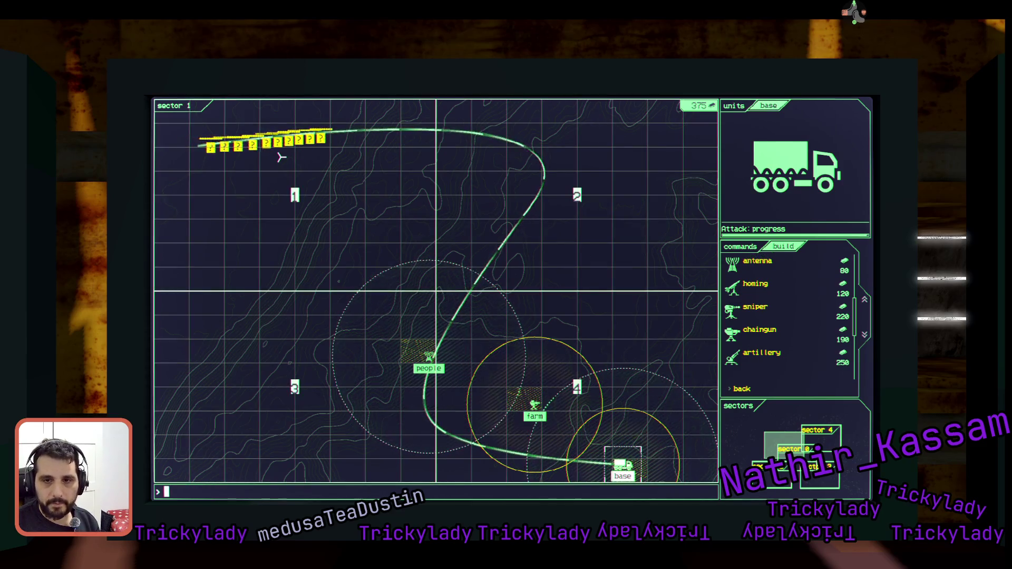
pyautogui.write('2')
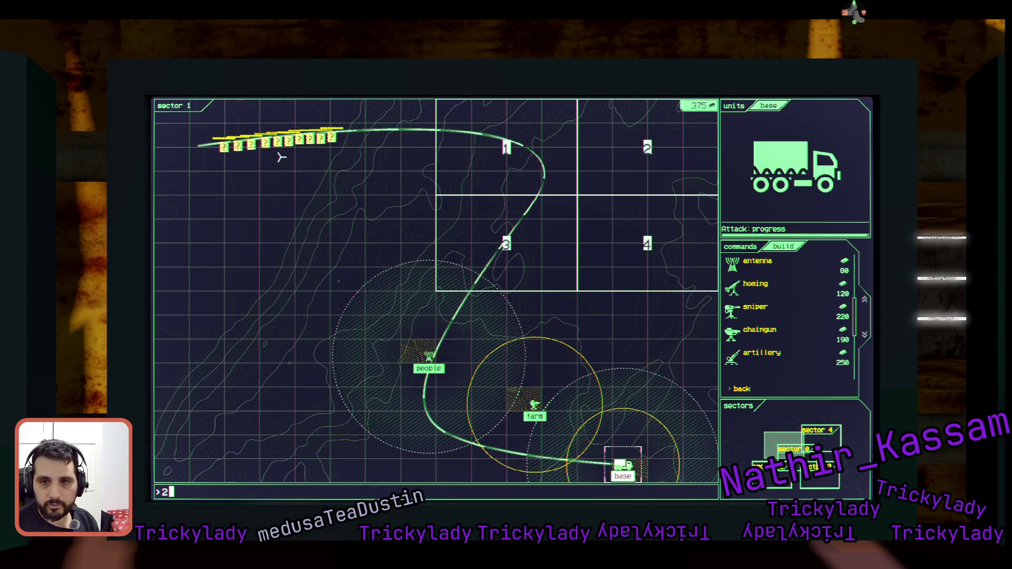
pyautogui.write('13')
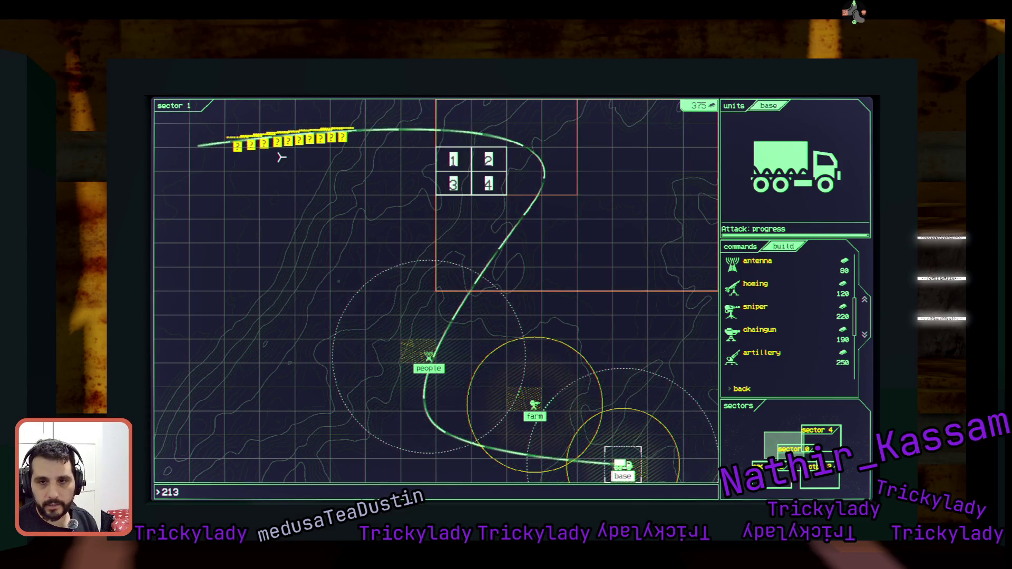
pyautogui.press('Return')
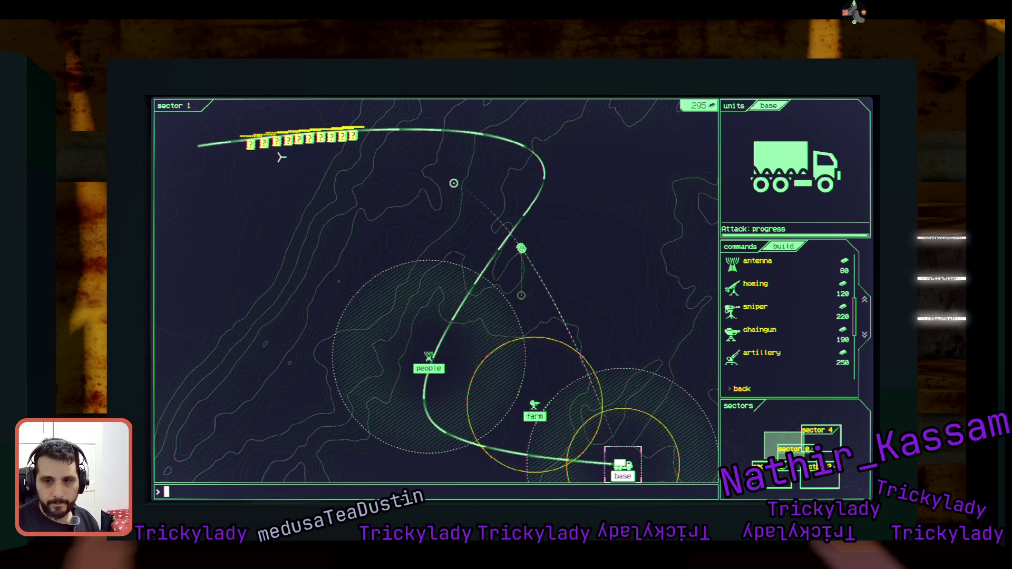
# Type down the incoming sector 1 word enemies, then pause to the options menu.
pyautogui.press('Escape')
pyautogui.press('Left')
pyautogui.press('Return')
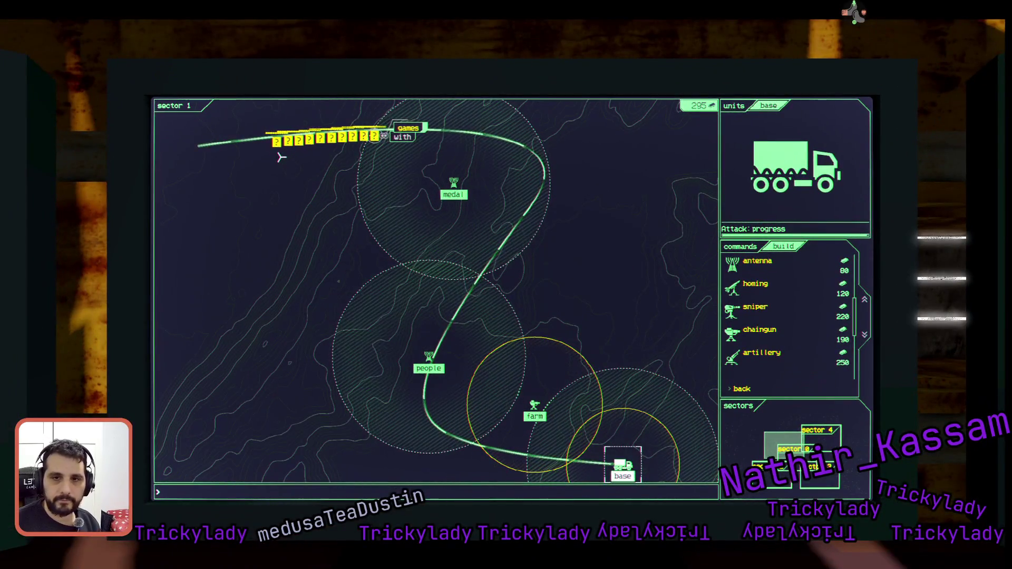
pyautogui.write('ames')
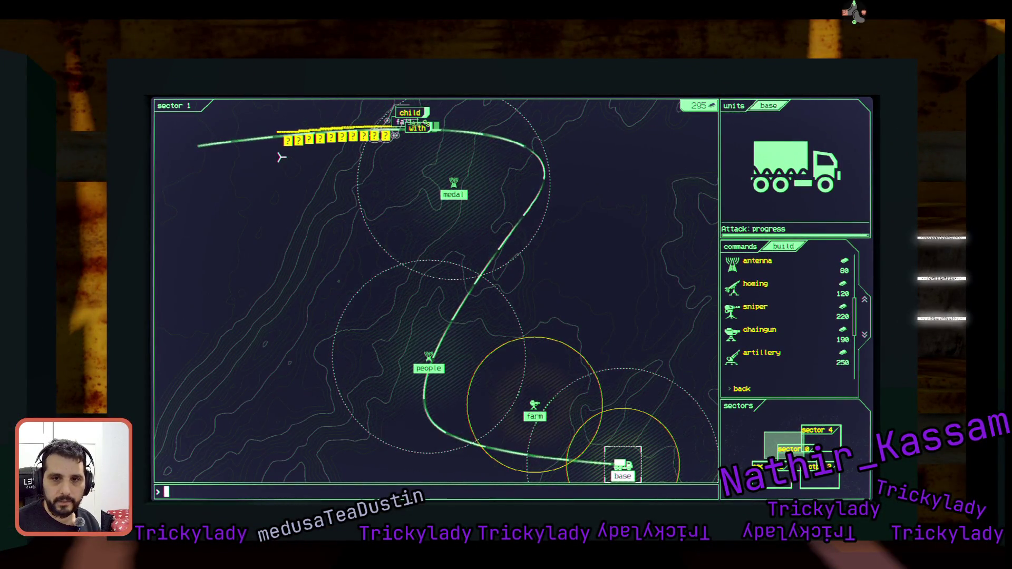
pyautogui.write('child')
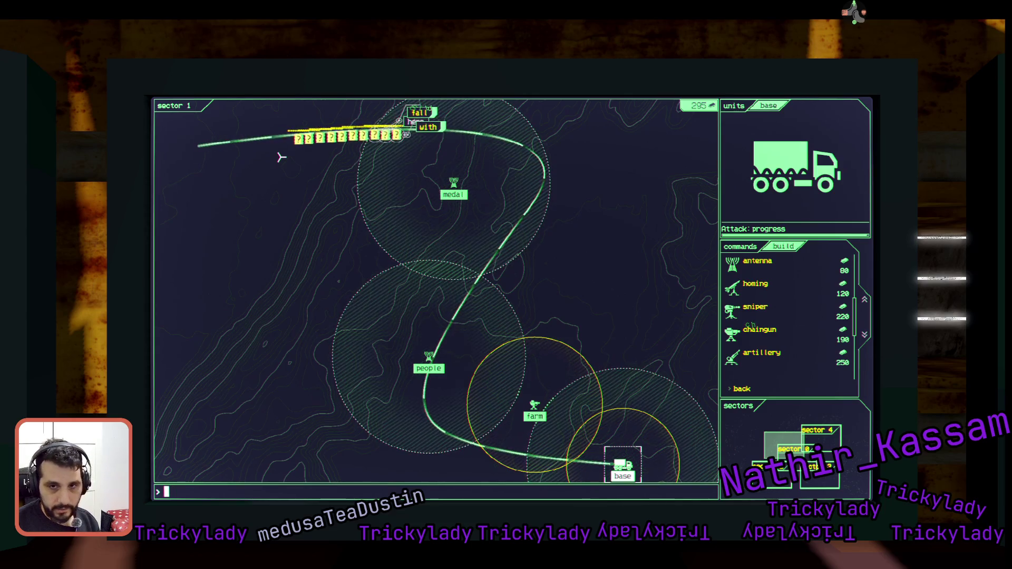
pyautogui.write('fal')
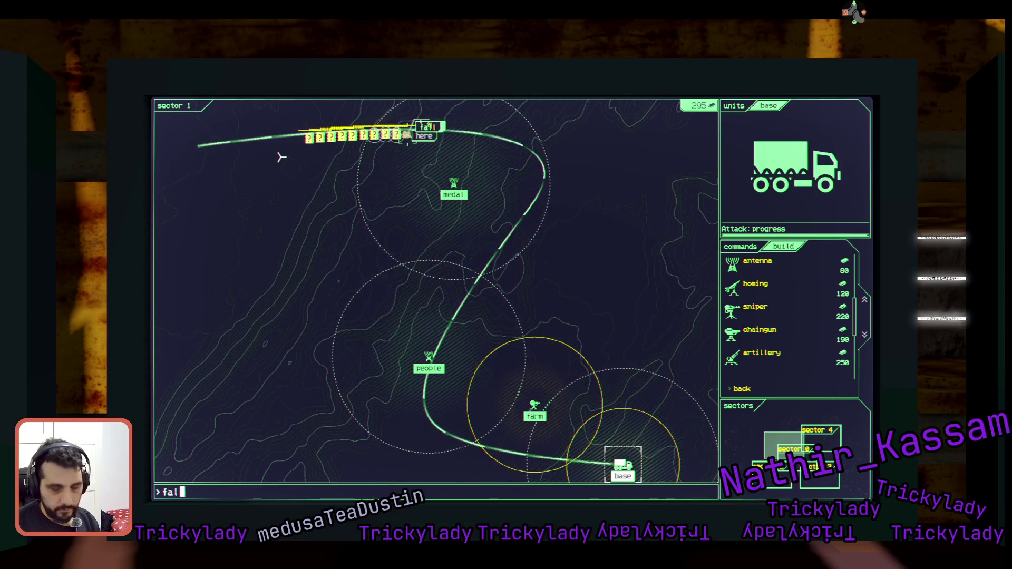
pyautogui.write('lrole')
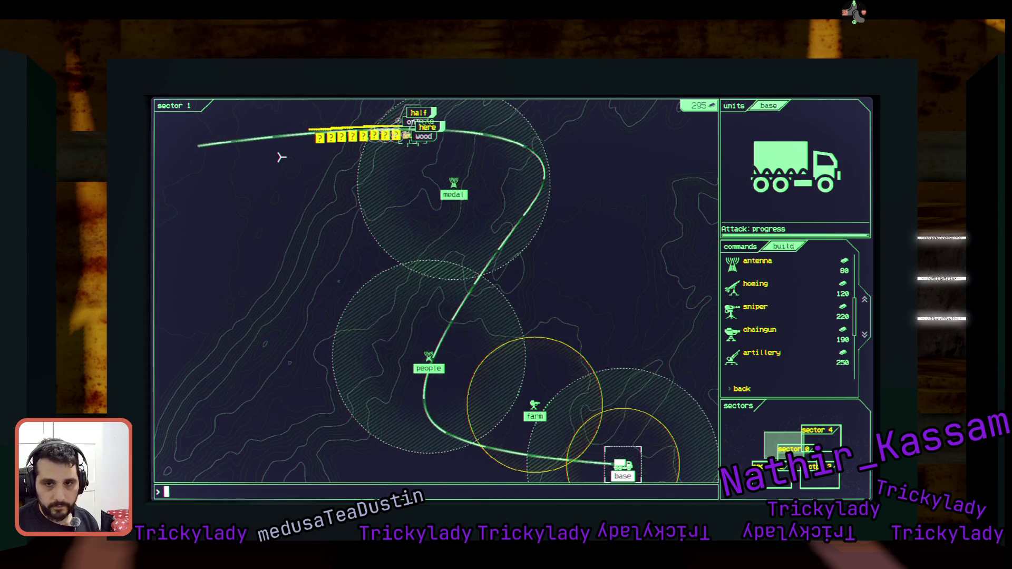
pyautogui.write('thenratewood')
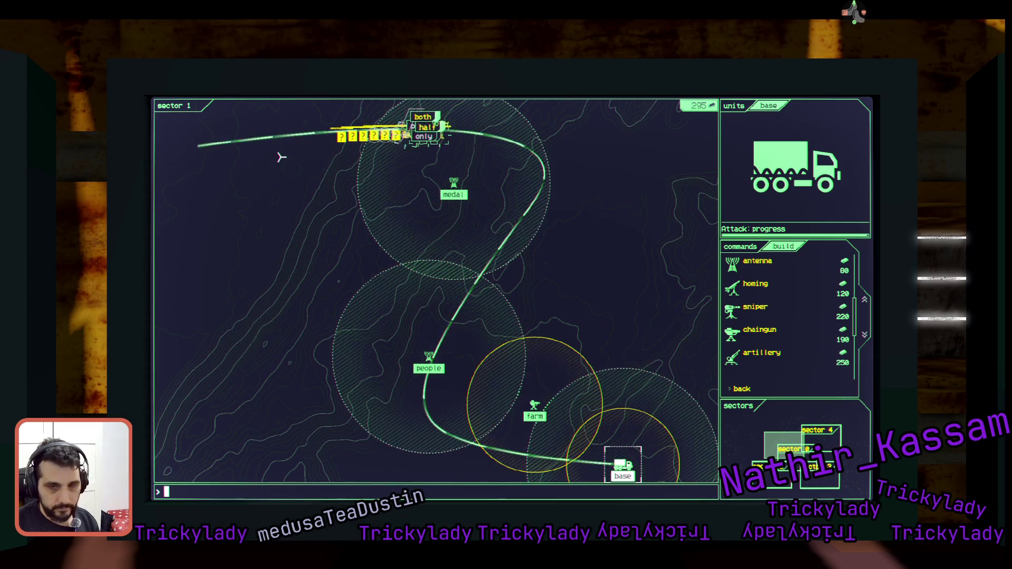
pyautogui.write('half')
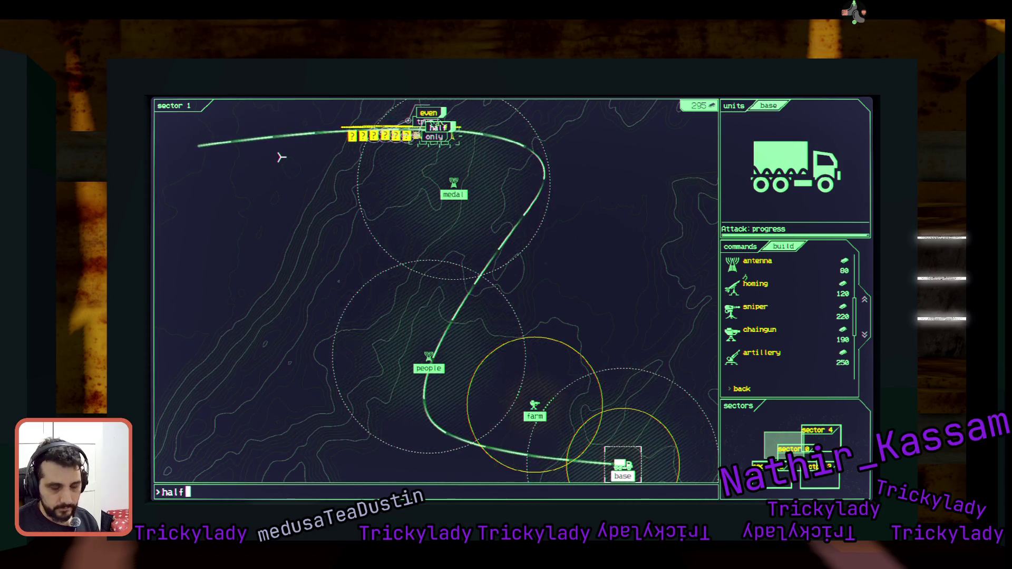
pyautogui.write('yorkcast')
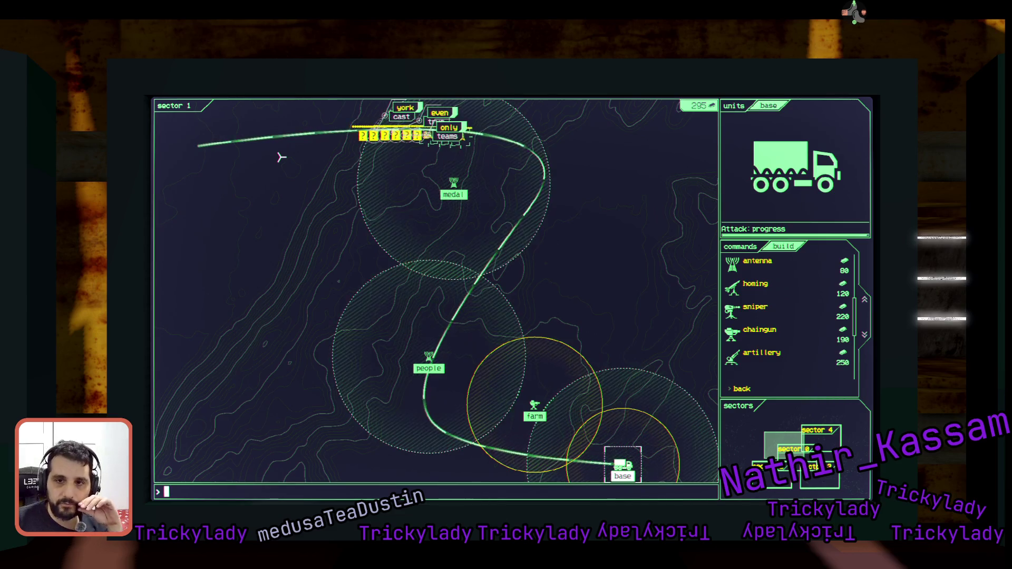
pyautogui.press('Escape')
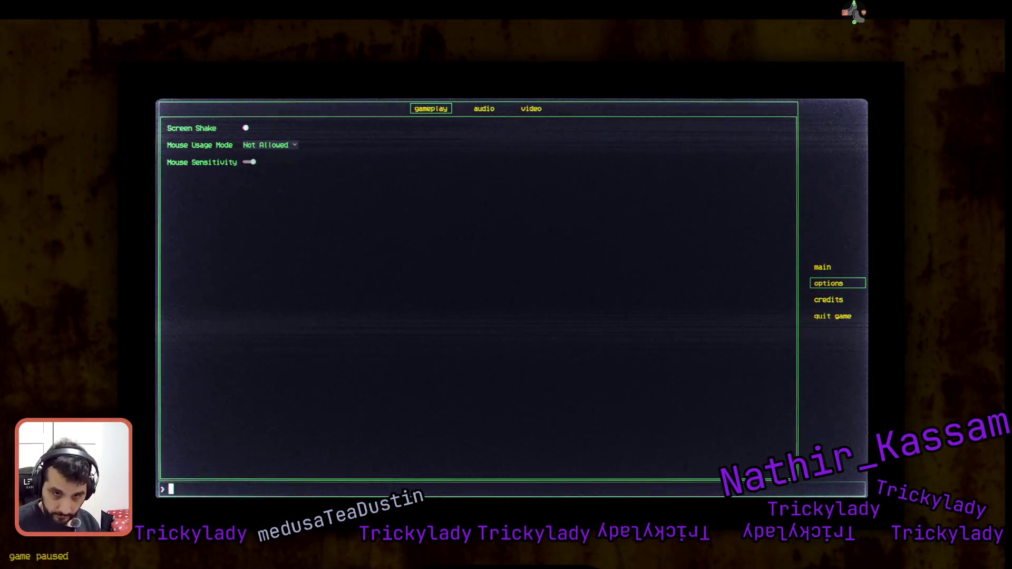
# Set Mouse Usage Mode to Allowed in the gameplay options and resume play.
pyautogui.press('Down')
pyautogui.press('Return')
pyautogui.press('Down')
pyautogui.press('Down')
pyautogui.press('Return')
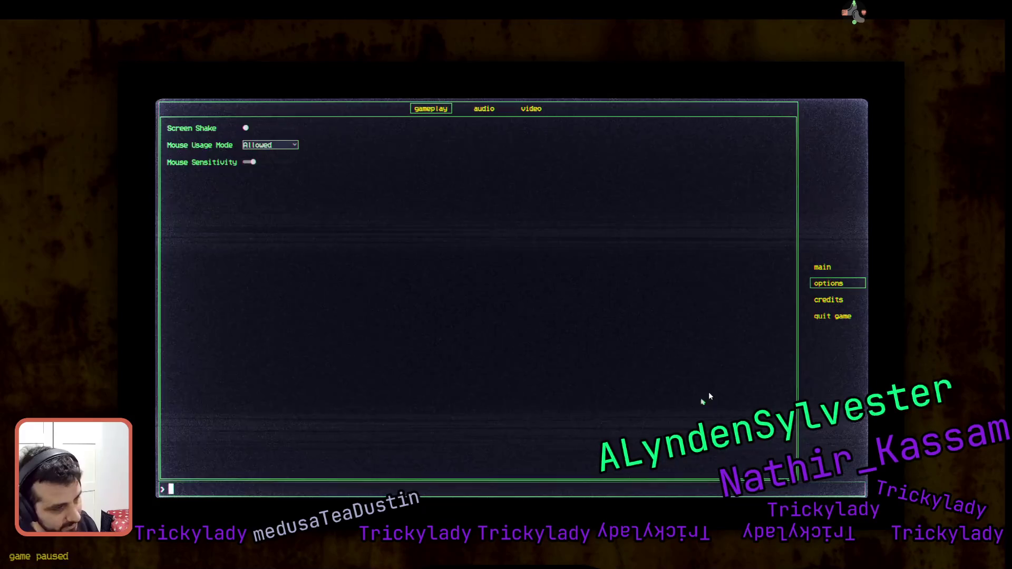
pyautogui.moveTo(859, 21)
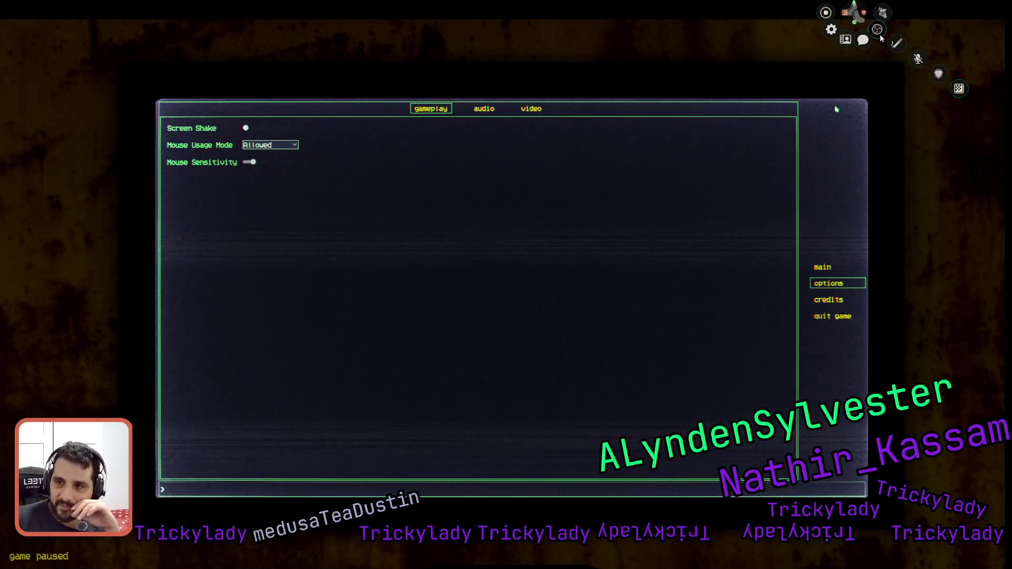
pyautogui.click(864, 40)
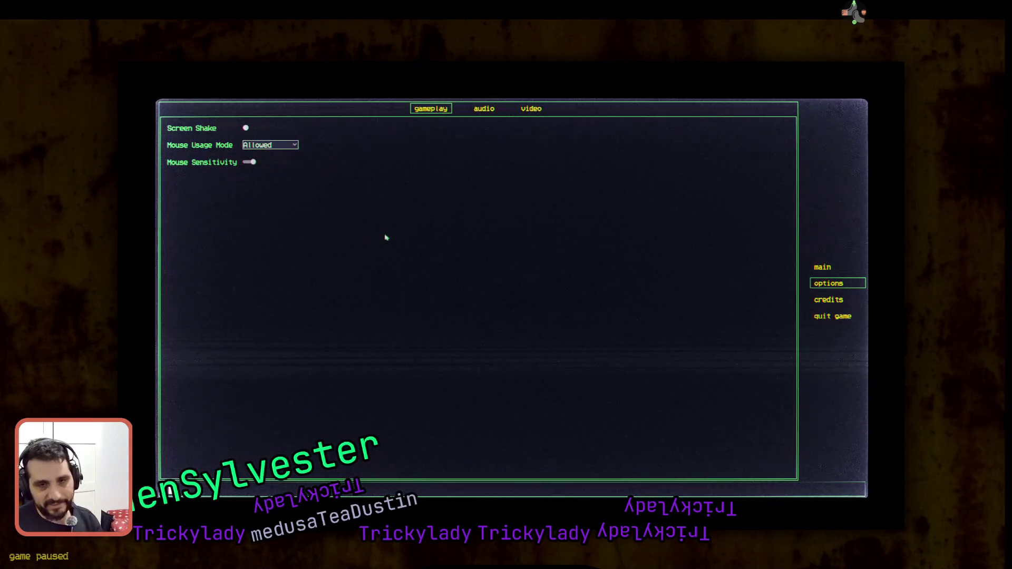
pyautogui.press('Escape')
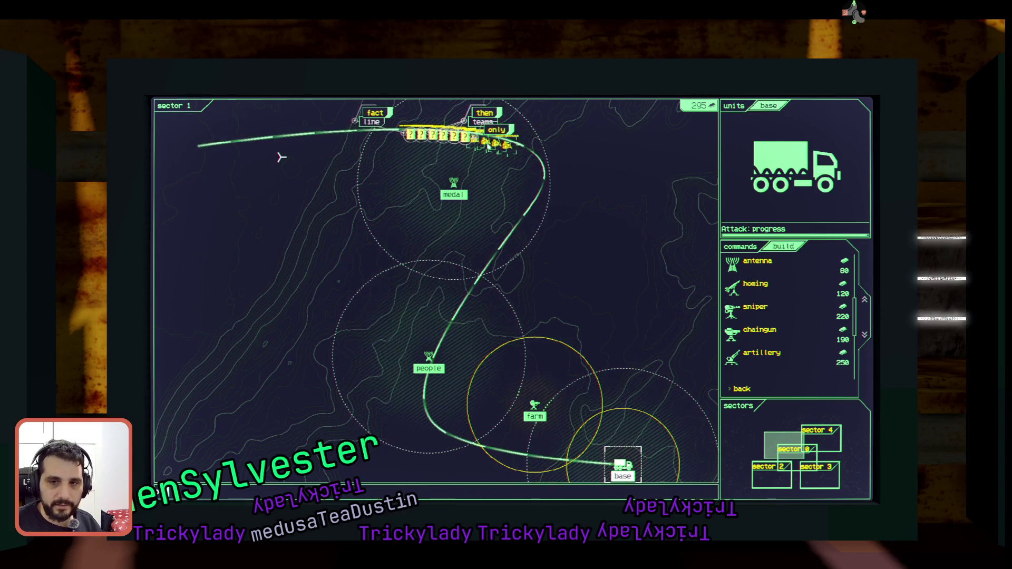
# Destroy sector 1 word enemies by typing tea, both, port, york and fact.
pyautogui.write('tea')
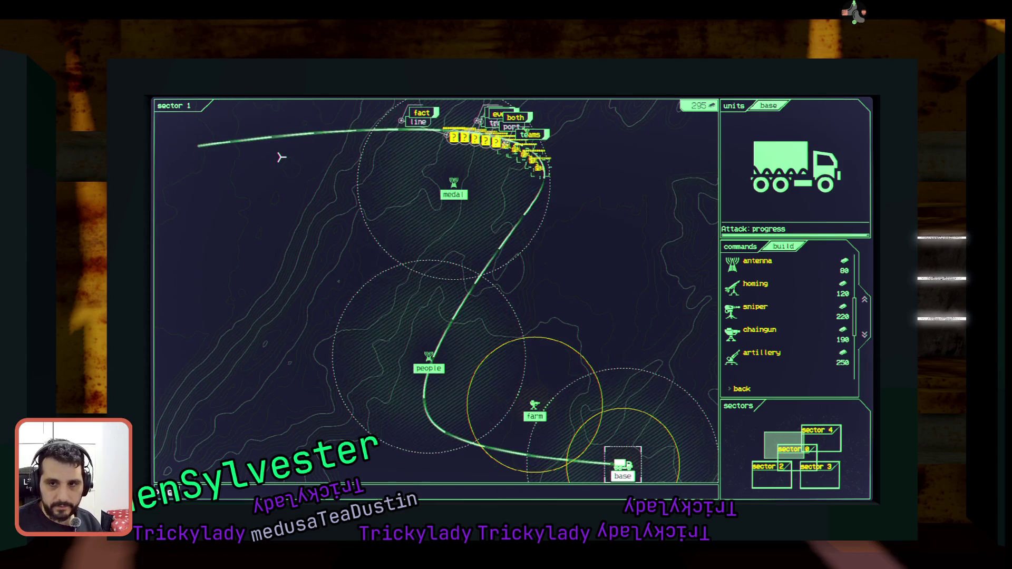
pyautogui.press('Return')
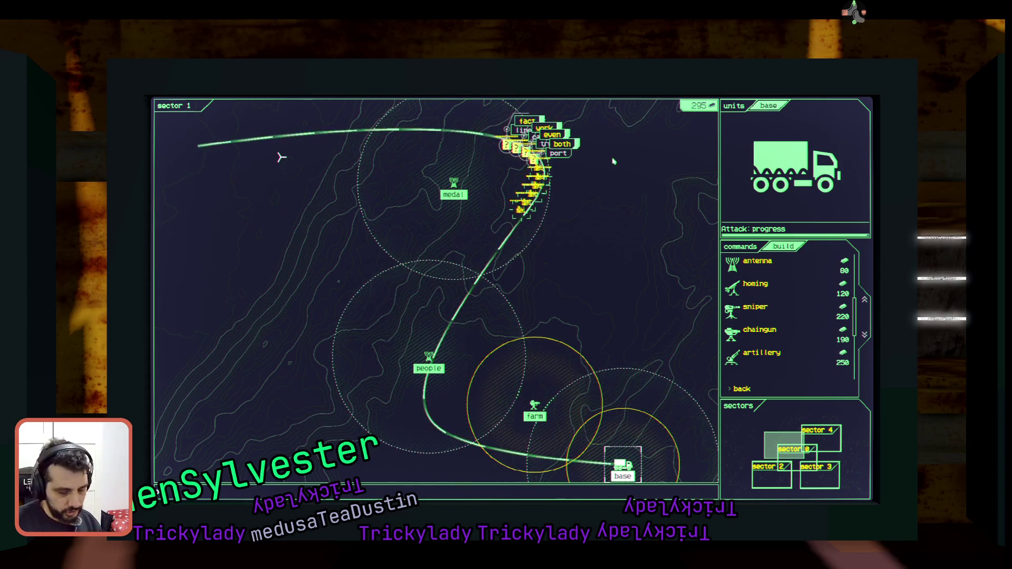
pyautogui.write('both')
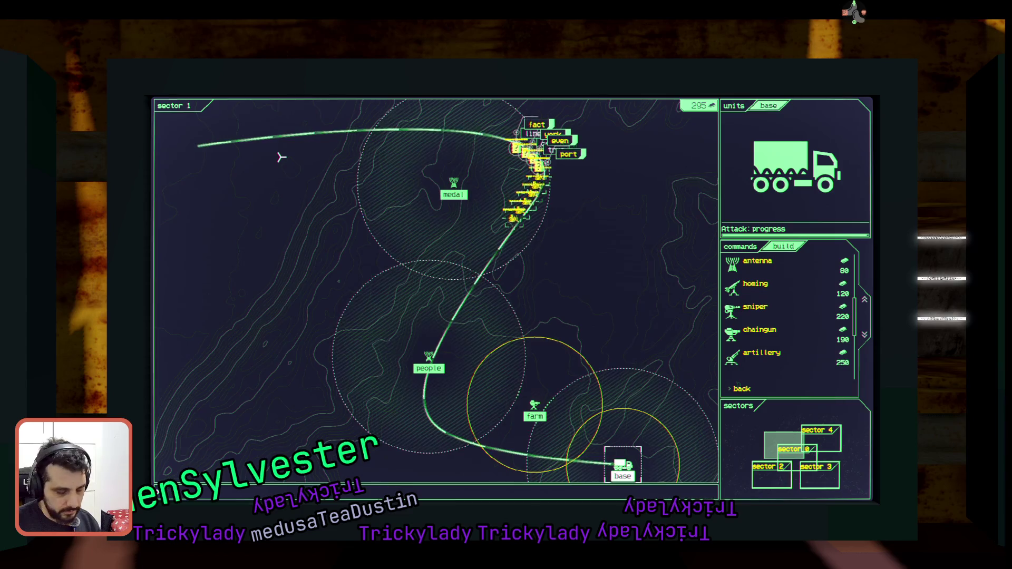
pyautogui.write('port')
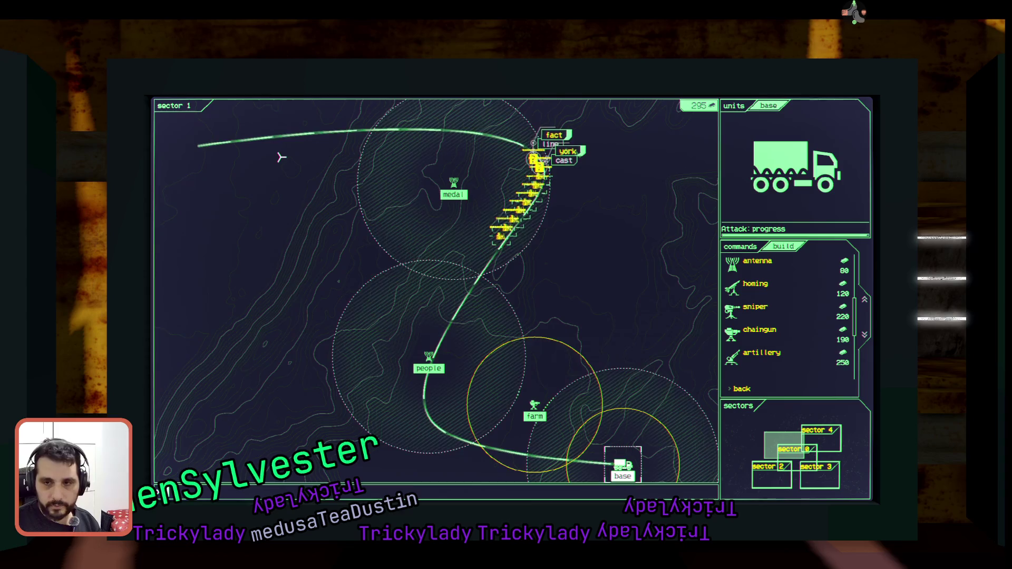
pyautogui.write('york')
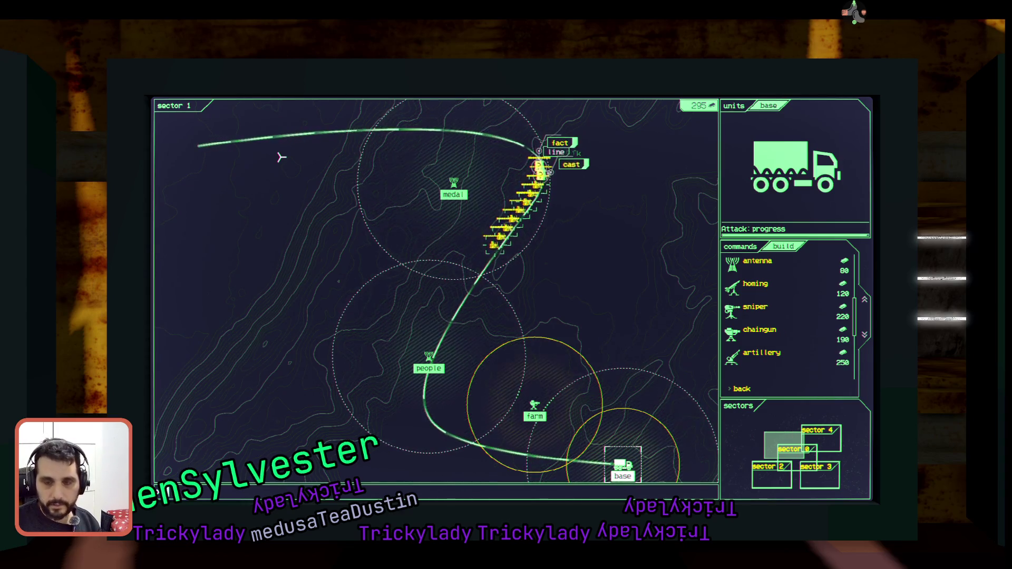
pyautogui.write('fact')
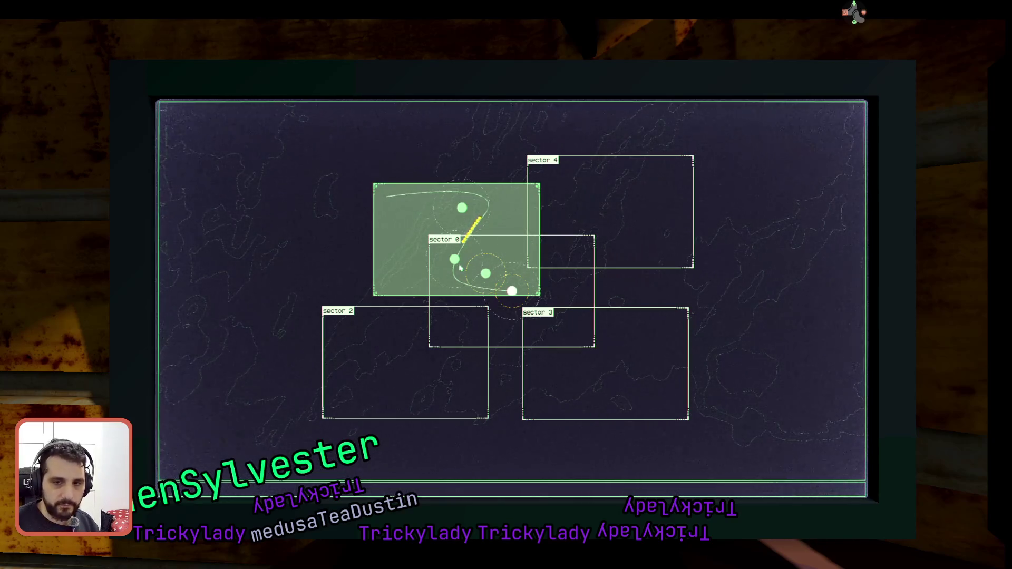
# Run the scan command and open the sector 0 tactical map.
pyautogui.write('sc')
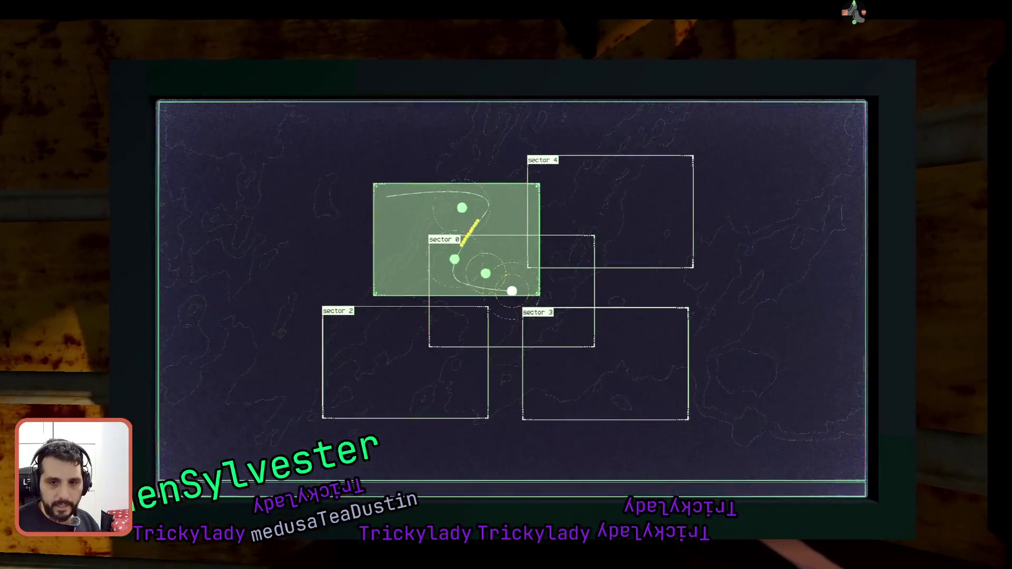
pyautogui.write('an')
pyautogui.press('Return')
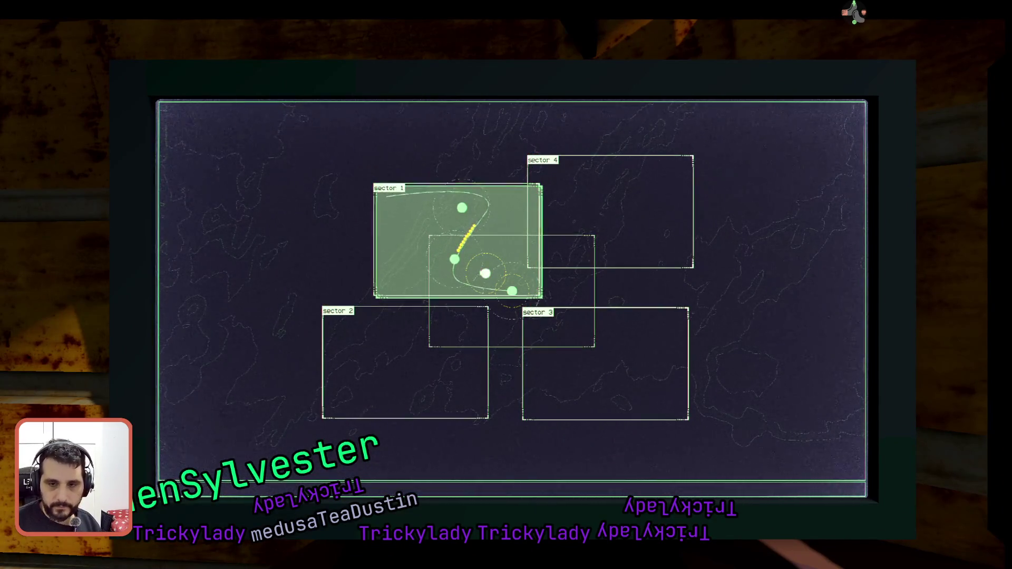
pyautogui.click(525, 260)
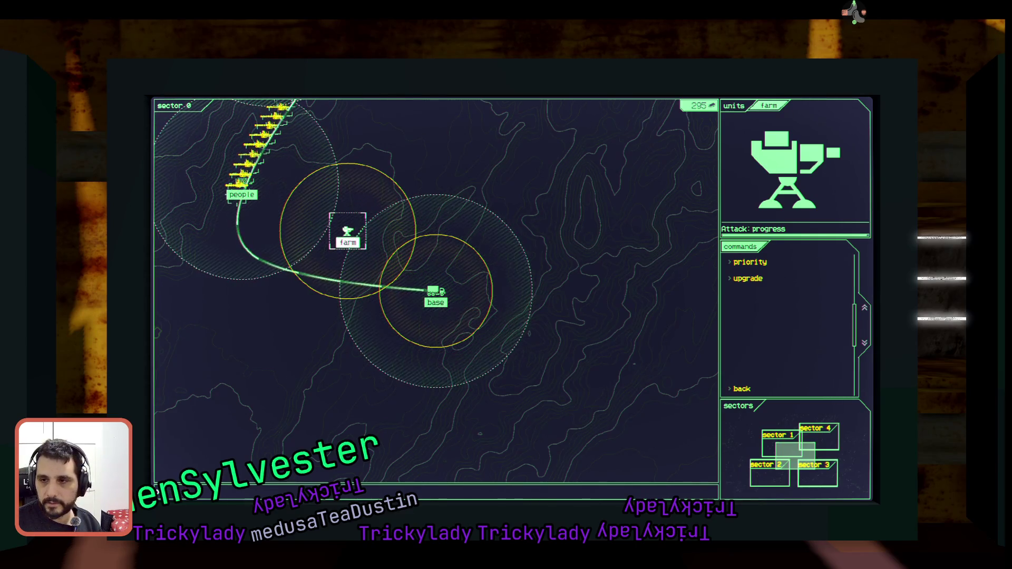
# Buy the farm's range upgrade to 155 and cooldown upgrade to 85.
pyautogui.press('Down')
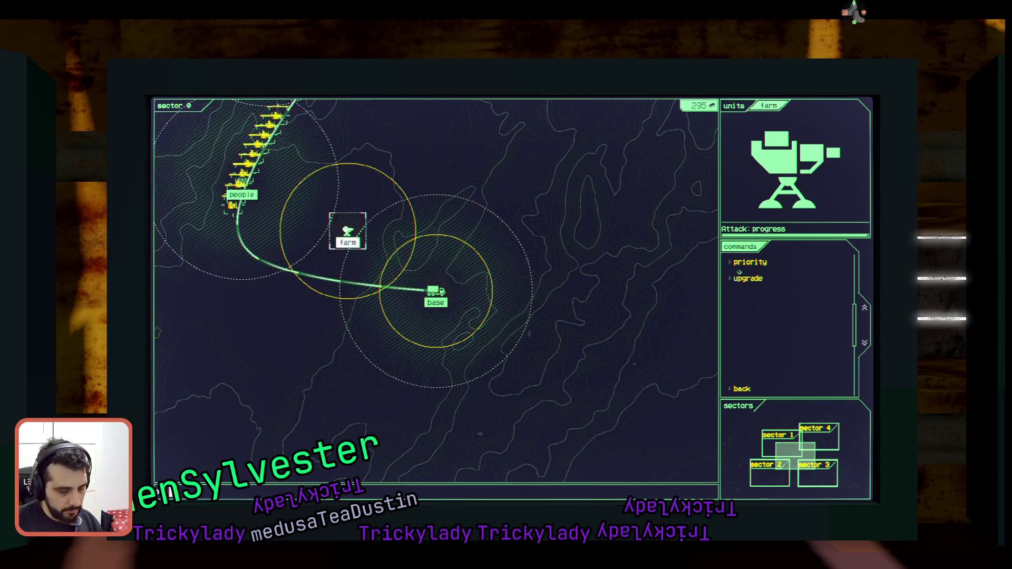
pyautogui.press('Return')
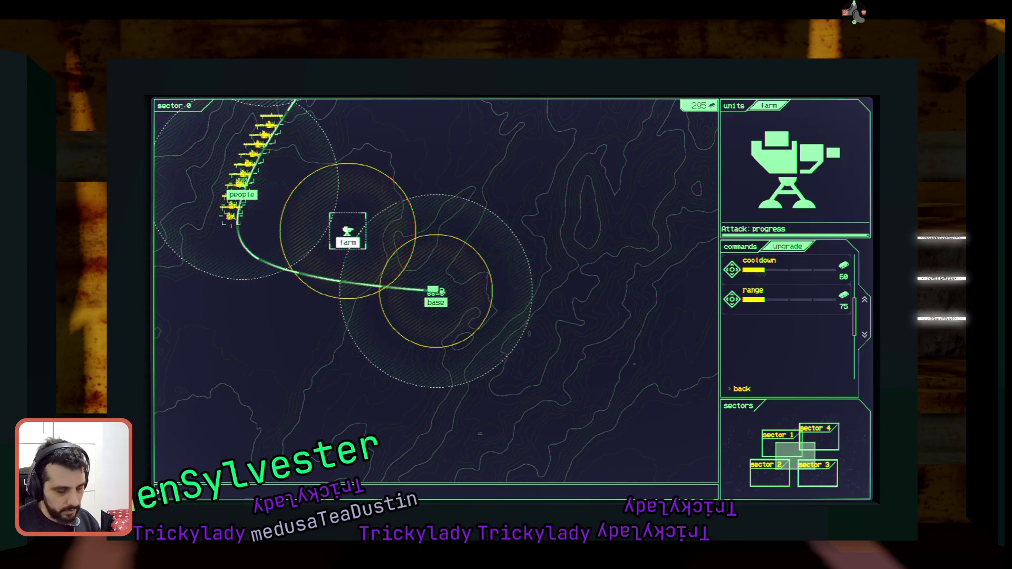
pyautogui.press('Down')
pyautogui.press('Return')
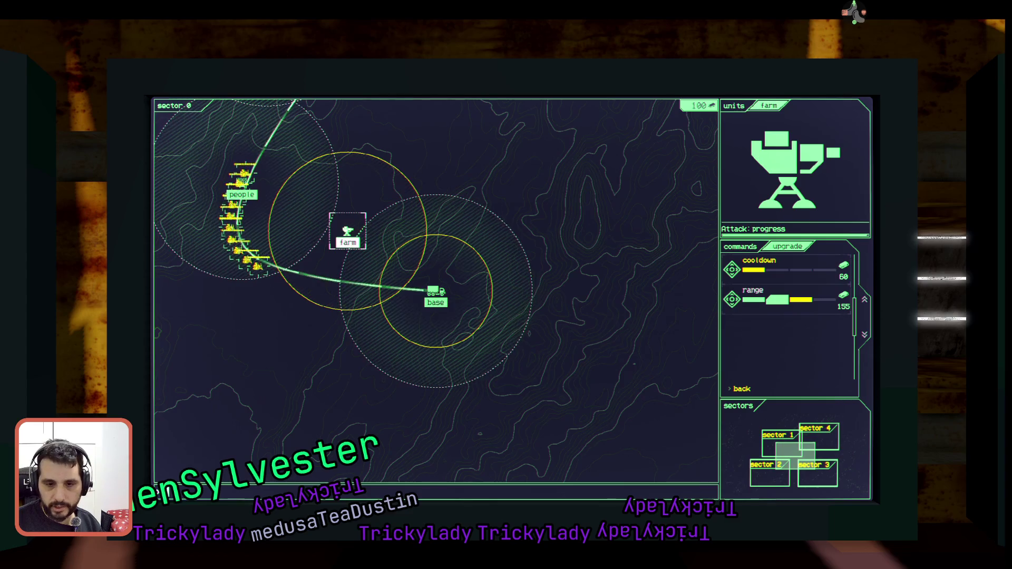
pyautogui.press('Return')
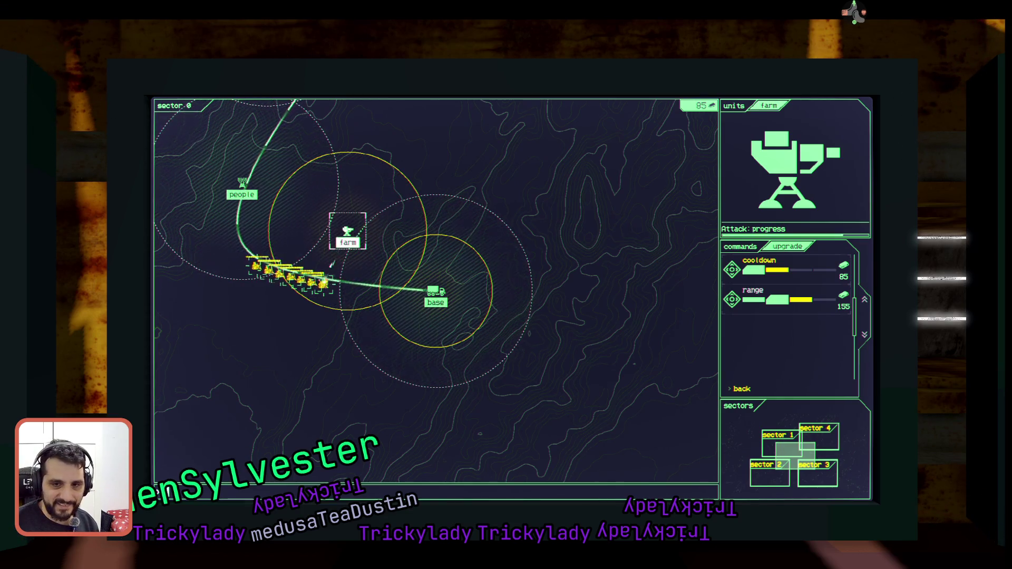
# Move the view over to the sector overview monitor.
pyautogui.press('Escape')
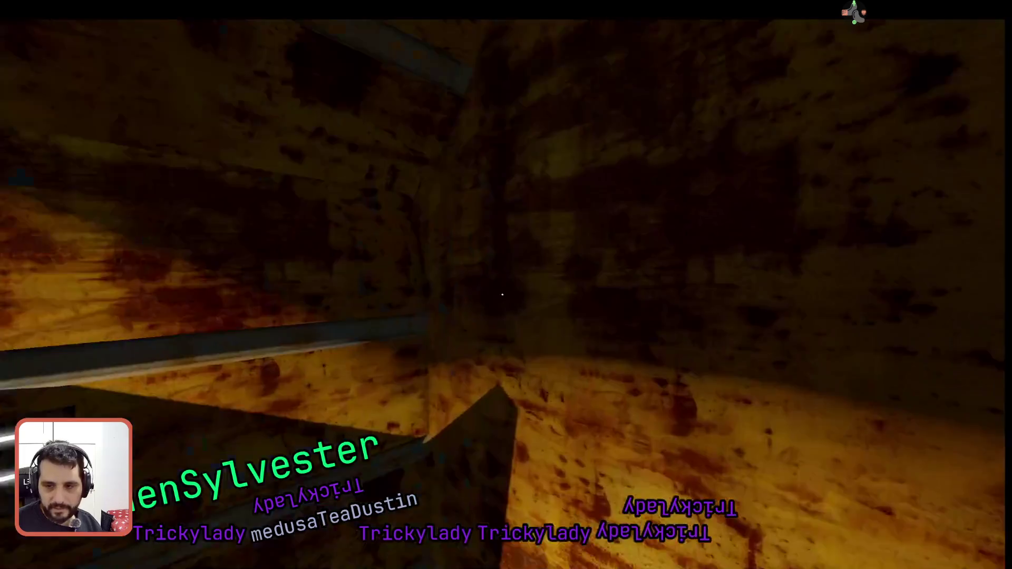
pyautogui.press('e')
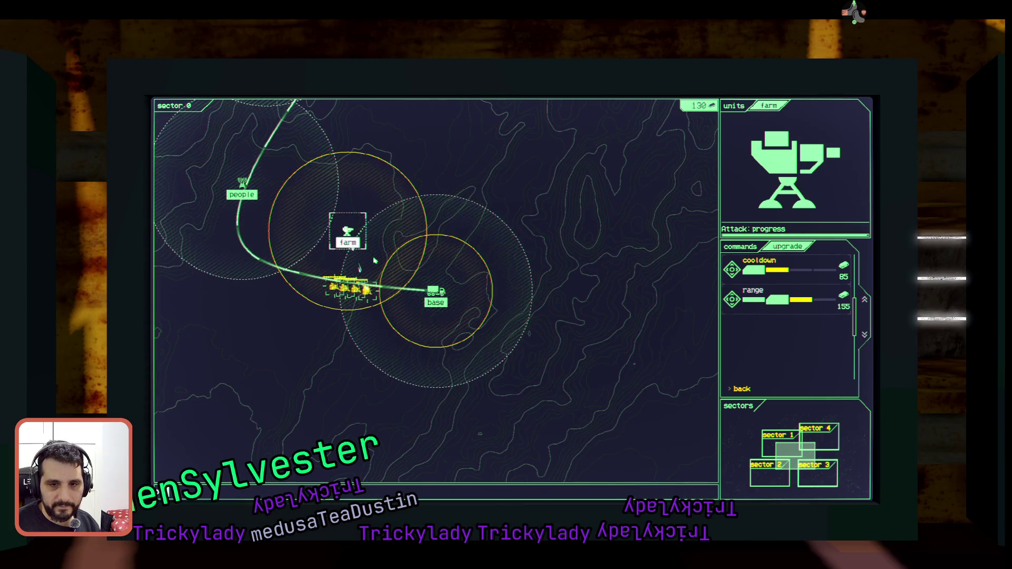
pyautogui.press('Left')
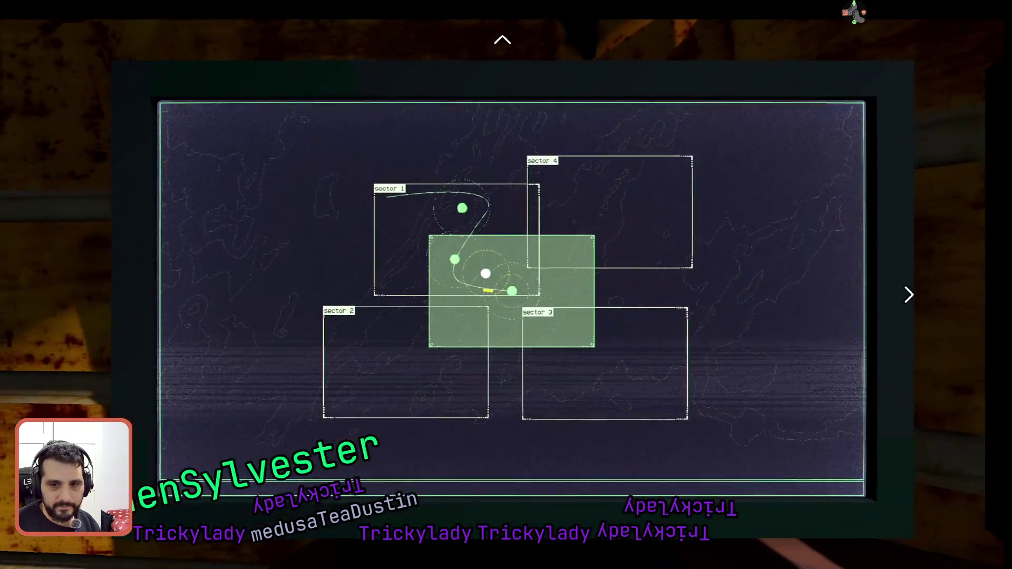
# Launch enemy wave 3/3, then go from the sector overview into sector 1's tactical map.
pyautogui.press('Right')
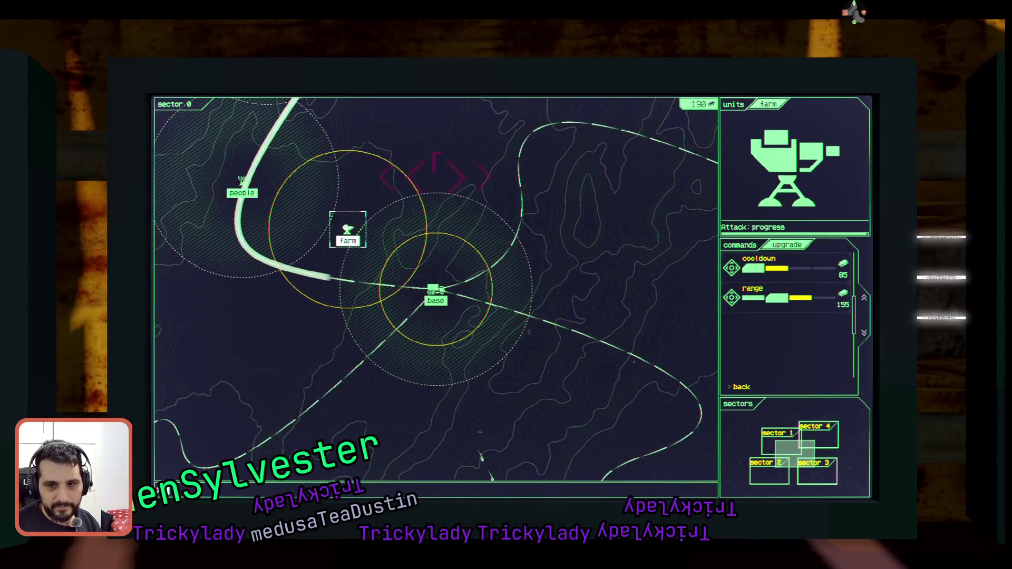
pyautogui.click(436, 293)
pyautogui.click(348, 232)
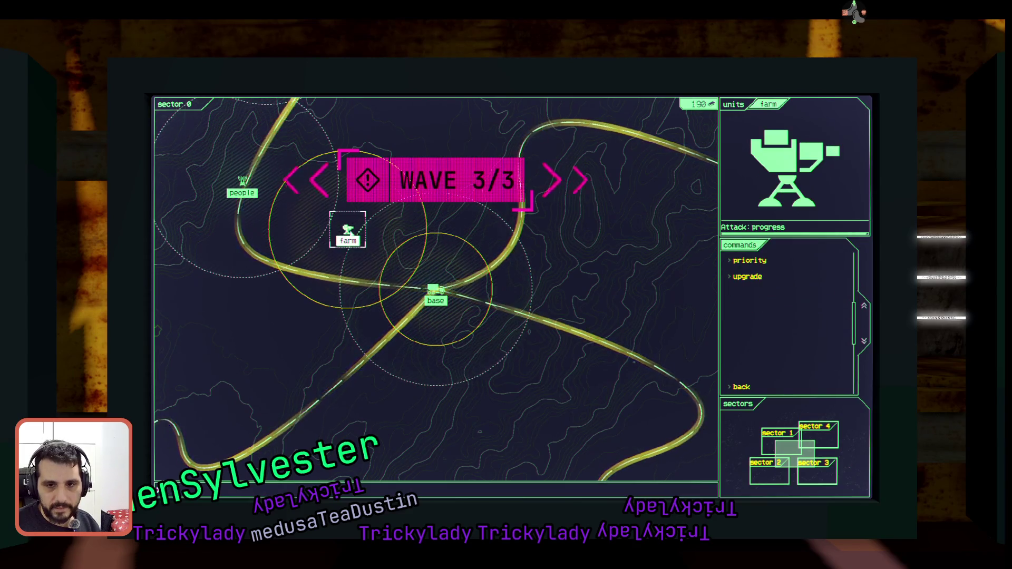
pyautogui.press('Escape')
pyautogui.press('Escape')
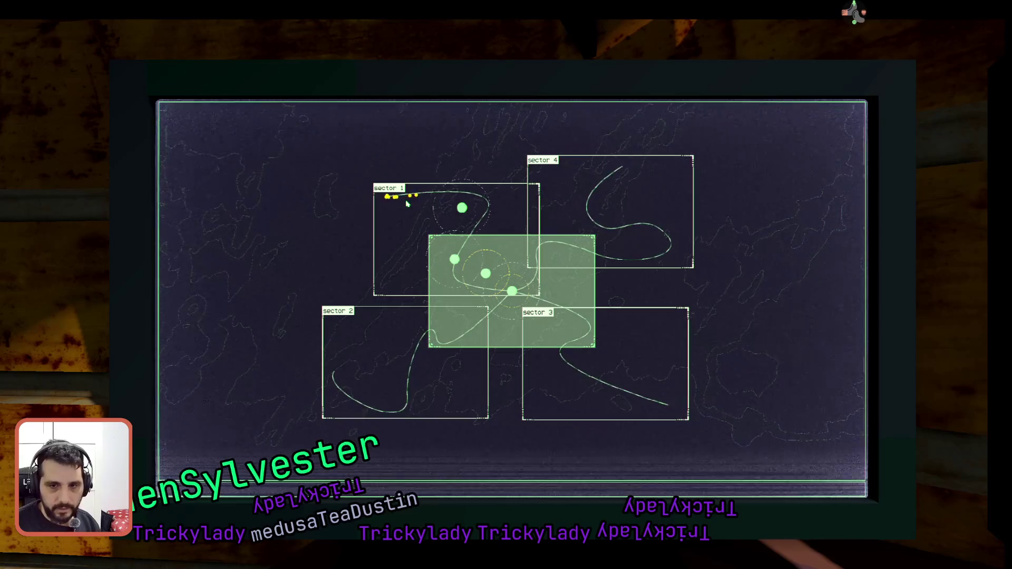
pyautogui.click(401, 233)
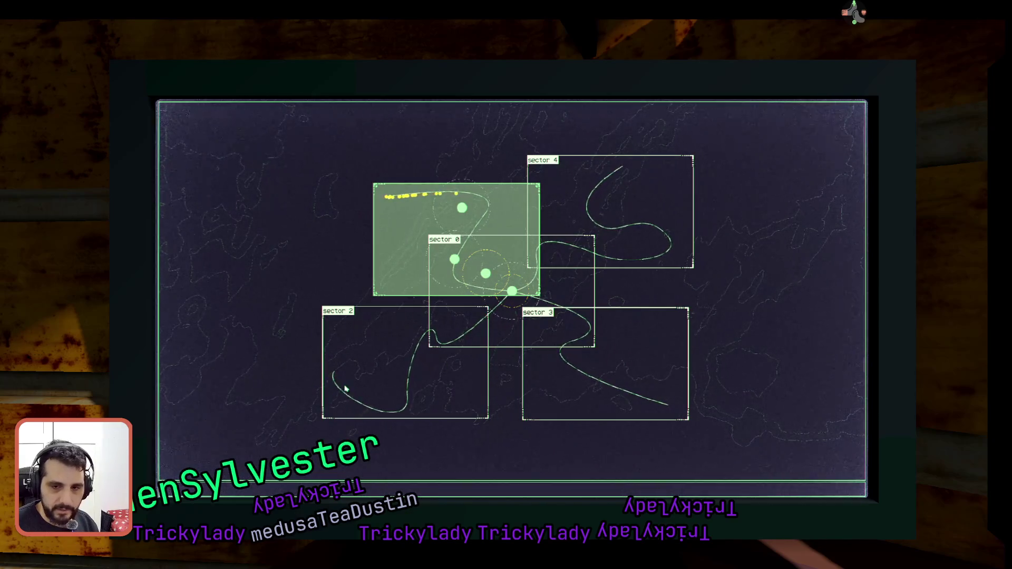
pyautogui.click(489, 223)
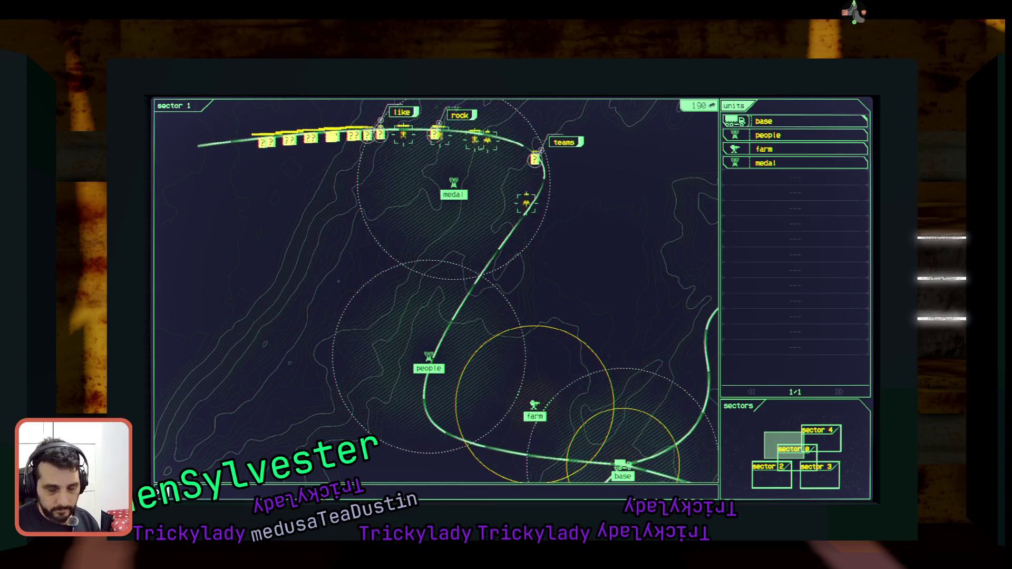
# Type the command words to build an antenna unit beside the medal outpost in sector 1.
pyautogui.write('like')
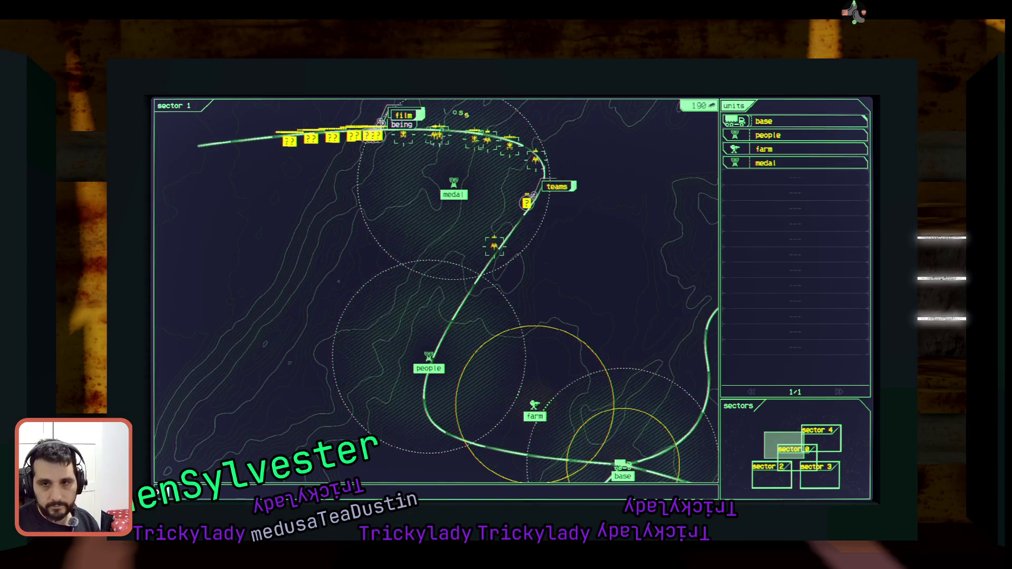
pyautogui.write('teams')
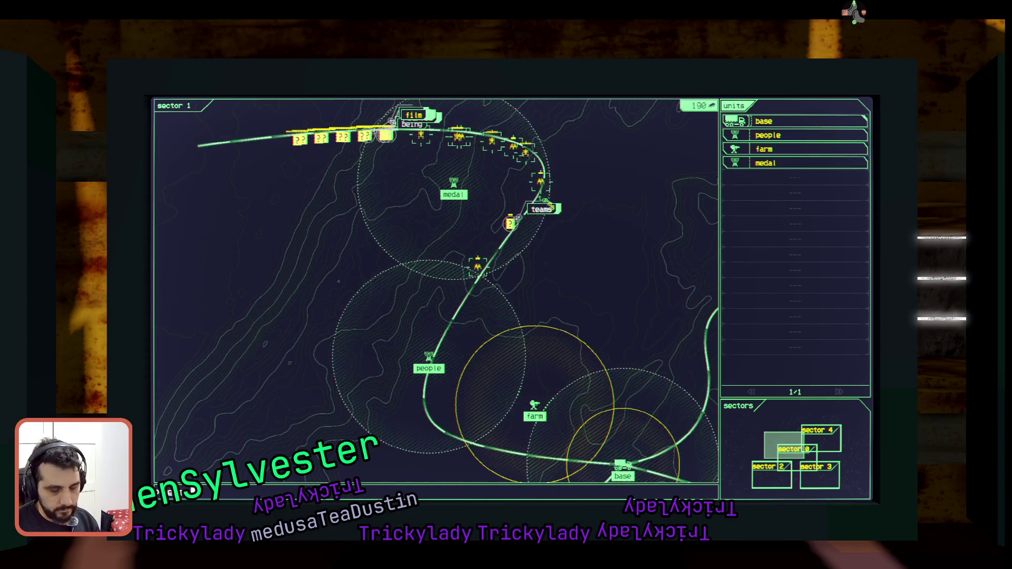
pyautogui.write('farm')
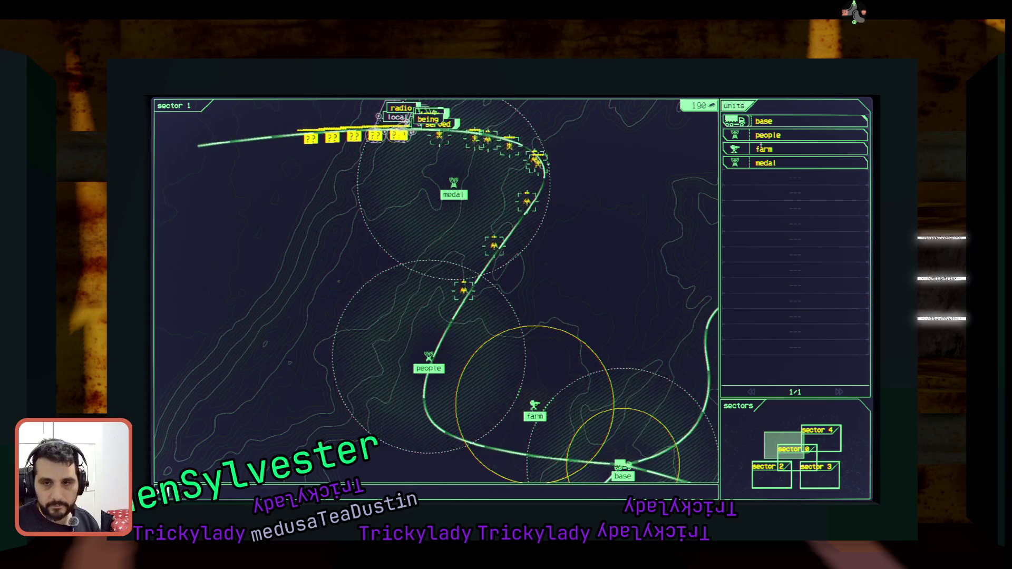
pyautogui.write('being')
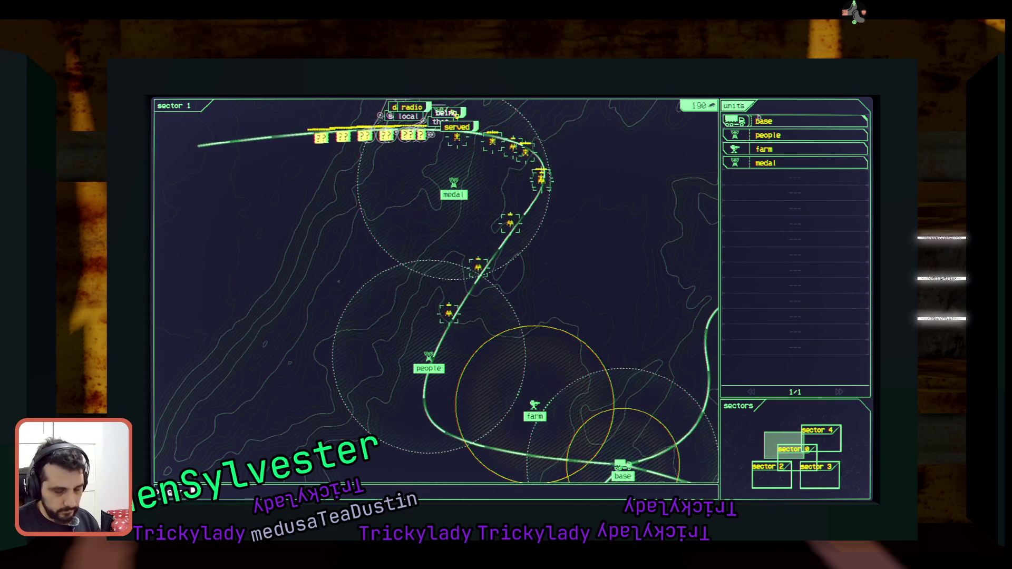
pyautogui.write('base')
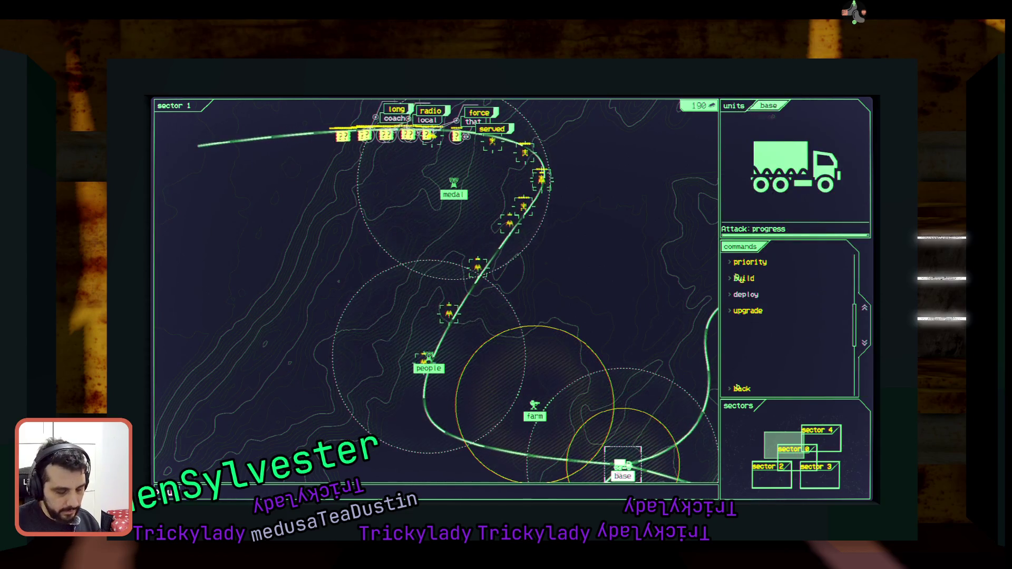
pyautogui.write('uild')
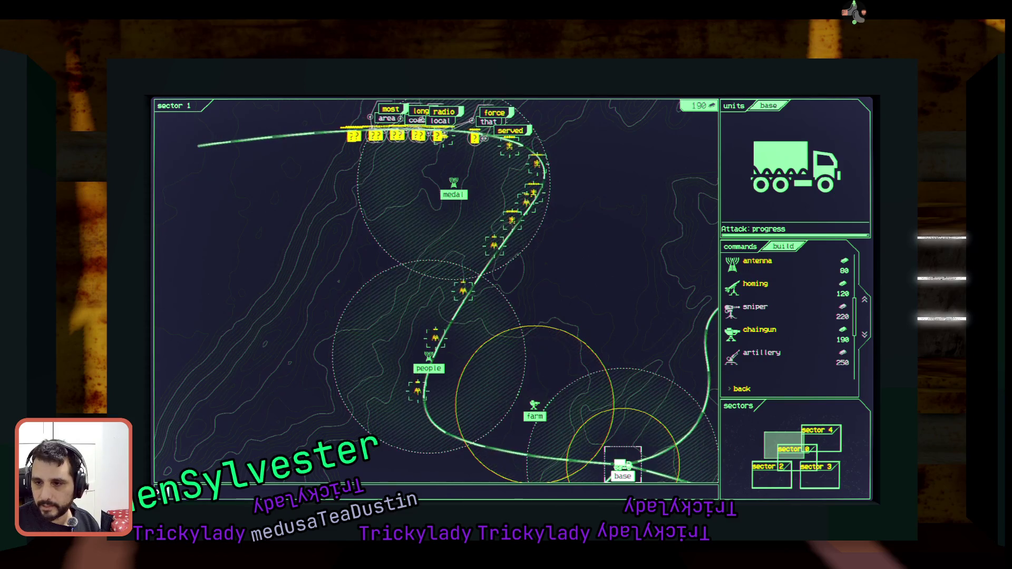
pyautogui.write('homing')
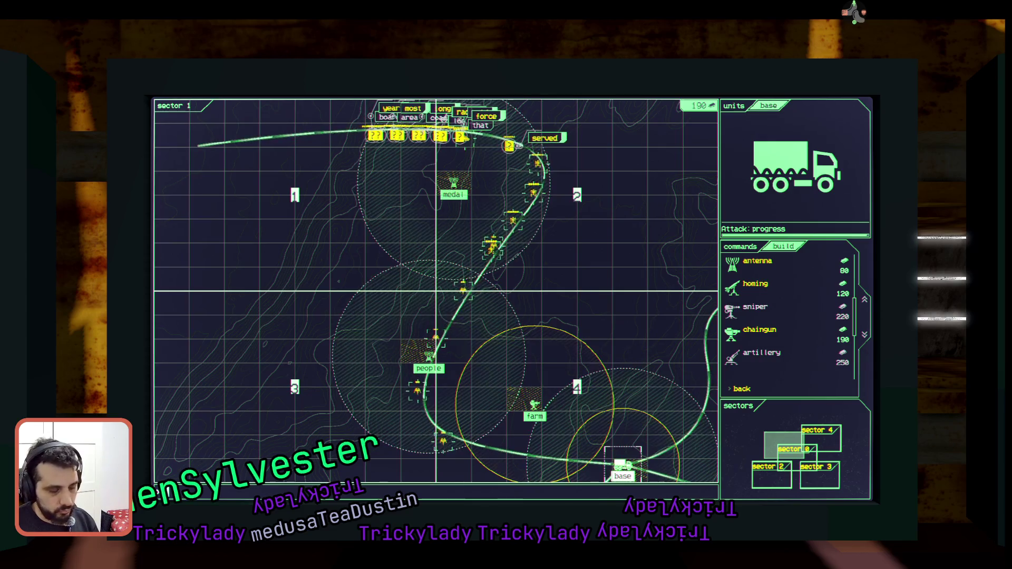
pyautogui.write('2')
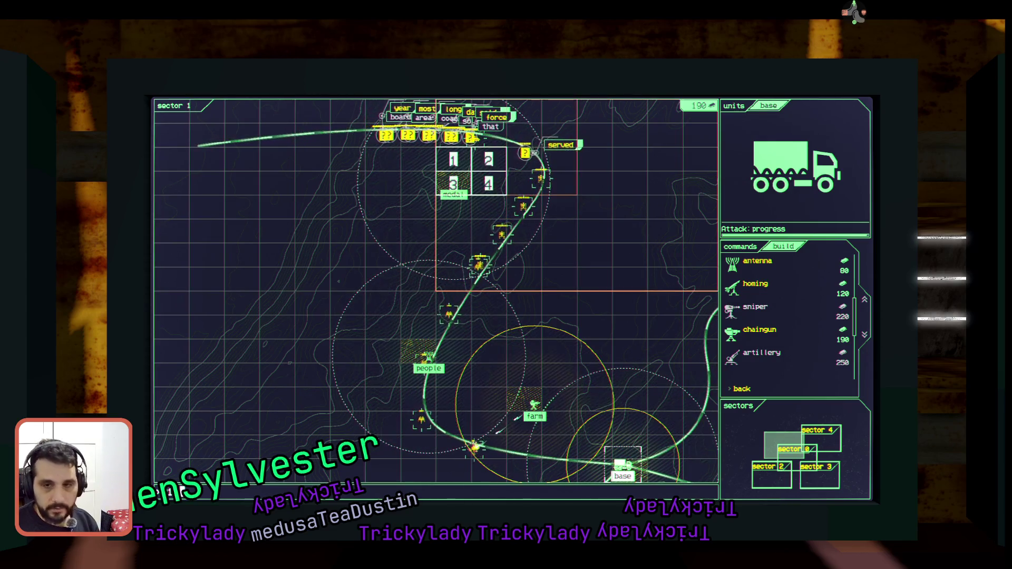
pyautogui.write('3')
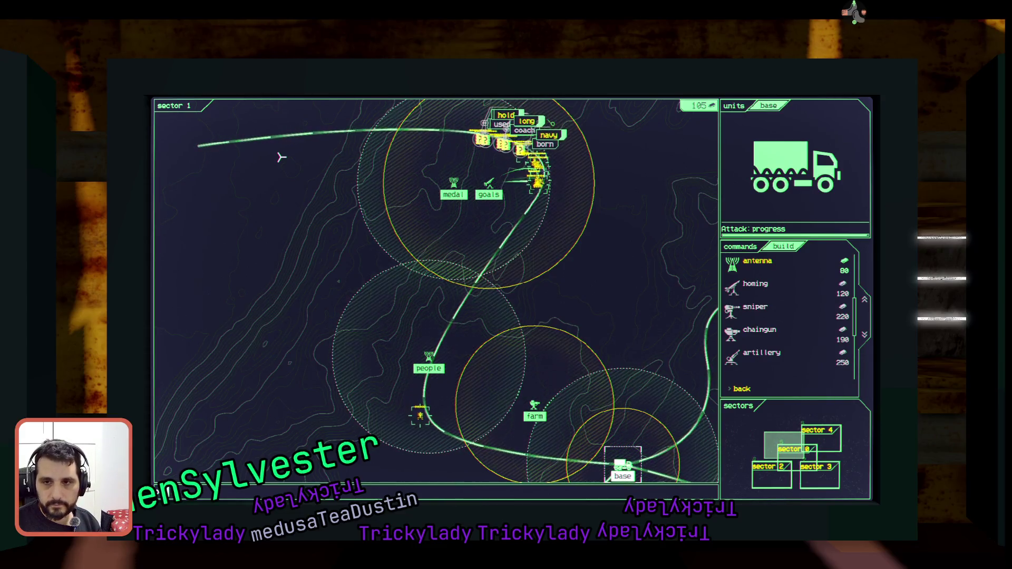
# Type the enemy words (born, long, coach, most, area, …) to shoot the sector 1 attackers.
pyautogui.write('born')
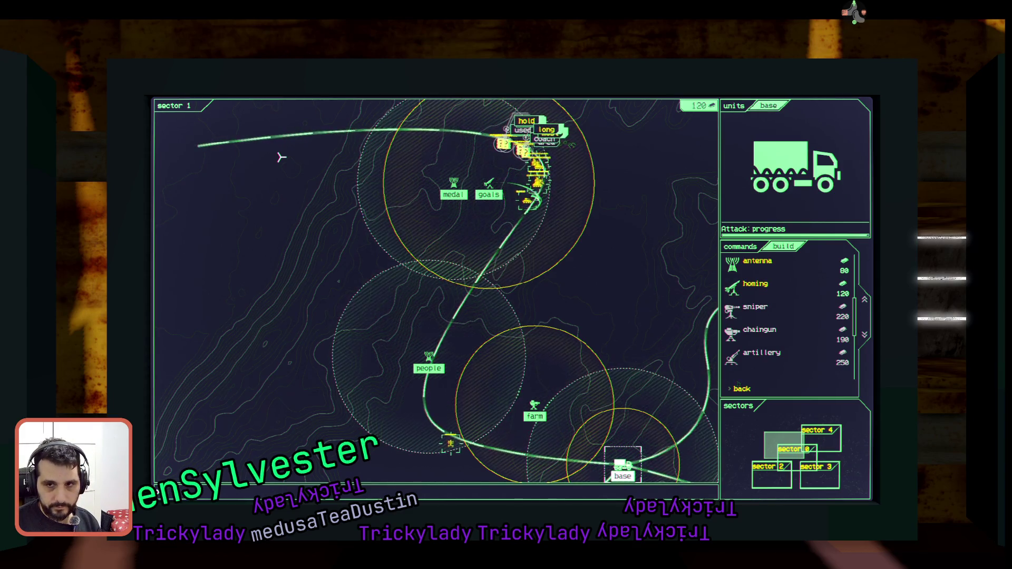
pyautogui.write('longcoach')
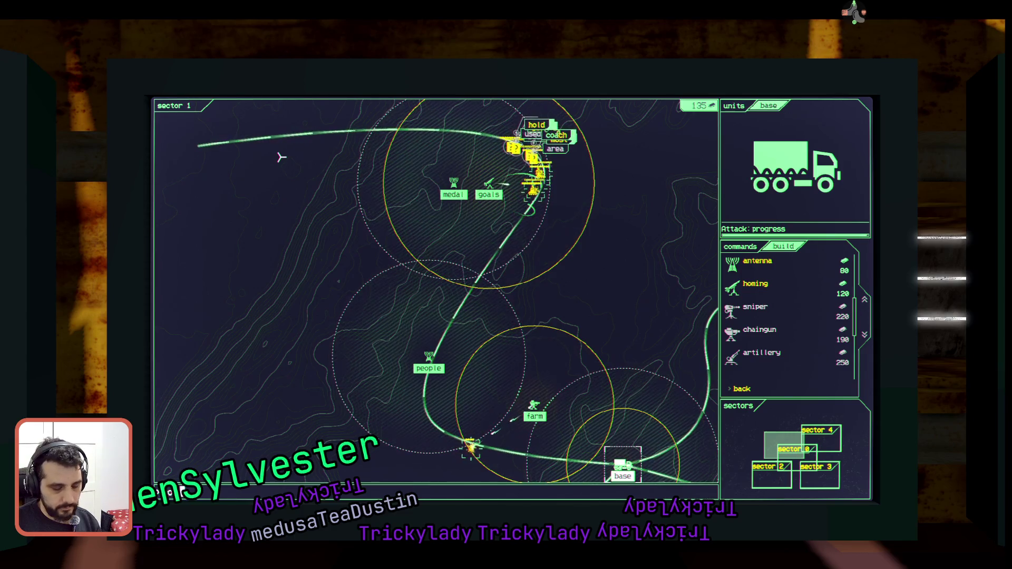
pyautogui.write('most')
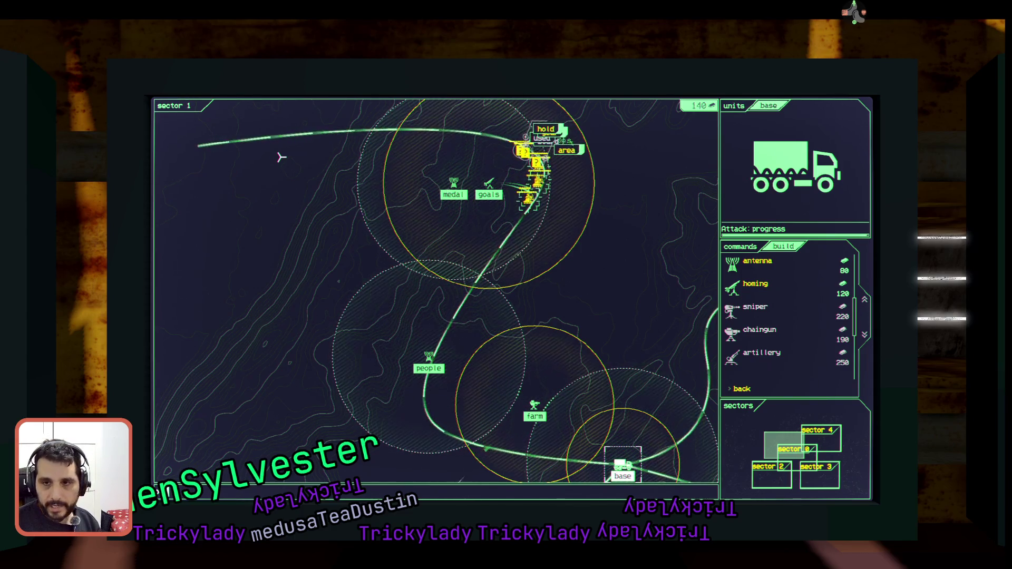
pyautogui.write('area')
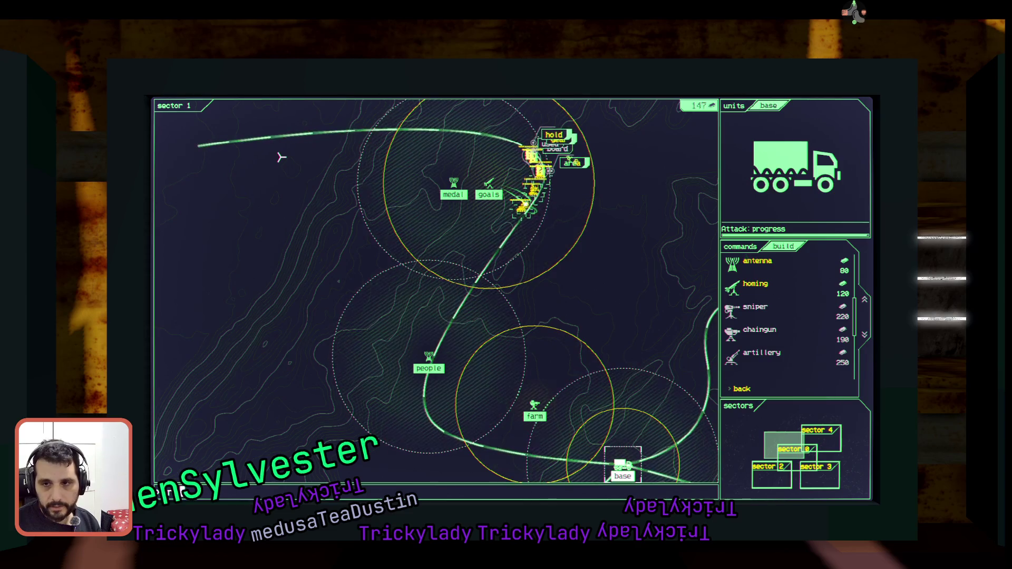
pyautogui.write('peo')
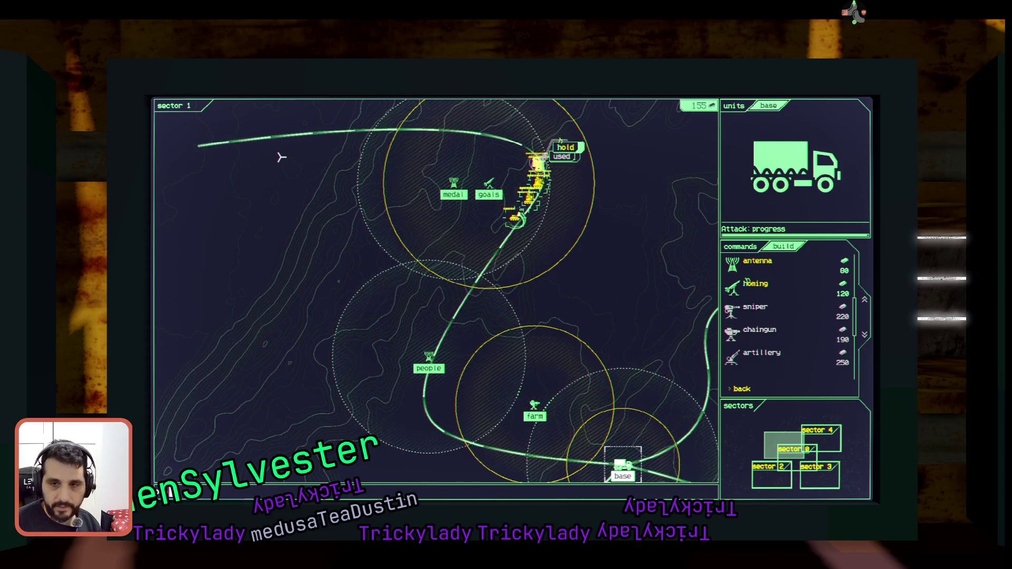
pyautogui.write('ldus')
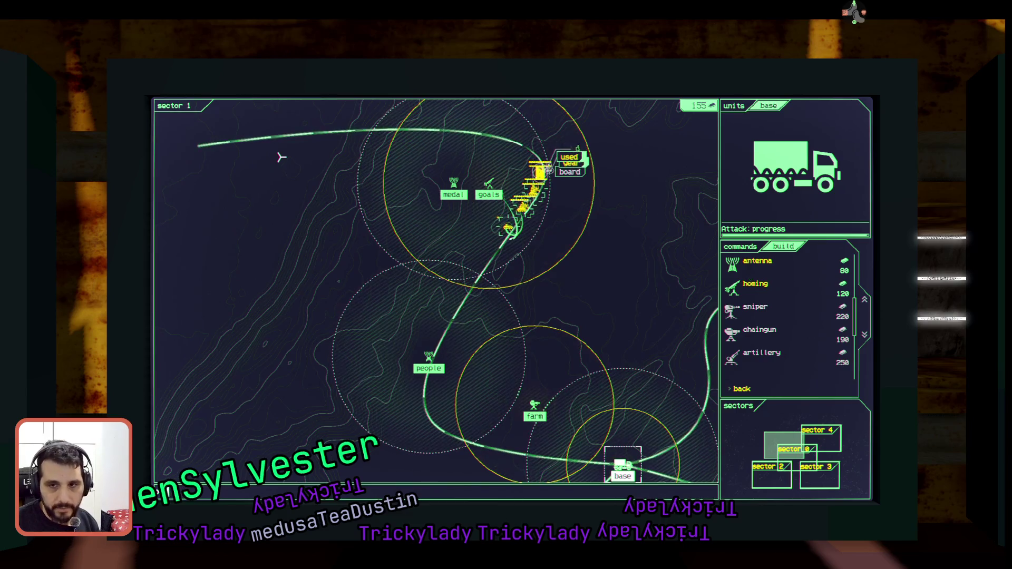
pyautogui.write('ed')
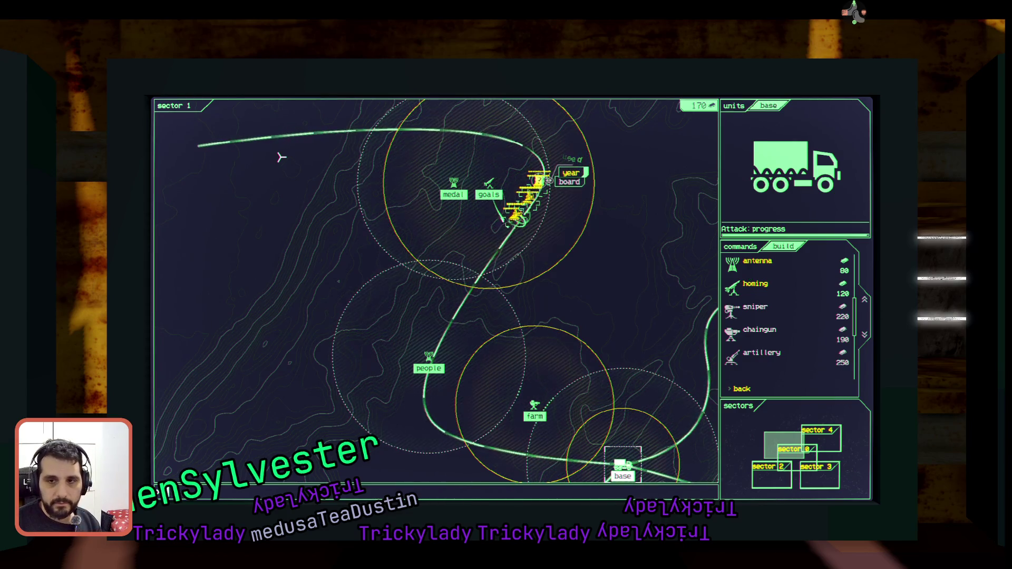
pyautogui.write('year')
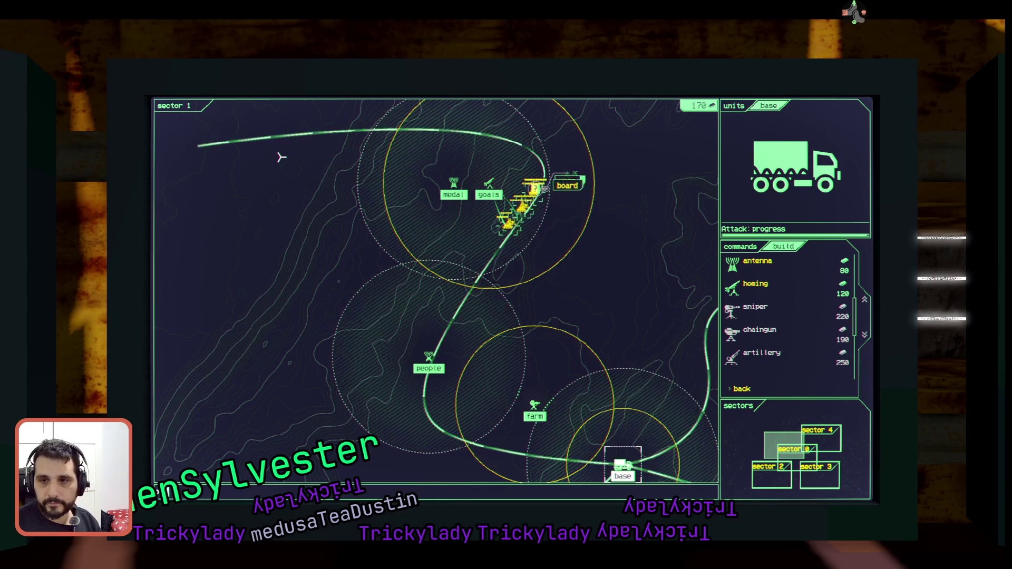
pyautogui.write('board')
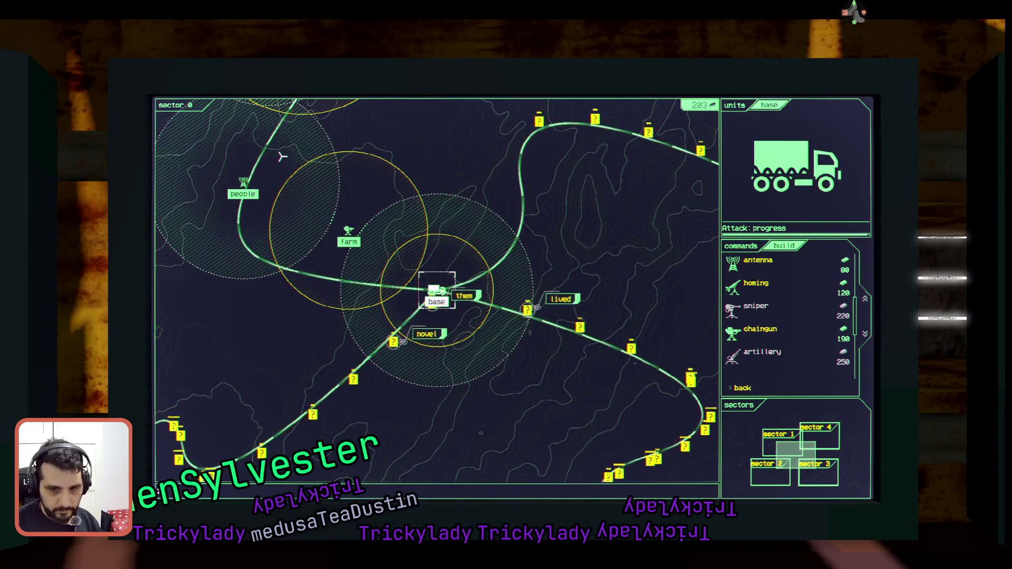
# Shoot more enemy words (novel, lived, very, cast, …) and toggle the four-sector overview until Game Over.
pyautogui.write('novel')
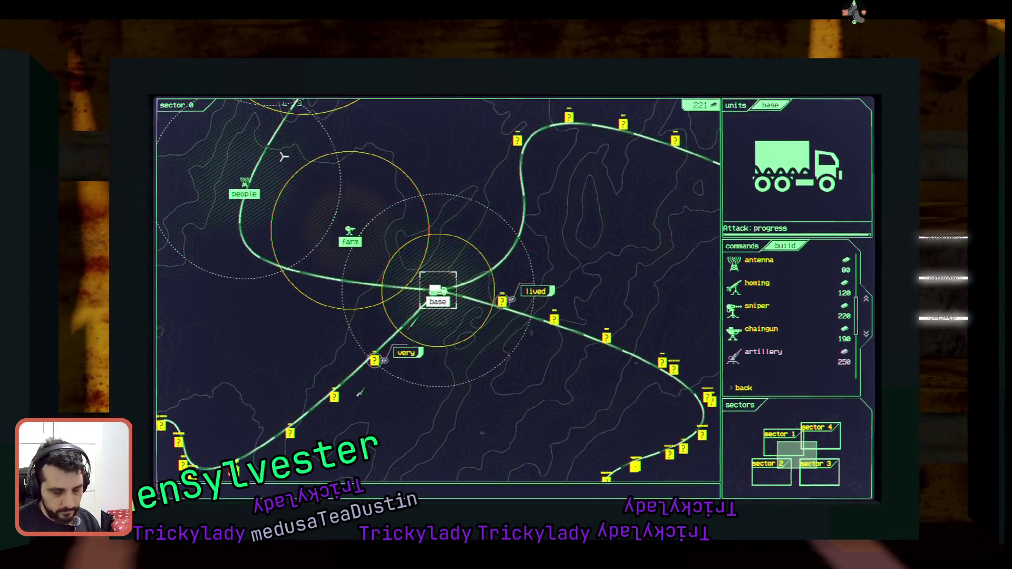
pyautogui.write('lived')
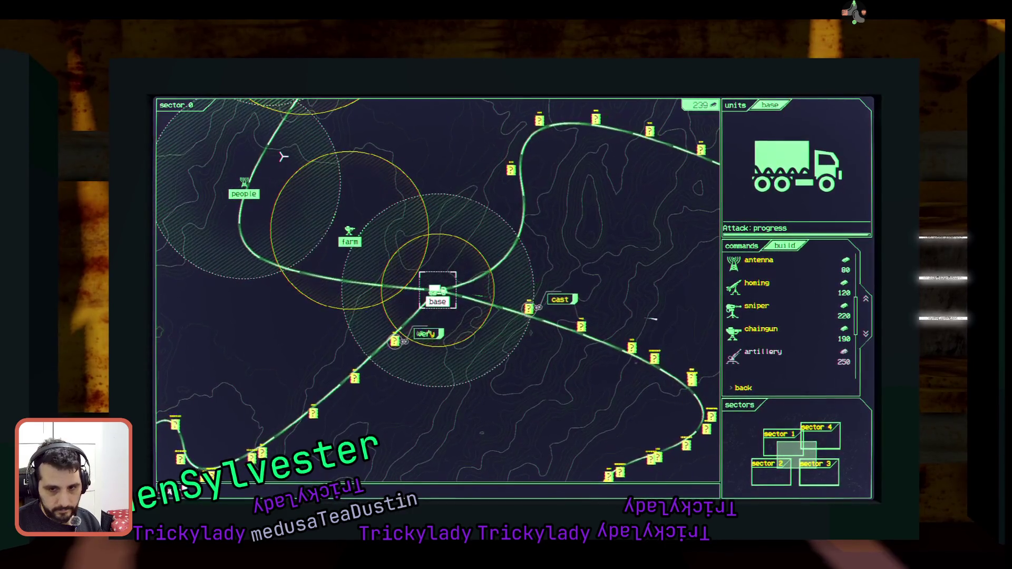
pyautogui.write('very')
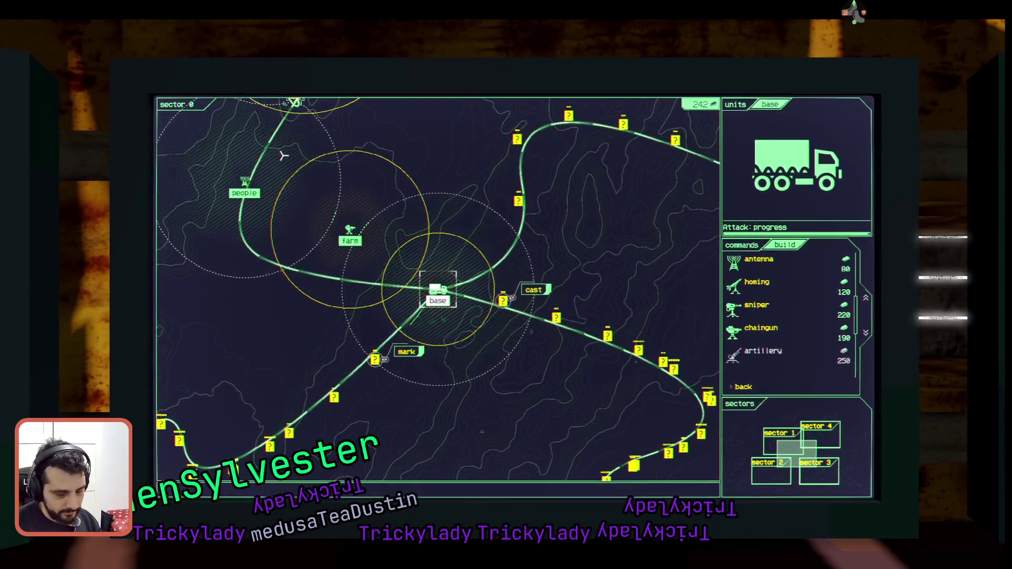
pyautogui.write('cast')
pyautogui.write('ma')
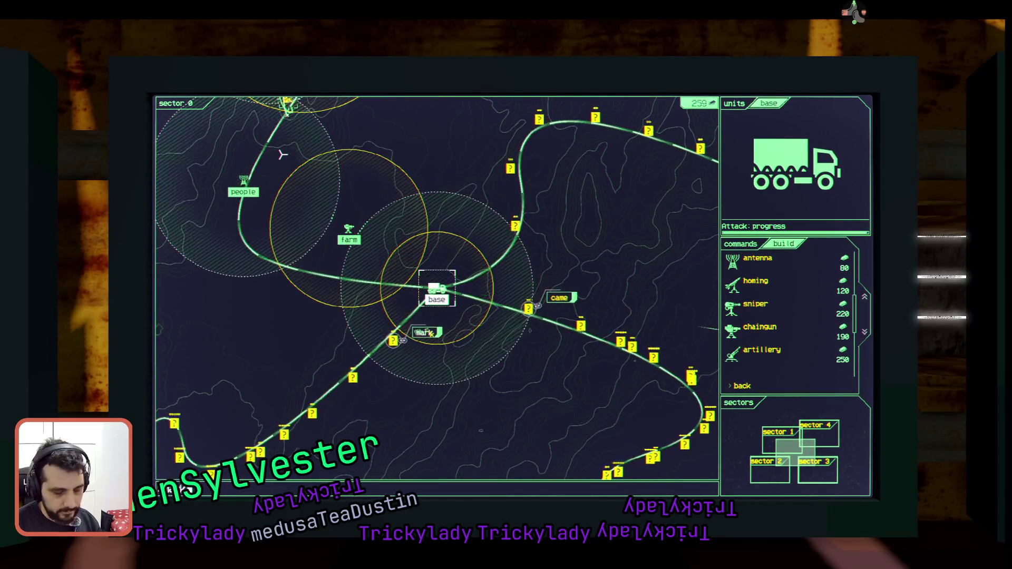
pyautogui.write('rkwi')
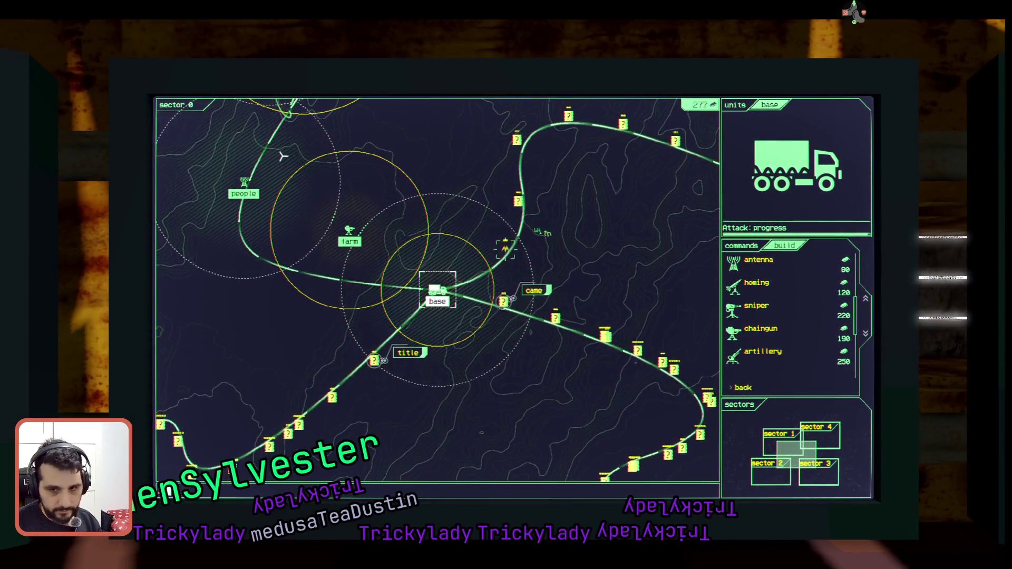
pyautogui.write('th')
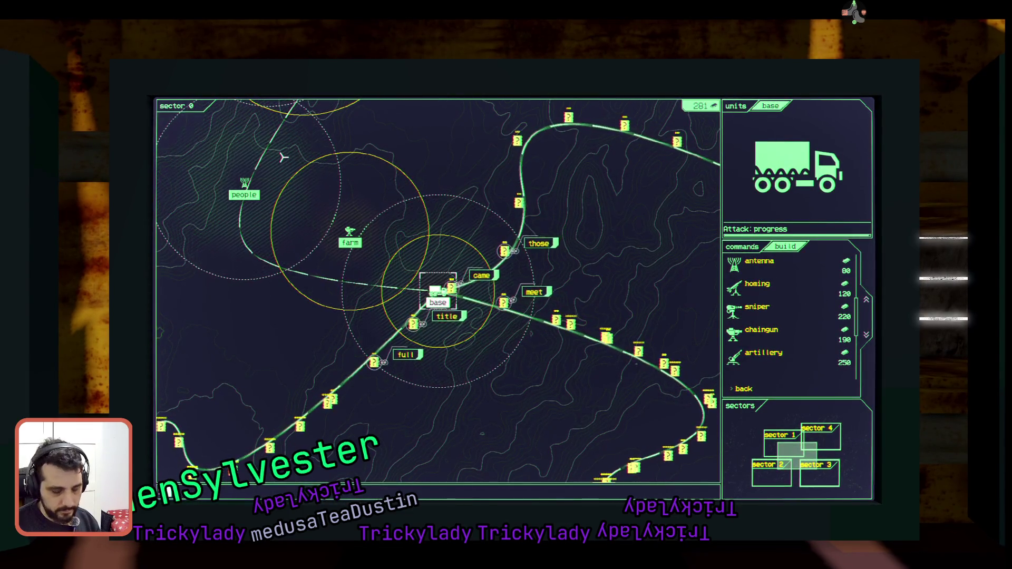
pyautogui.write('title')
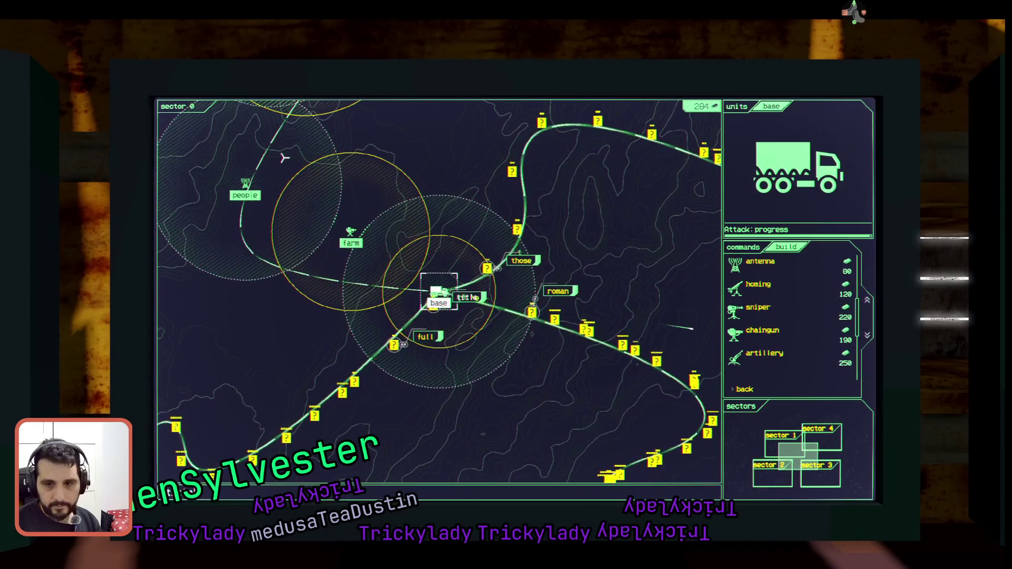
pyautogui.write('full')
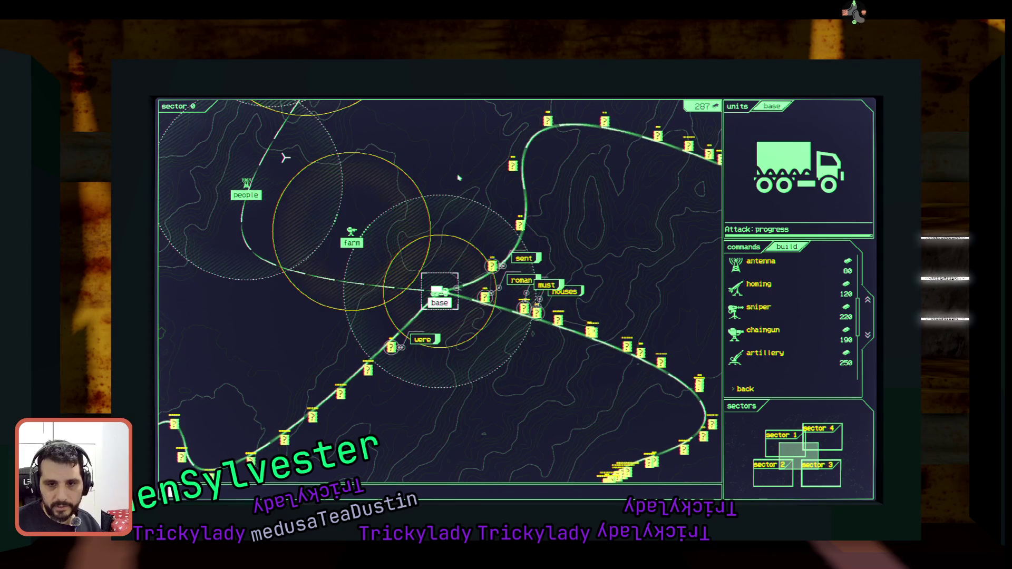
pyautogui.press('Tab')
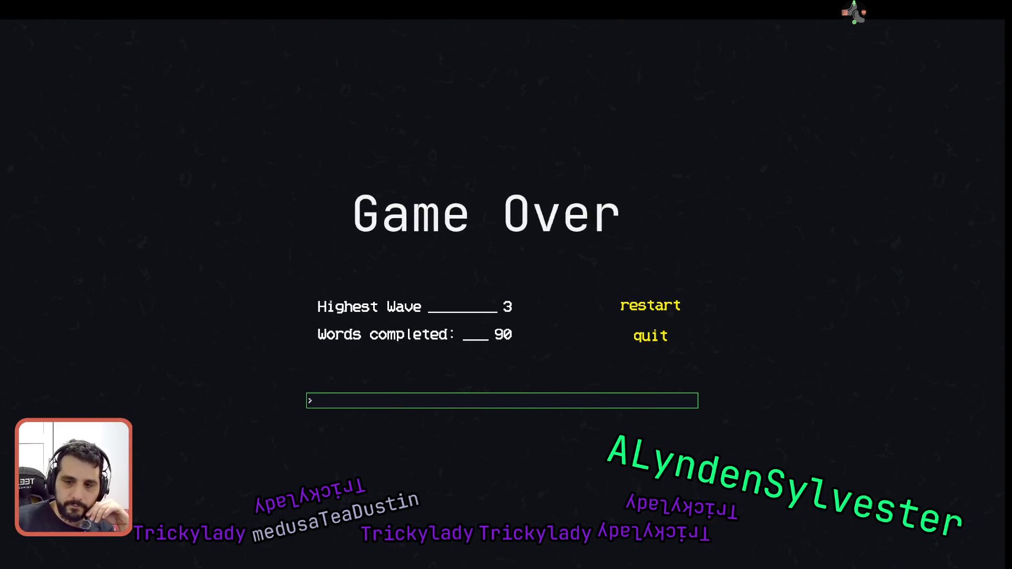
# Enter 'main' and then 'quit' in the game's console to close the game window.
pyautogui.write('main')
pyautogui.press('Return')
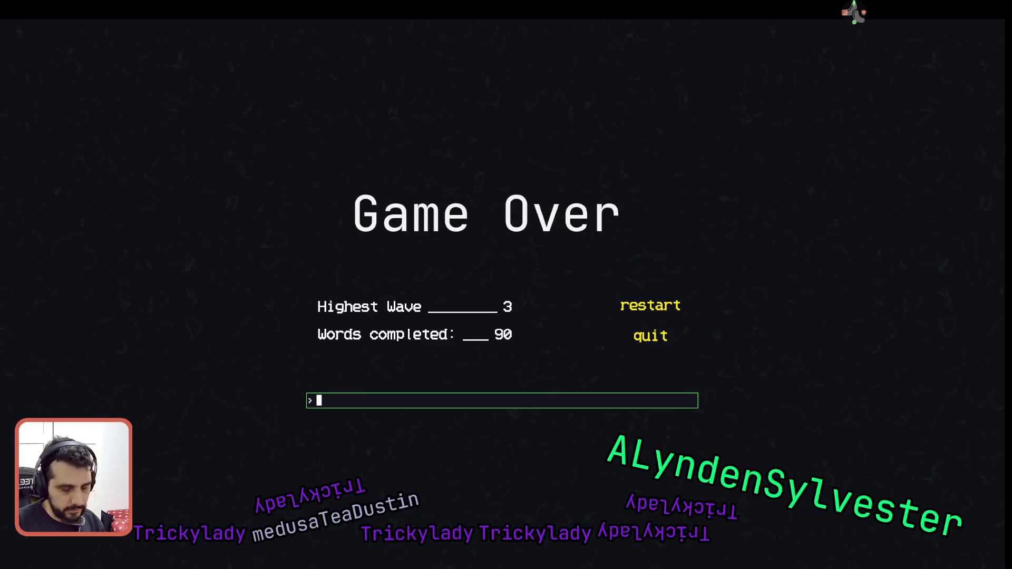
pyautogui.write('quit')
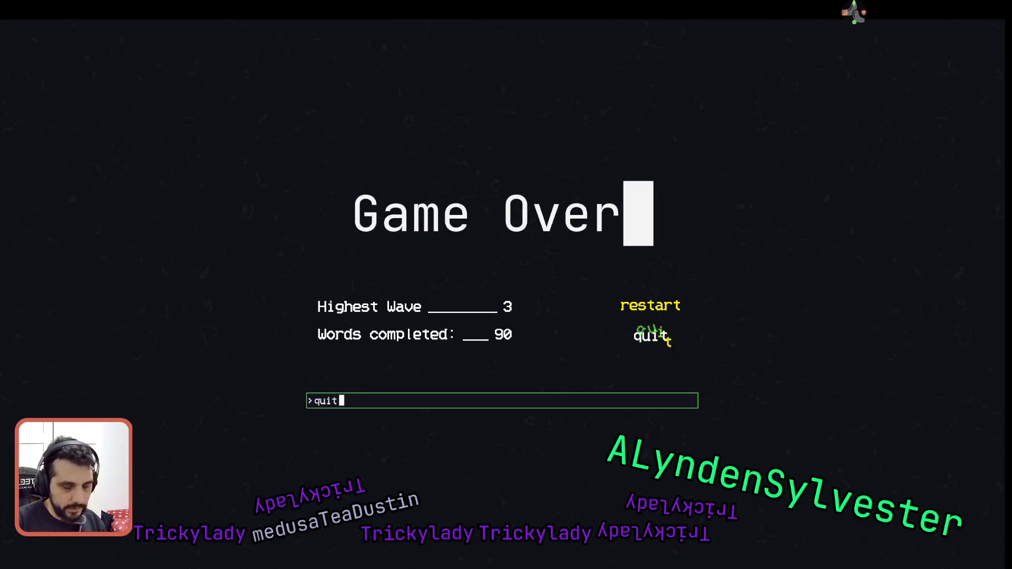
pyautogui.press('Return')
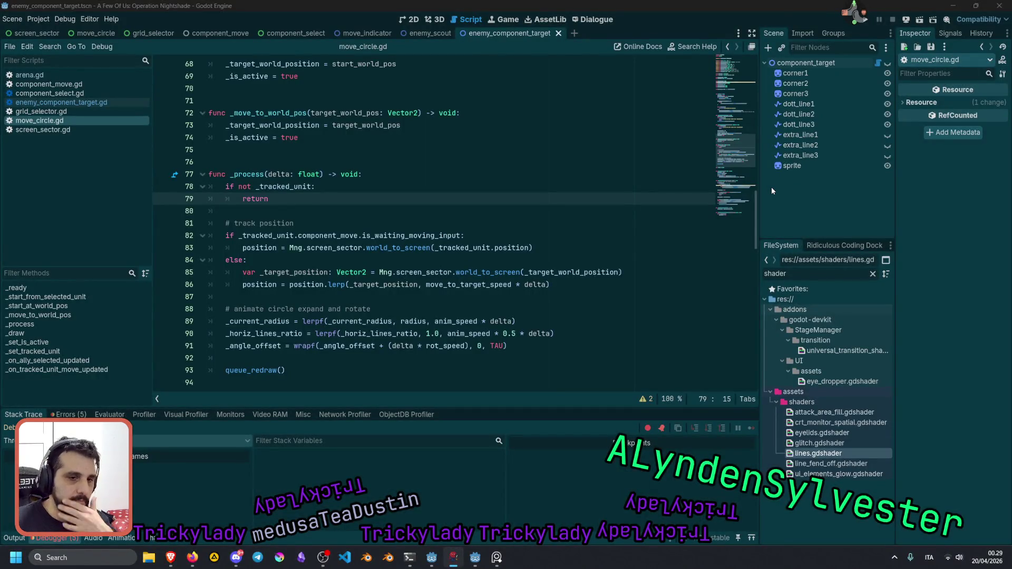
# Return to the 2D view with the component_target scene visible and nothing selected.
pyautogui.click(342, 167)
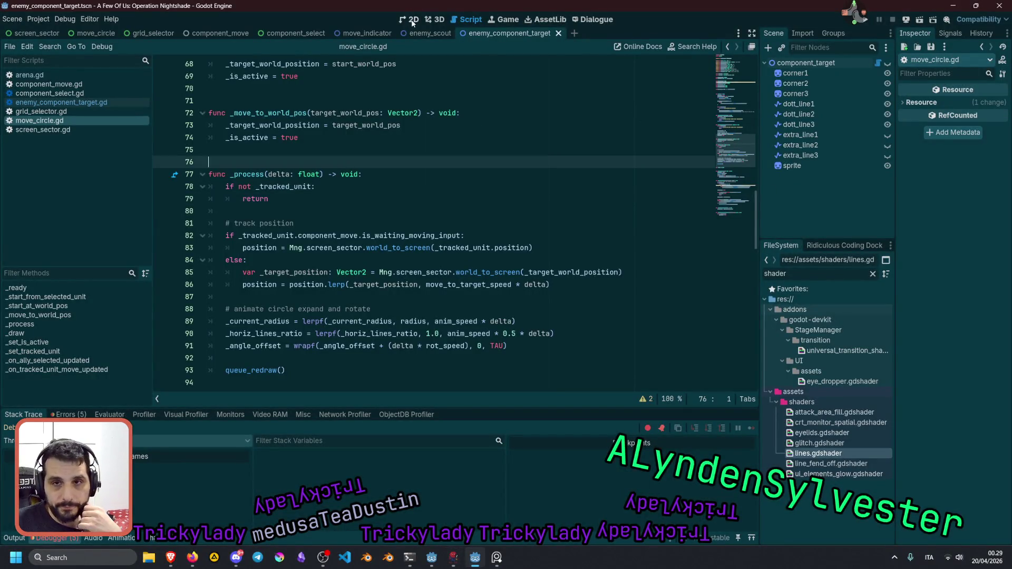
pyautogui.click(411, 19)
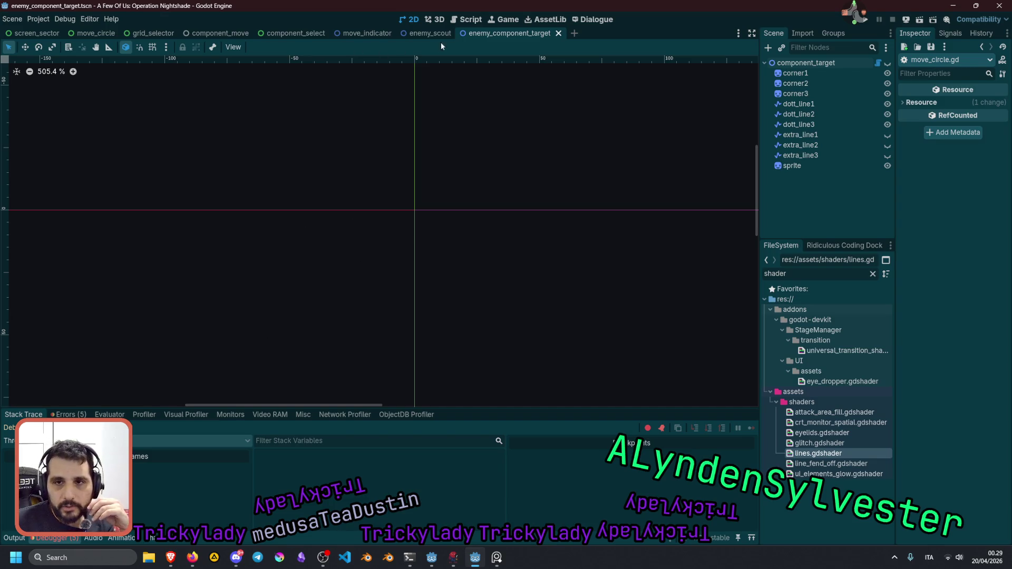
pyautogui.click(887, 63)
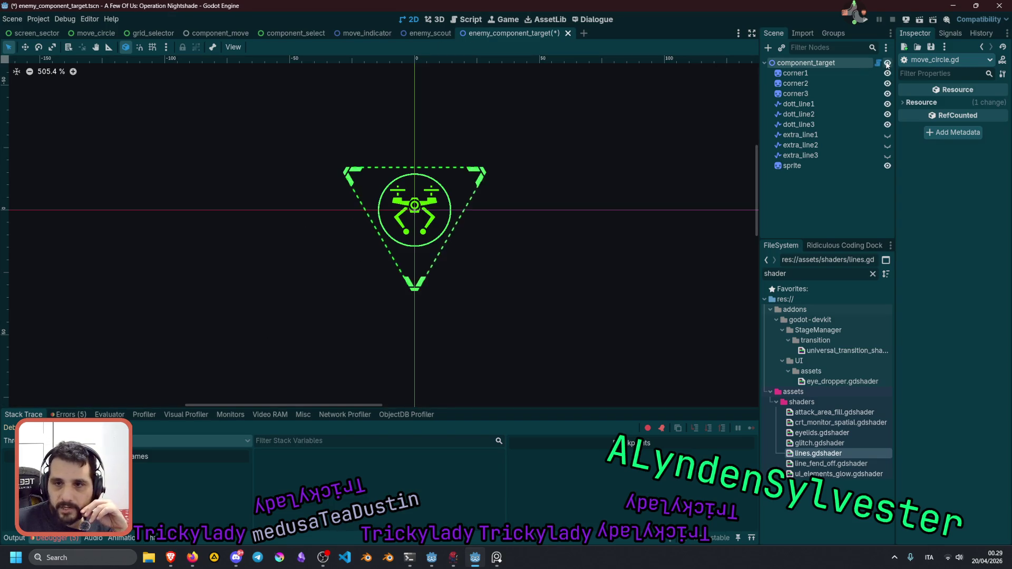
pyautogui.scroll(3, 388, 204)
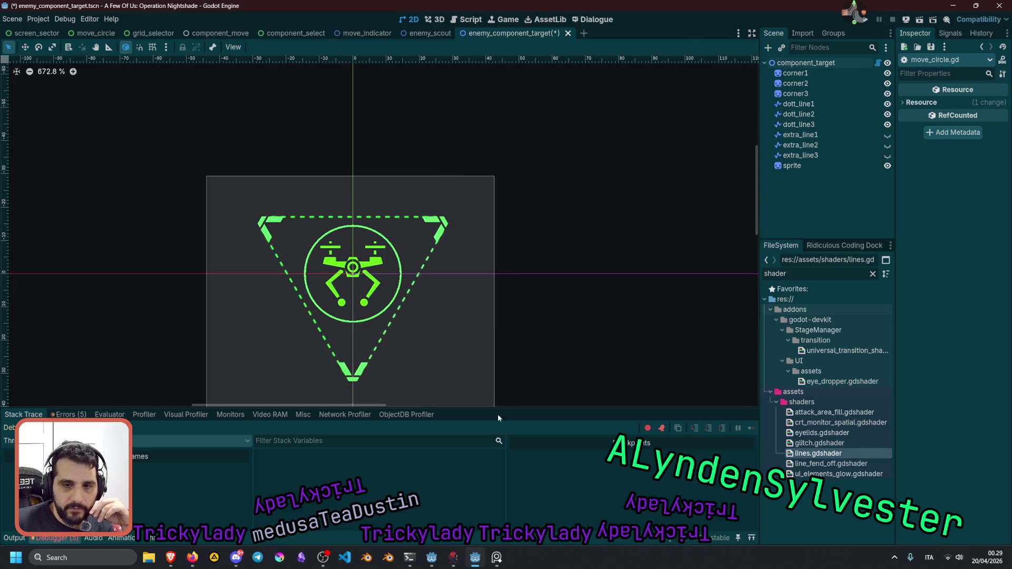
pyautogui.click(489, 185)
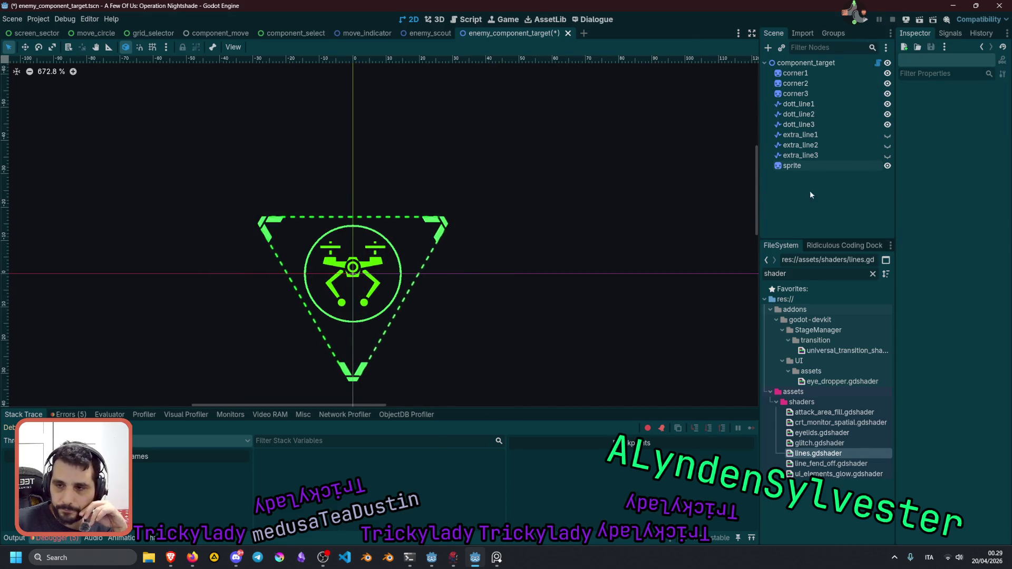
# Hide the drone sprite node in the Scene dock.
pyautogui.click(825, 165)
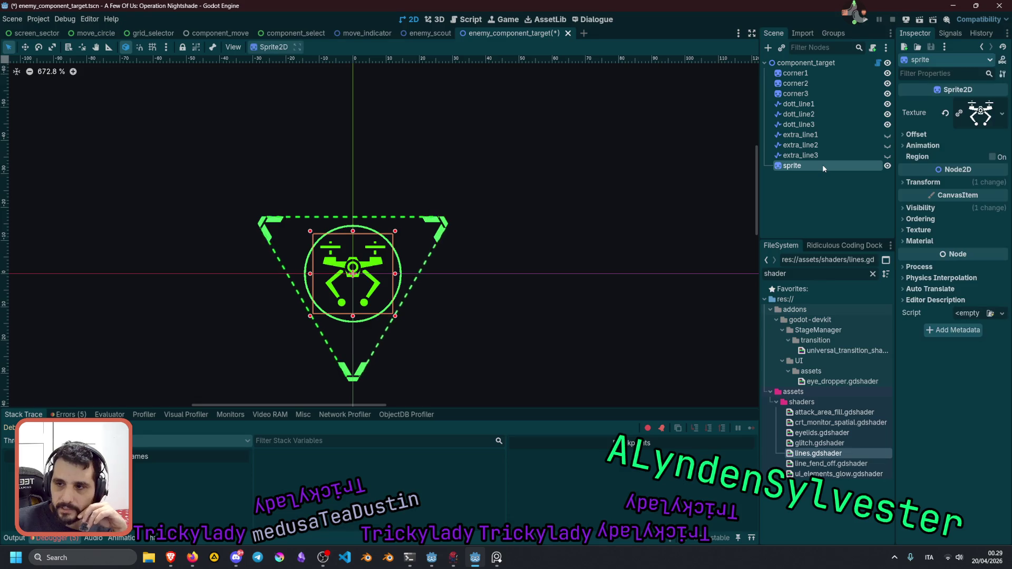
pyautogui.click(889, 165)
pyautogui.click(888, 166)
pyautogui.click(887, 166)
pyautogui.click(887, 166)
pyautogui.click(887, 167)
# Leave only the extra_line3 long diagonal line visible beside the target triangle.
pyautogui.click(888, 155)
pyautogui.click(888, 145)
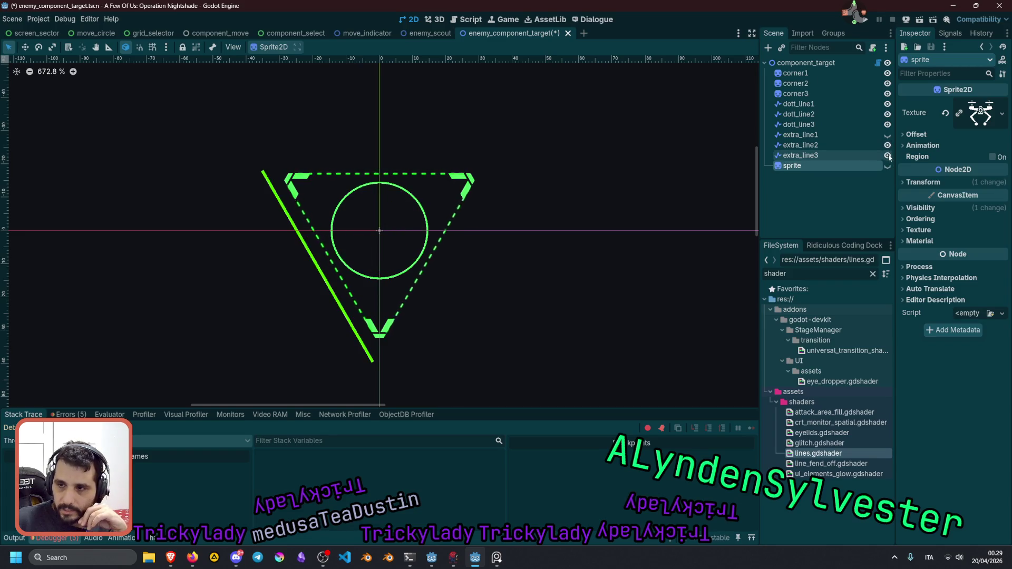
pyautogui.click(888, 155)
pyautogui.click(888, 145)
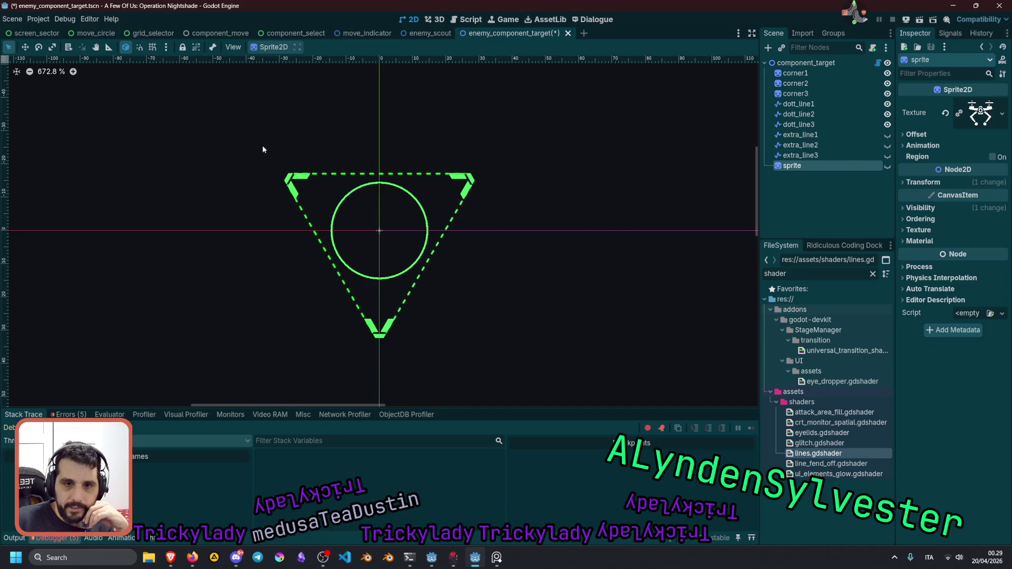
pyautogui.click(888, 156)
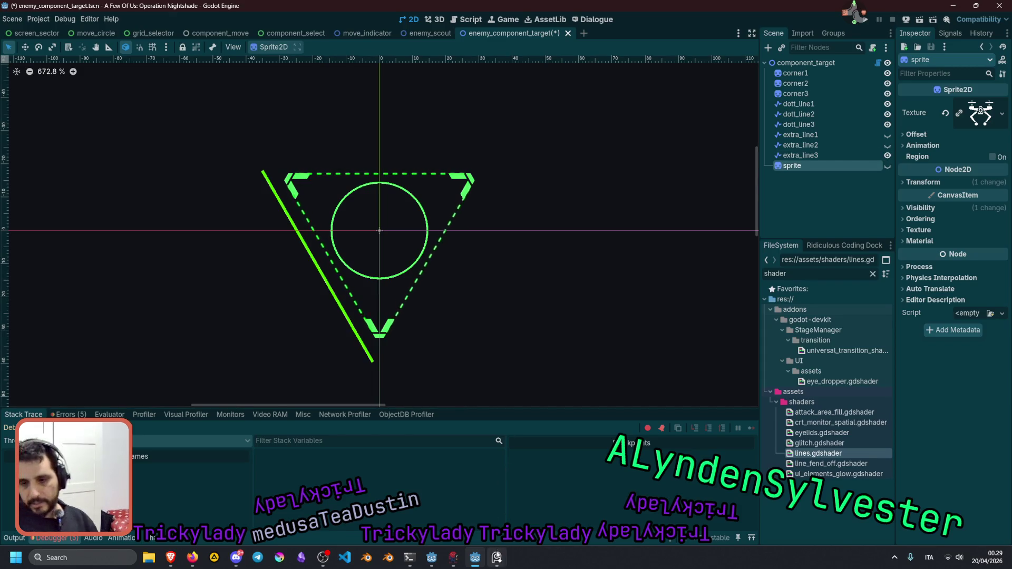
pyautogui.click(496, 557)
pyautogui.moveTo(467, 495)
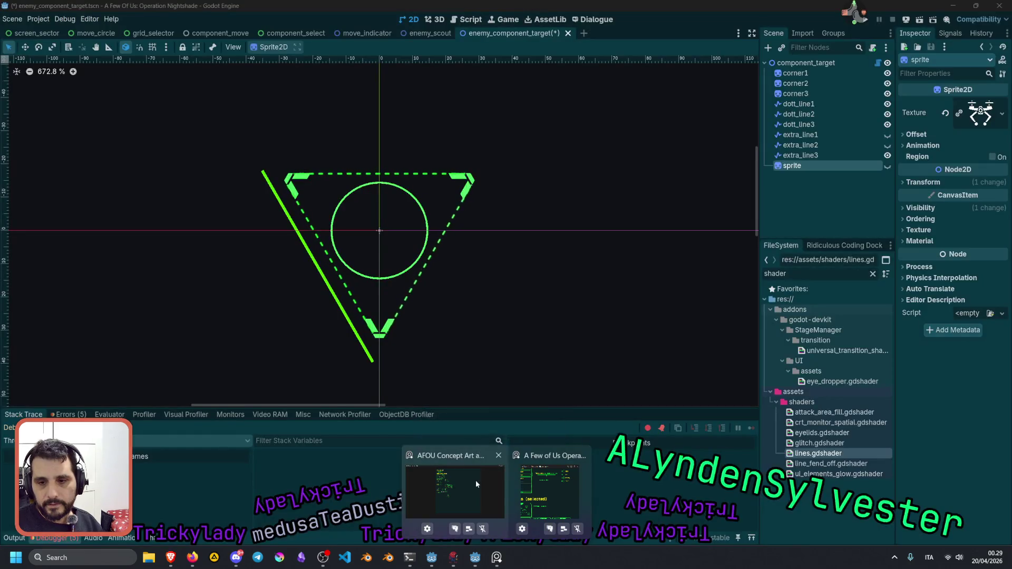
# Bring the AFOU concept-art viewer forward and close the extra reference board window.
pyautogui.click(476, 479)
pyautogui.moveTo(453, 557)
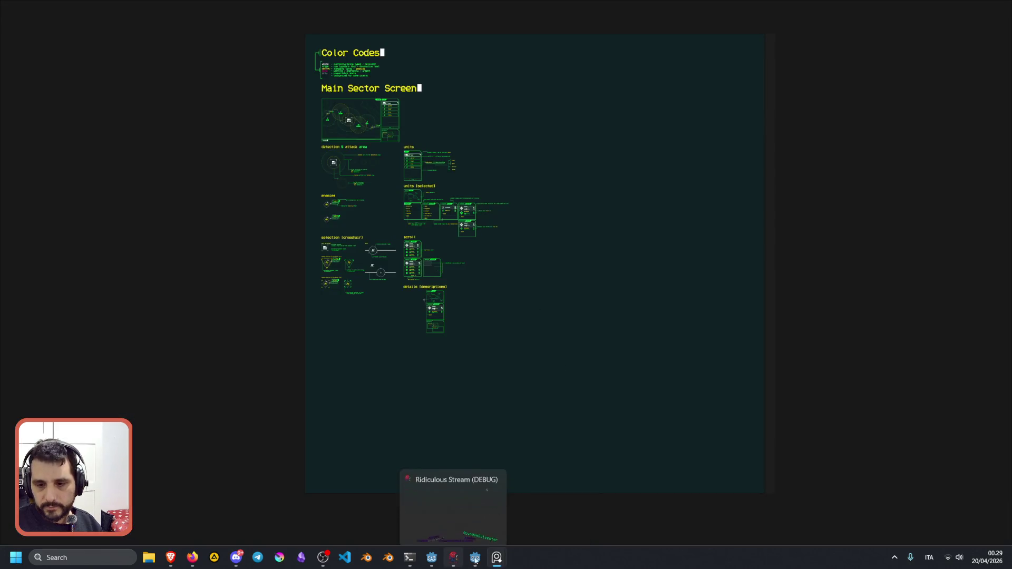
pyautogui.click(550, 492)
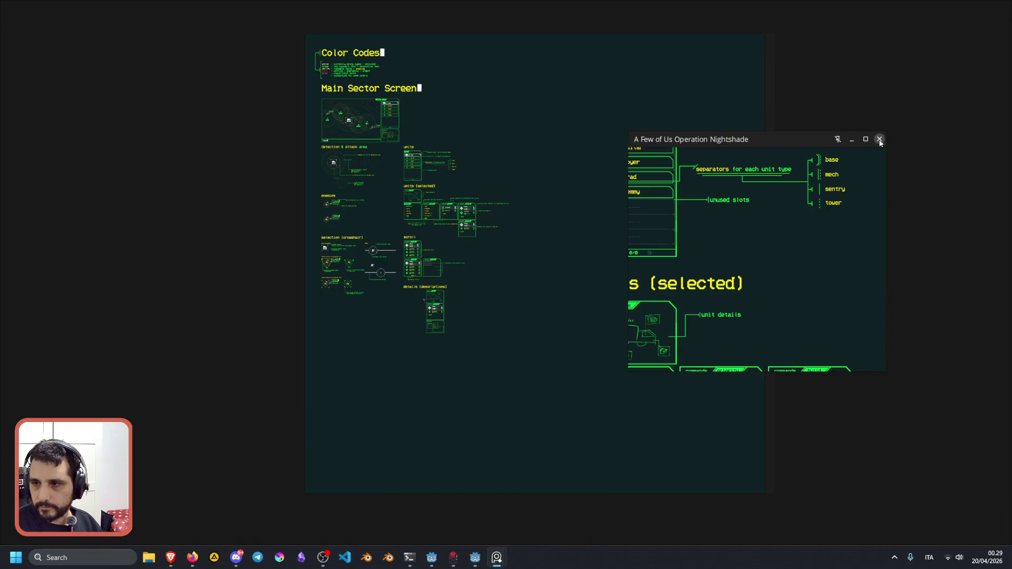
pyautogui.scroll(-5, 764, 249)
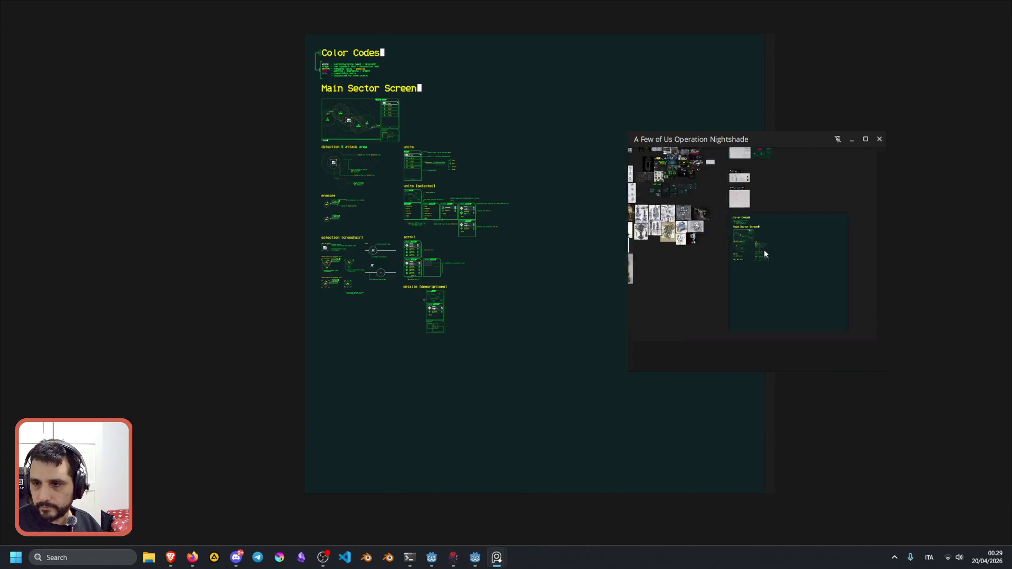
pyautogui.click(879, 140)
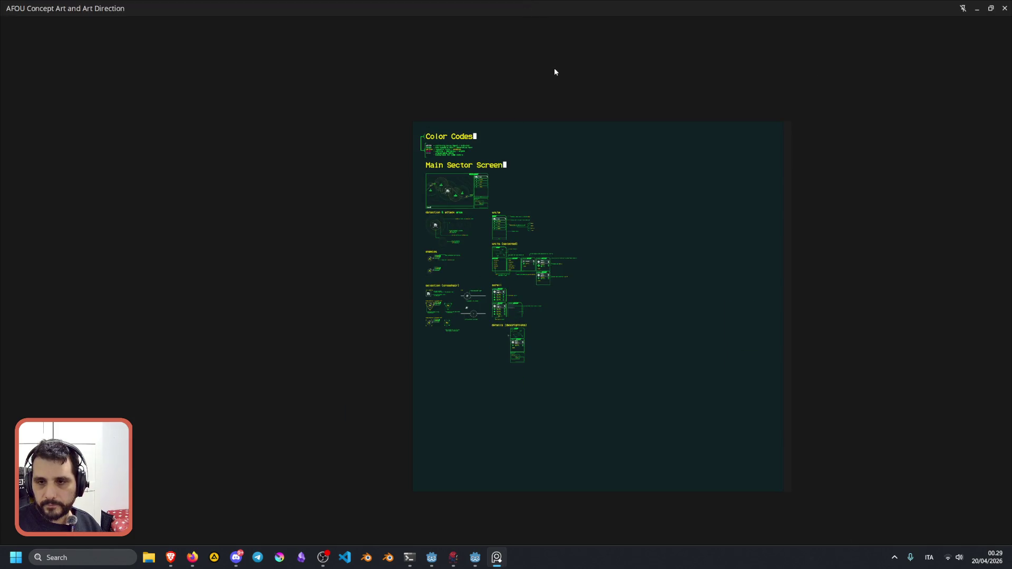
# Un-maximize the viewer and zoom in on the 'enemy hacking in progress (v1)' triangle.
pyautogui.doubleClick(545, 8)
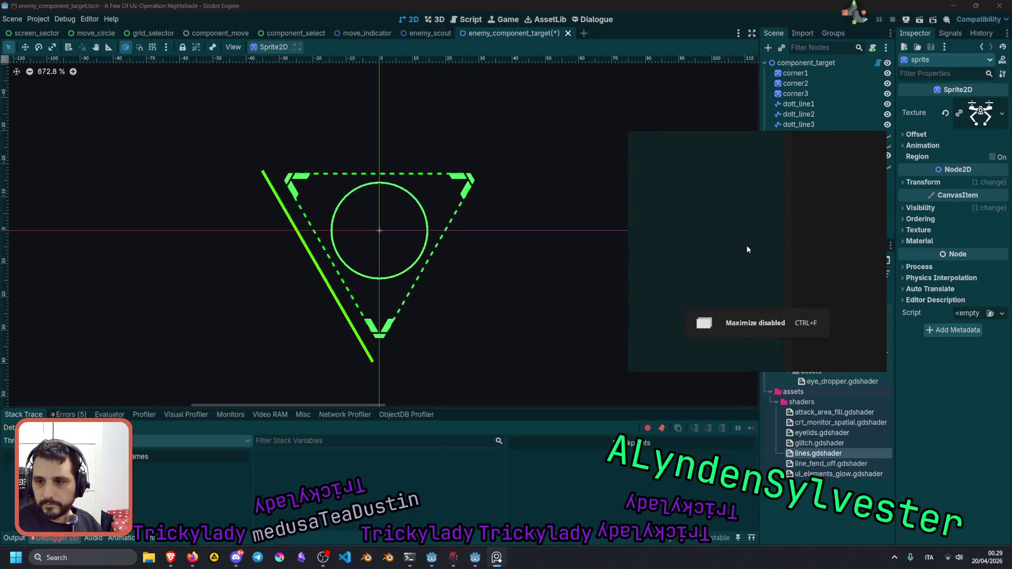
pyautogui.scroll(5, 701, 232)
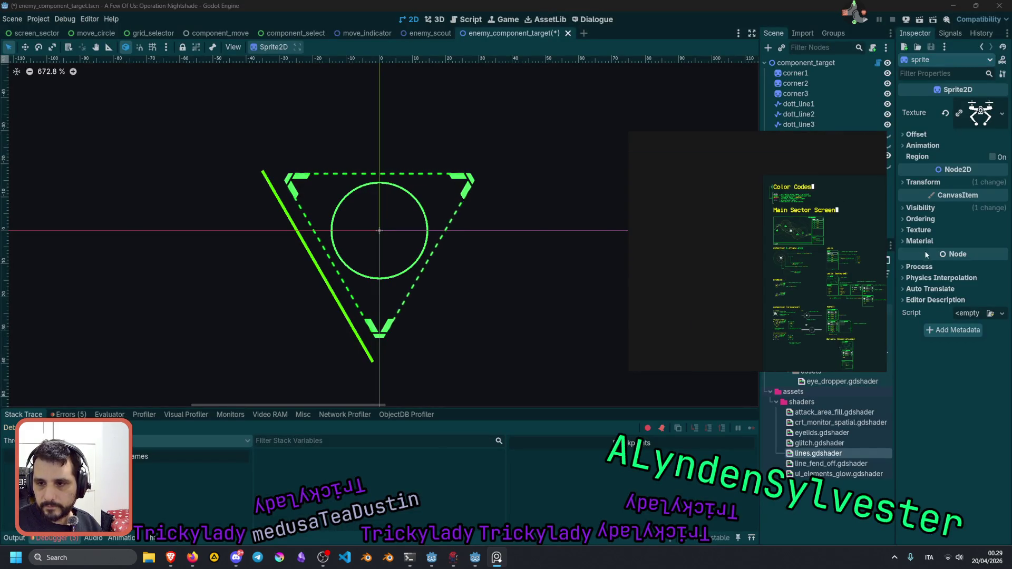
pyautogui.scroll(5, 802, 288)
pyautogui.scroll(-3, 778, 245)
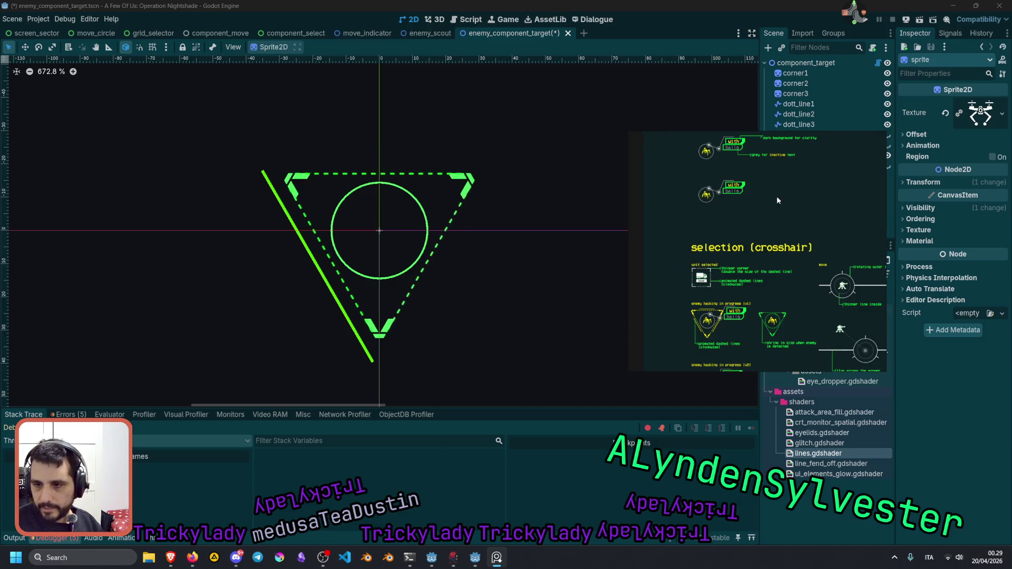
pyautogui.scroll(3, 773, 199)
pyautogui.scroll(-2, 786, 221)
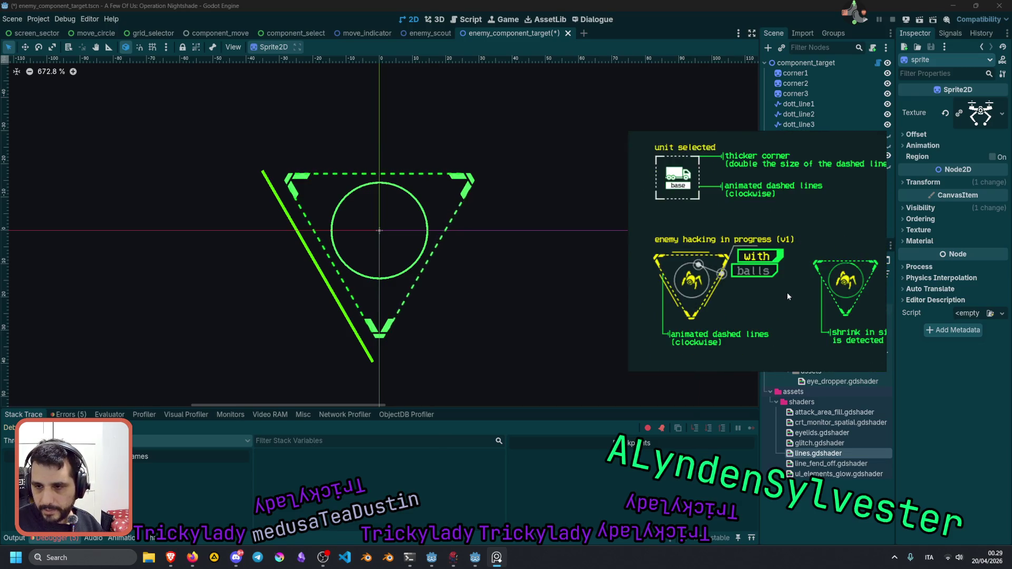
pyautogui.scroll(2, 792, 239)
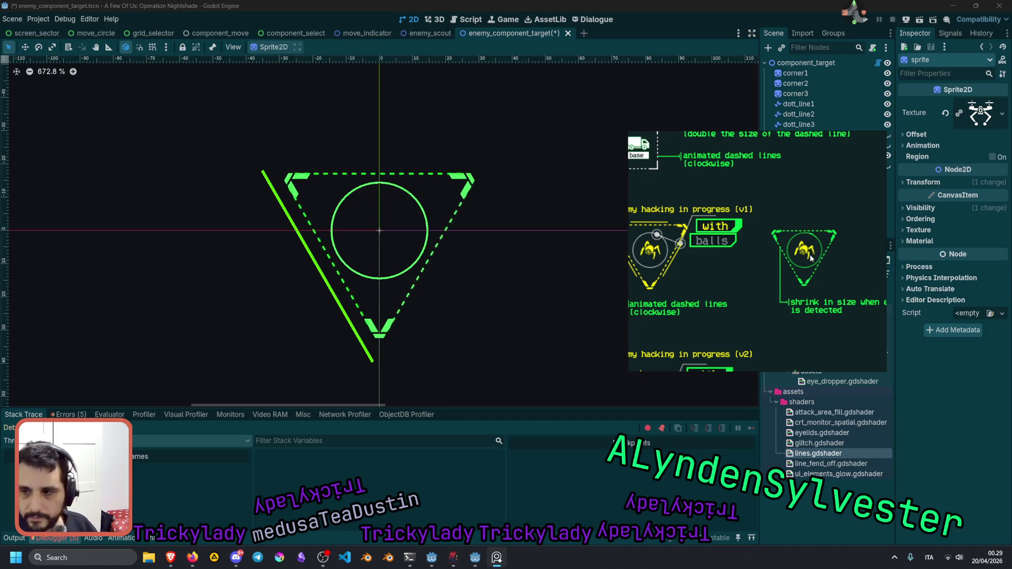
pyautogui.moveTo(813, 258); pyautogui.dragTo(905, 245)
pyautogui.scroll(5, 738, 206)
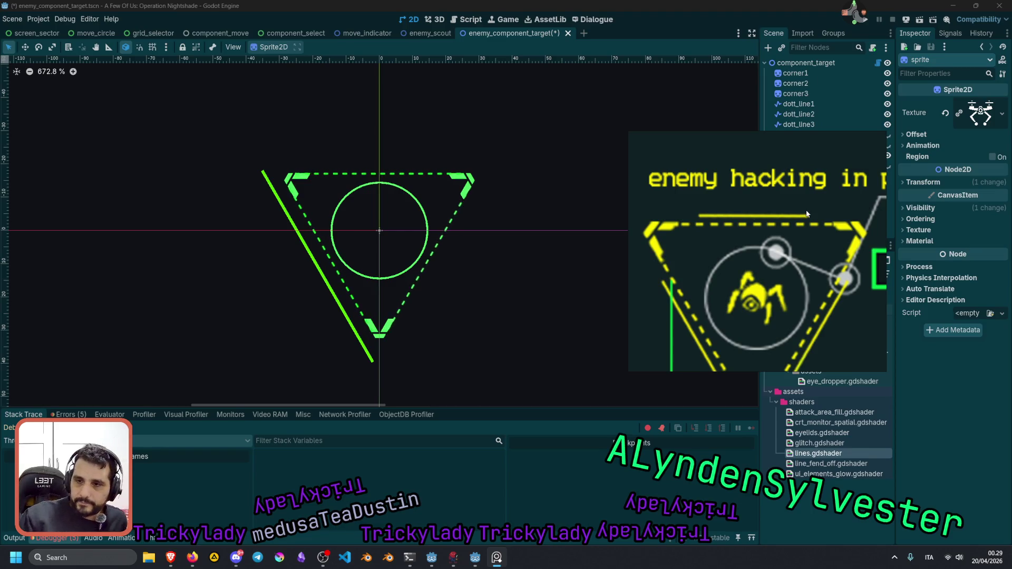
pyautogui.scroll(-5, 775, 220)
pyautogui.scroll(3, 776, 220)
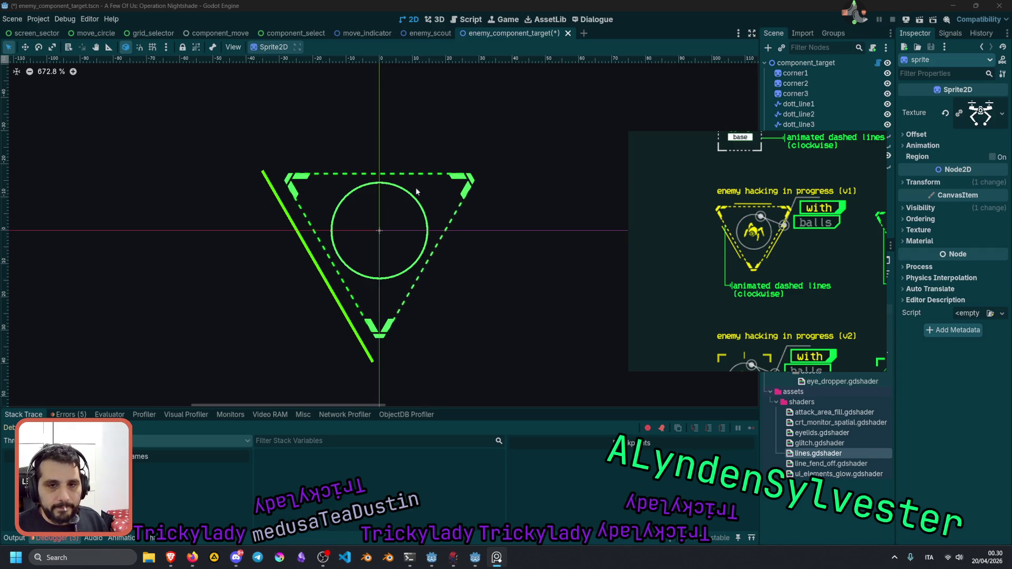
pyautogui.scroll(2, 297, 179)
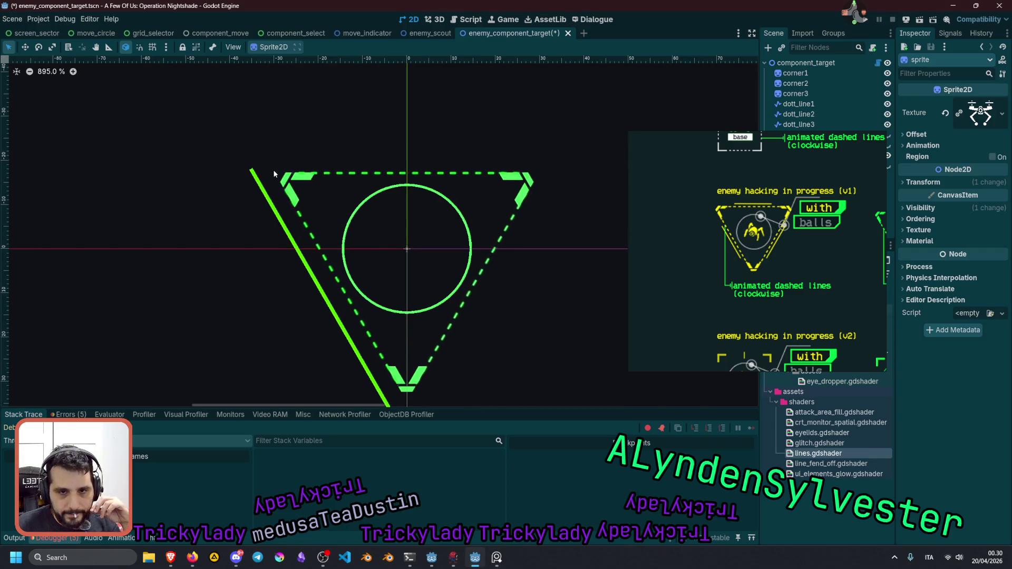
pyautogui.scroll(-1, 218, 160)
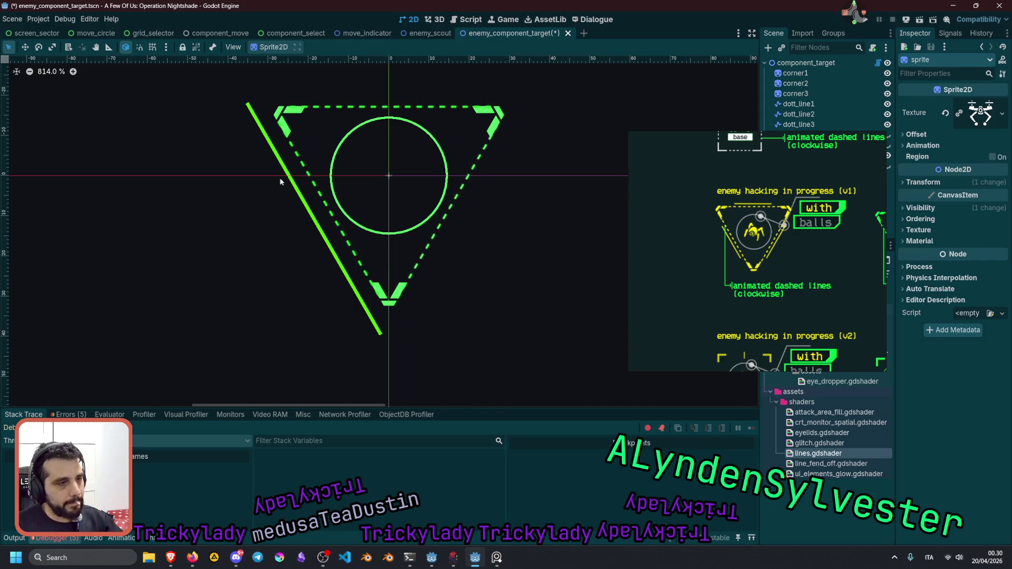
pyautogui.hotkey('alt', 'Tab')
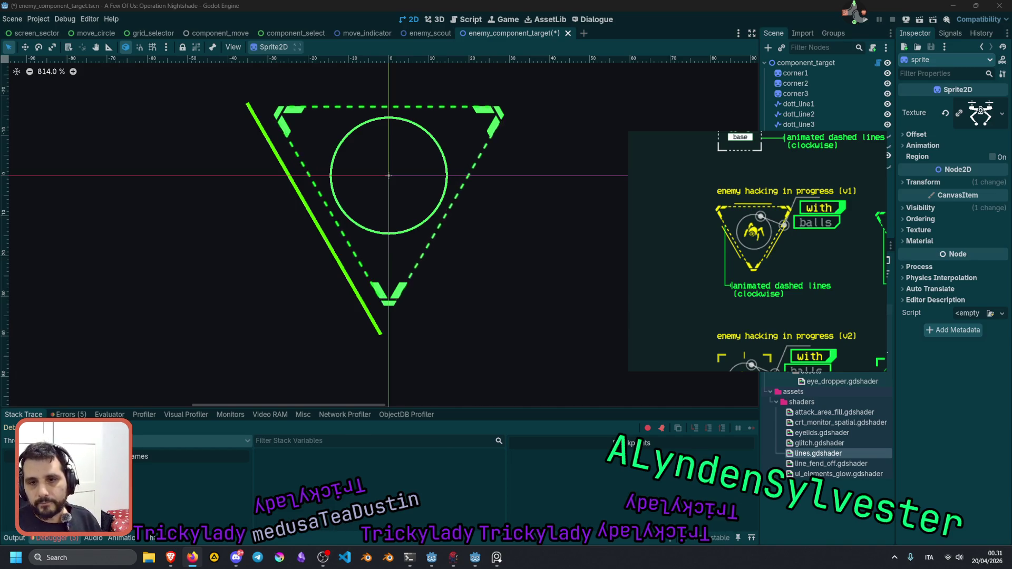
pyautogui.scroll(-4, 422, 274)
# On component_target, set Inner Radius to 11.94 and Corner Scale to -0.11.
pyautogui.moveTo(744, 141)
pyautogui.moveTo(744, 142)
pyautogui.mouseDown()
pyautogui.moveTo(612, 237)
pyautogui.moveTo(589, 232)
pyautogui.mouseUp()
pyautogui.click(826, 63)
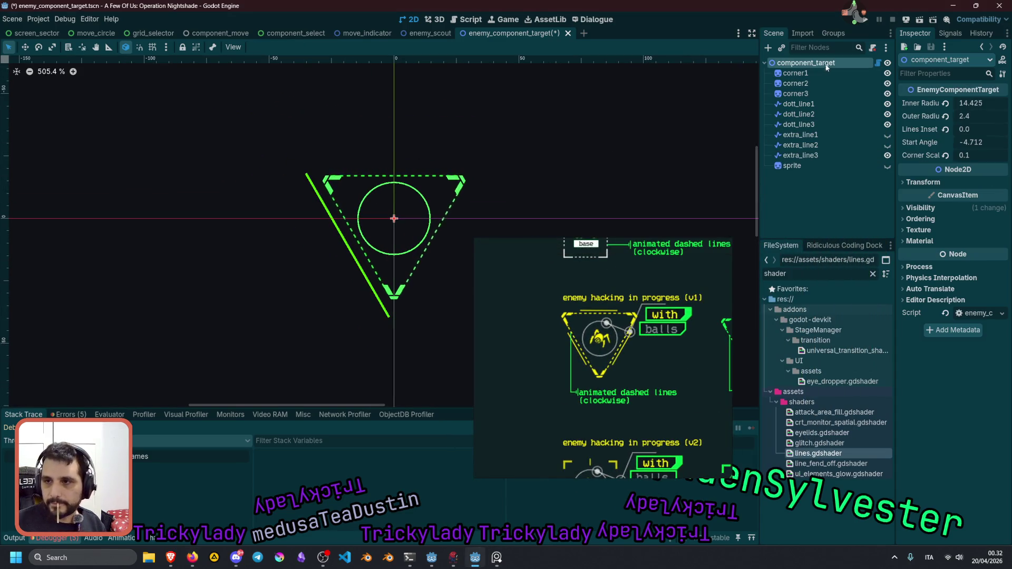
pyautogui.moveTo(986, 103)
pyautogui.mouseDown()
pyautogui.moveTo(1009, 103)
pyautogui.moveTo(986, 103)
pyautogui.mouseUp()
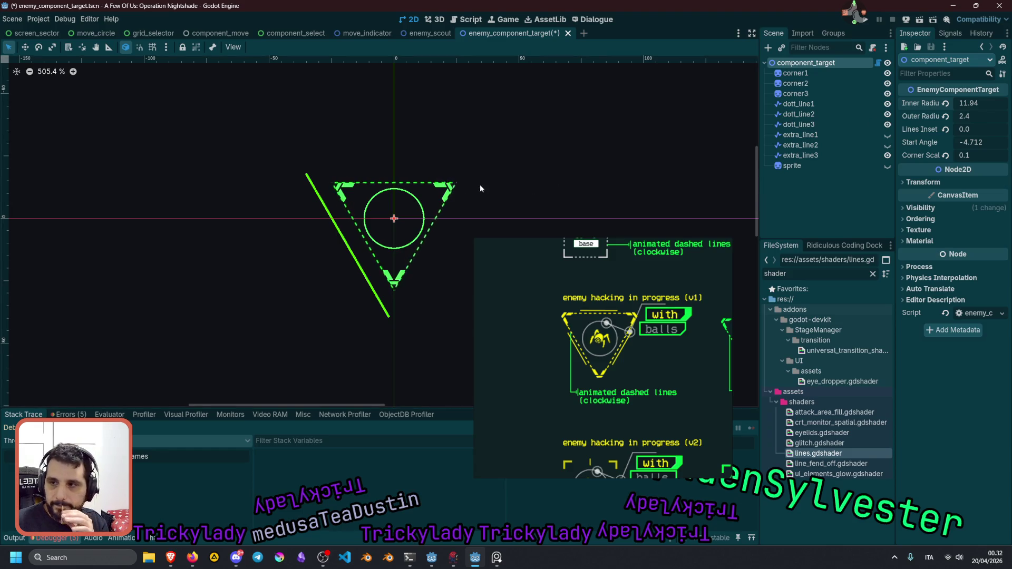
pyautogui.click(945, 156)
pyautogui.moveTo(982, 155)
pyautogui.mouseDown()
pyautogui.moveTo(999, 155)
pyautogui.moveTo(967, 155)
pyautogui.moveTo(1002, 155)
pyautogui.moveTo(968, 155)
pyautogui.mouseUp()
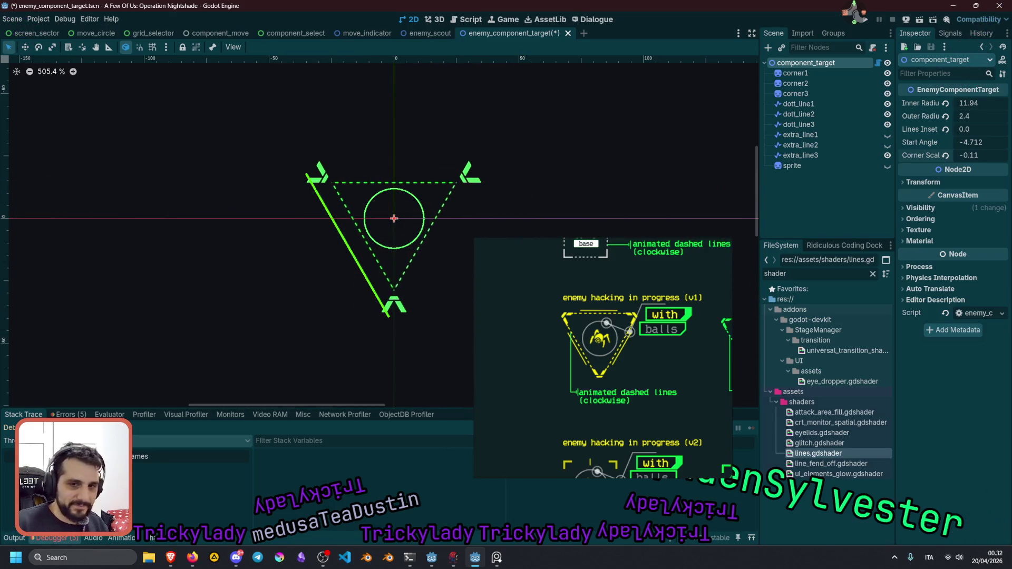
# Revert radii, lines inset and start angle to defaults, set corner scale 0.175, and unhide the drone sprite.
pyautogui.hscroll(3, 425, 208)
pyautogui.scroll(2, 340, 205)
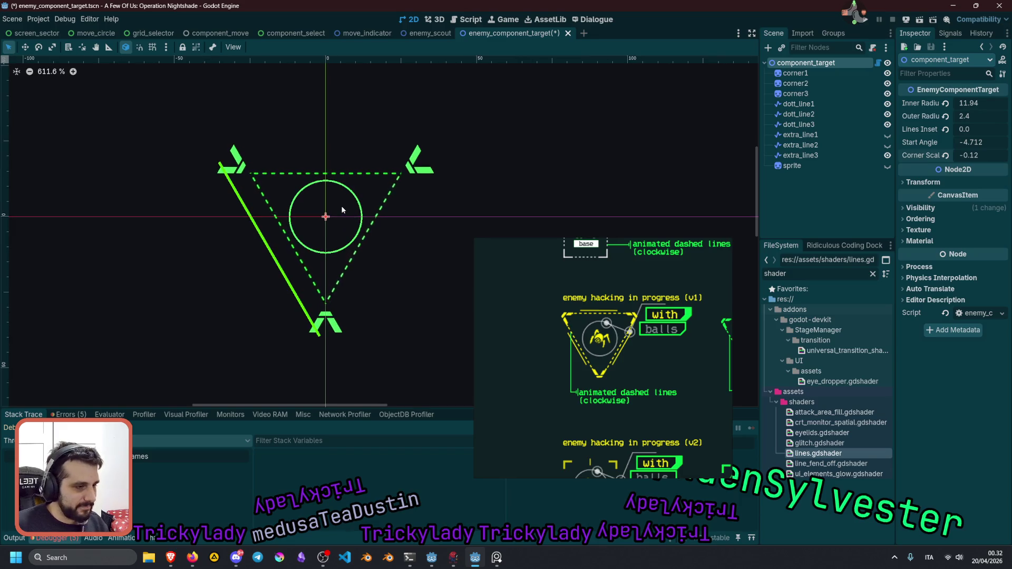
pyautogui.moveTo(976, 157)
pyautogui.mouseDown()
pyautogui.moveTo(997, 157)
pyautogui.moveTo(943, 142)
pyautogui.moveTo(965, 156)
pyautogui.moveTo(952, 156)
pyautogui.moveTo(976, 156)
pyautogui.moveTo(956, 156)
pyautogui.mouseUp()
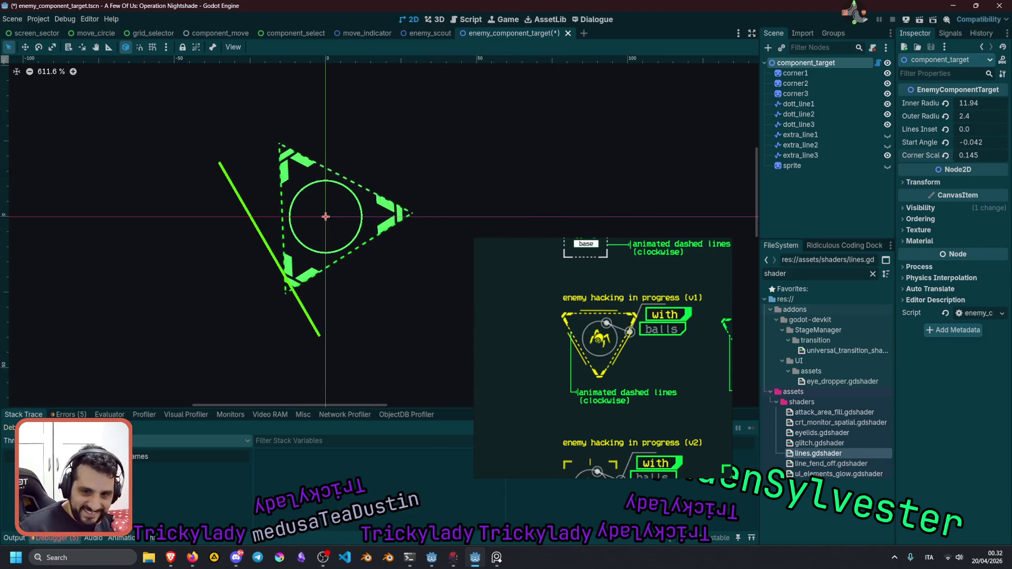
pyautogui.click(946, 142)
pyautogui.click(946, 129)
pyautogui.click(946, 116)
pyautogui.click(946, 103)
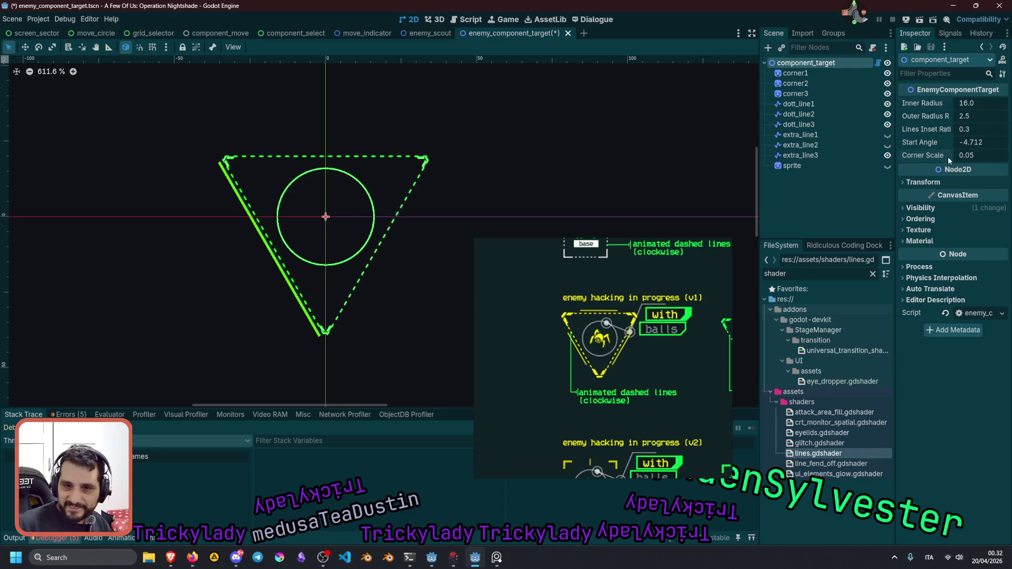
pyautogui.moveTo(970, 157); pyautogui.dragTo(963, 157)
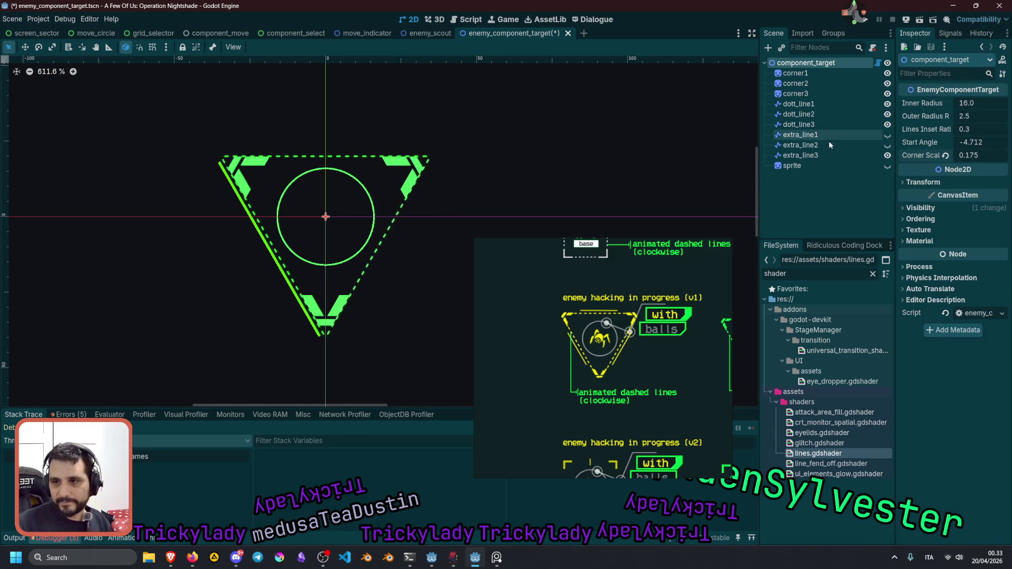
pyautogui.click(887, 167)
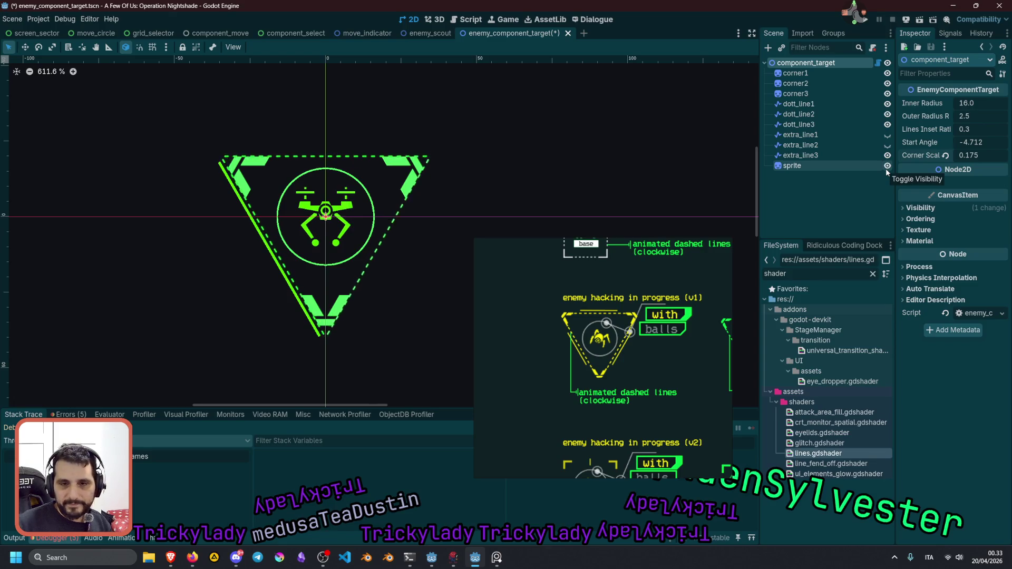
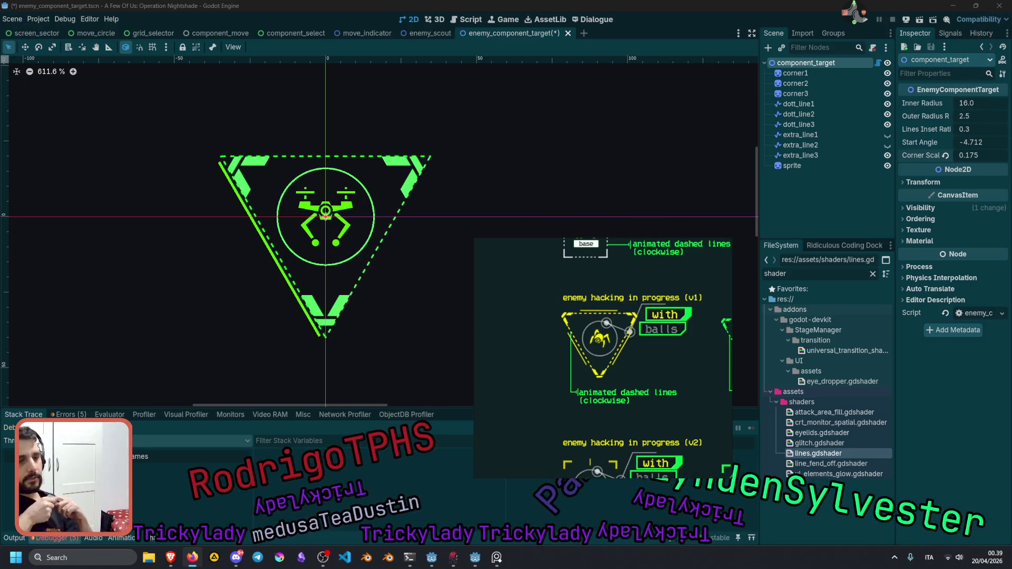
# Move the concept art reference up and right, then select the left-edge extra line.
pyautogui.moveTo(733, 251)
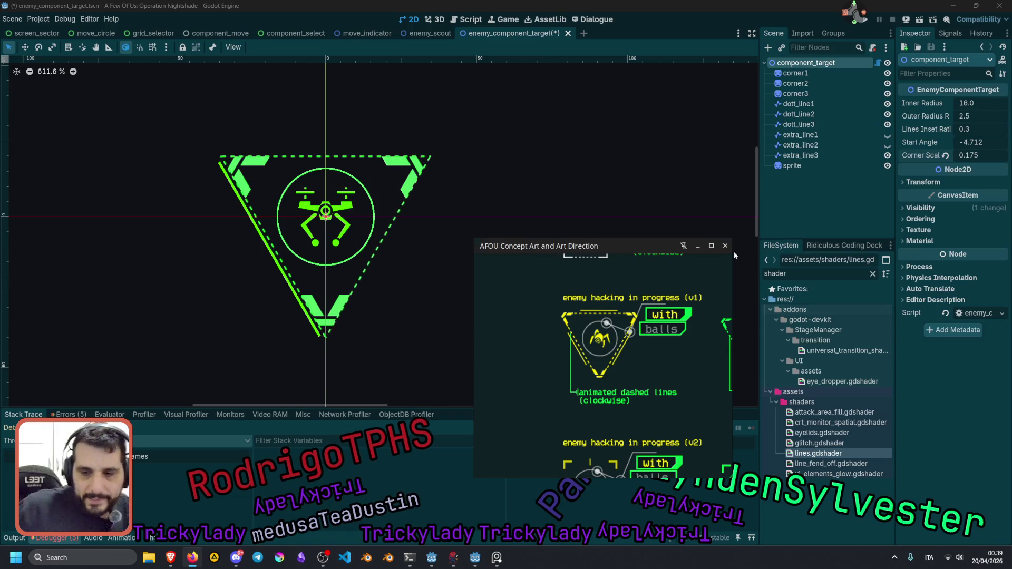
pyautogui.moveTo(652, 241); pyautogui.dragTo(720, 129)
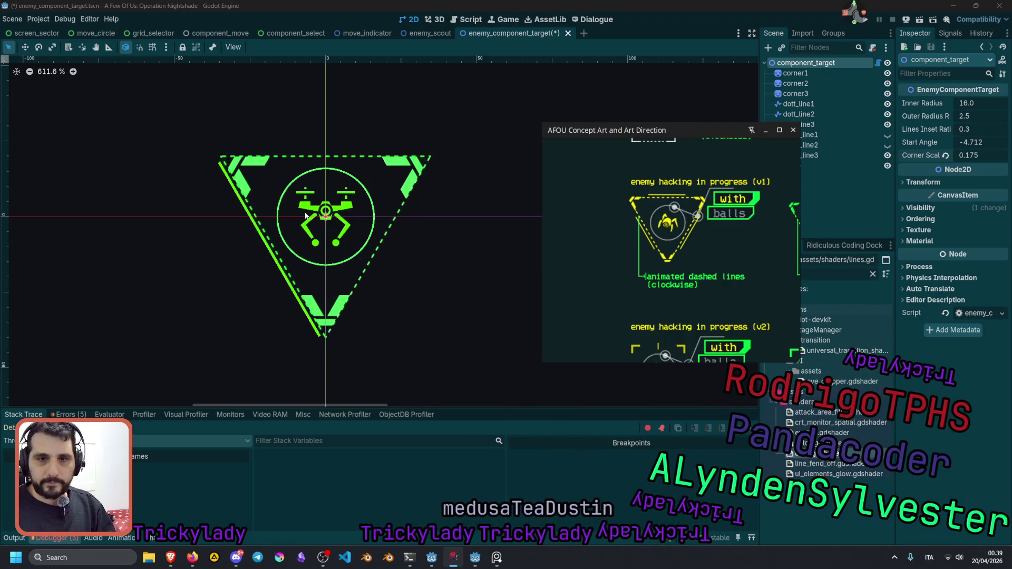
pyautogui.scroll(2, 306, 216)
pyautogui.scroll(-2, 314, 263)
pyautogui.click(315, 266)
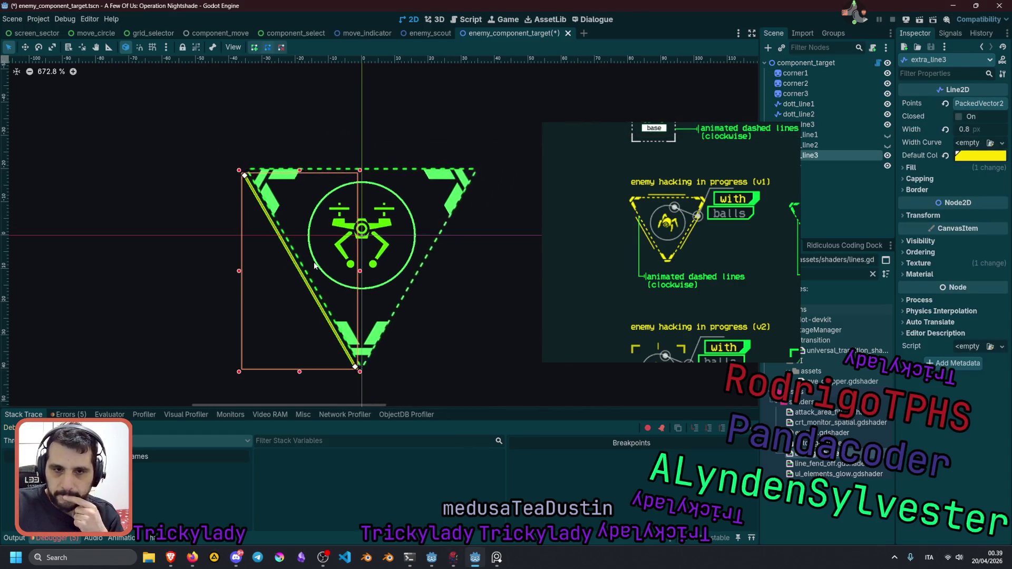
# Shift the reference and view aside, then open component_target's attached script.
pyautogui.moveTo(712, 130); pyautogui.dragTo(640, 159)
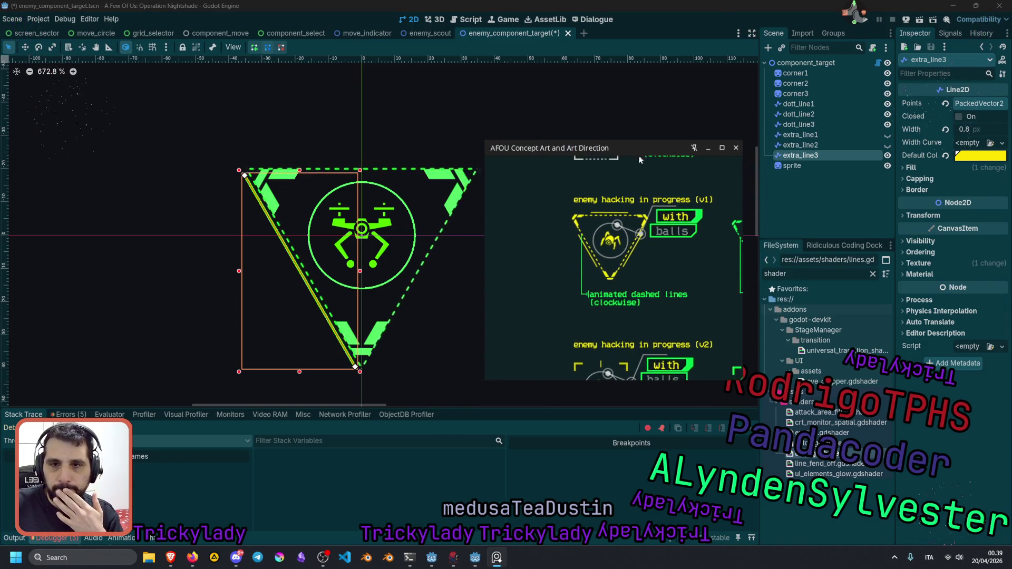
pyautogui.moveTo(283, 216); pyautogui.dragTo(249, 215)
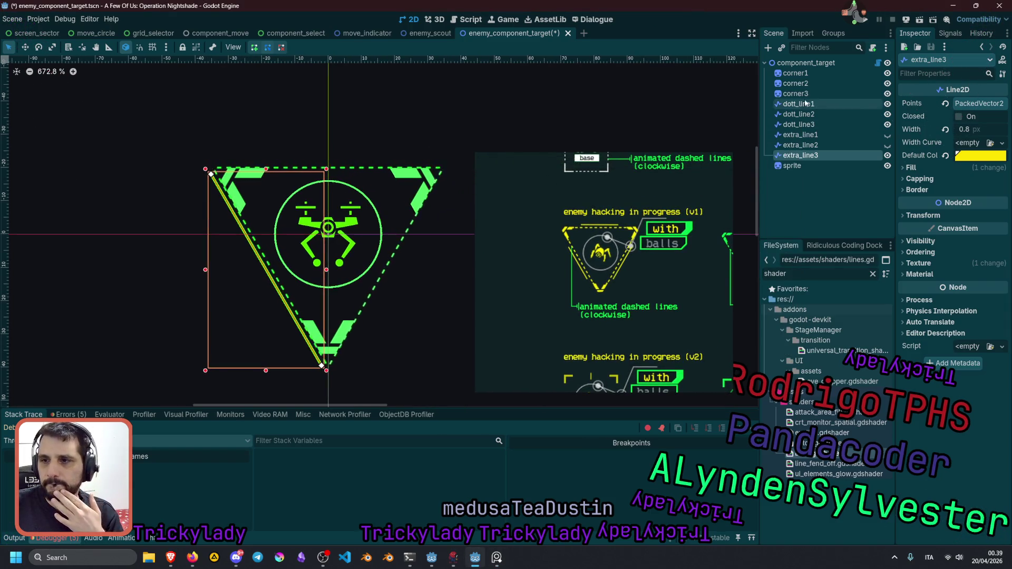
pyautogui.click(847, 64)
pyautogui.click(877, 64)
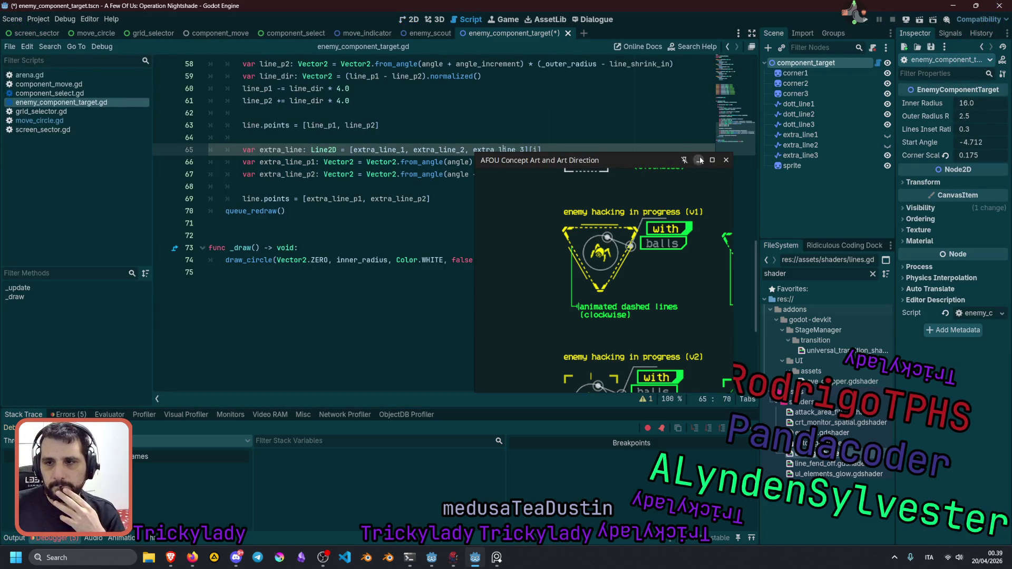
# Duplicate the lines_inset_ratio declaration and give it a trailing colon for a setter.
pyautogui.click(699, 159)
pyautogui.scroll(15, 472, 303)
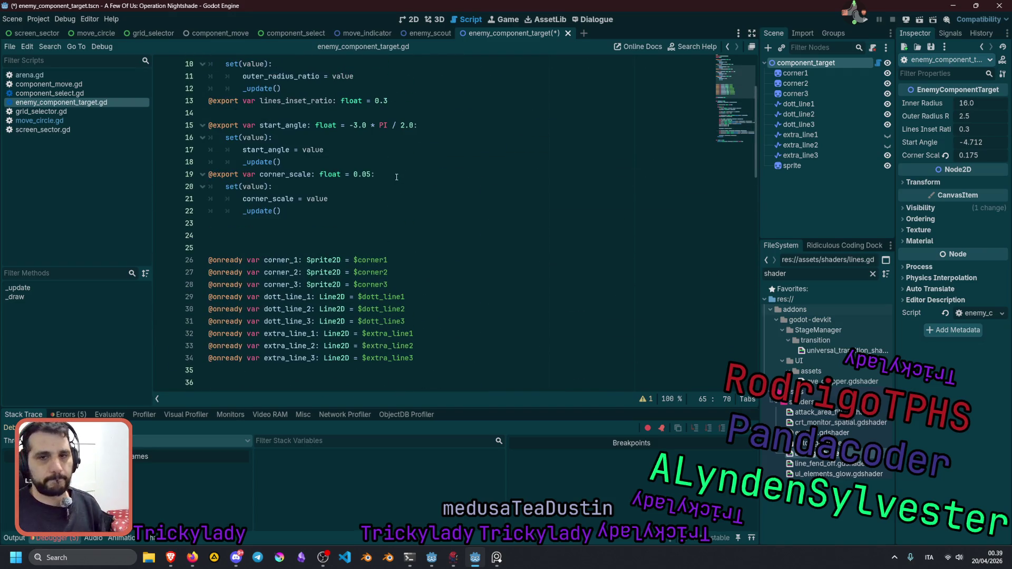
pyautogui.click(385, 194)
pyautogui.doubleClick(304, 212)
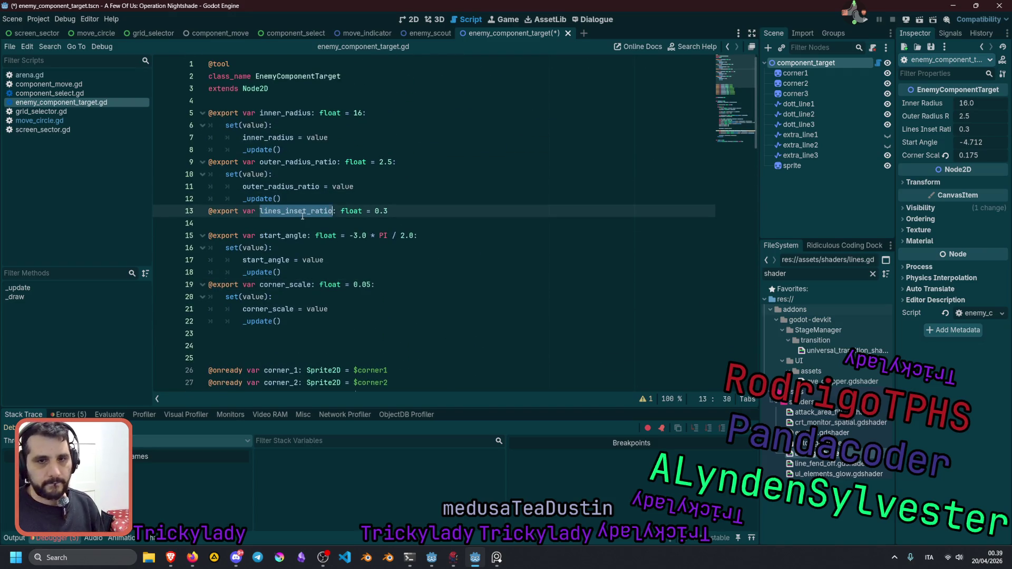
pyautogui.press('Home')
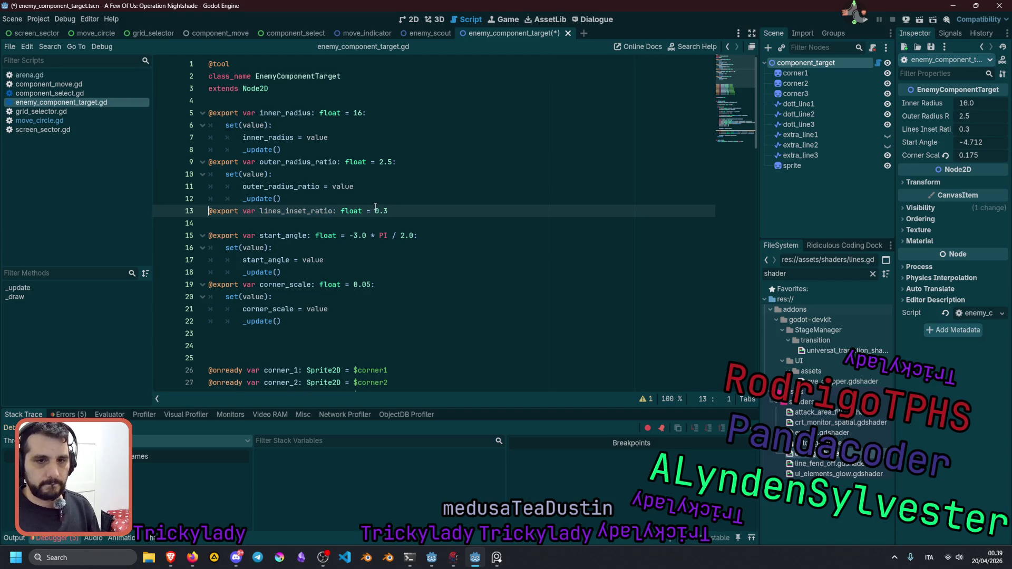
pyautogui.hotkey('ctrl', 'shift', 'd')
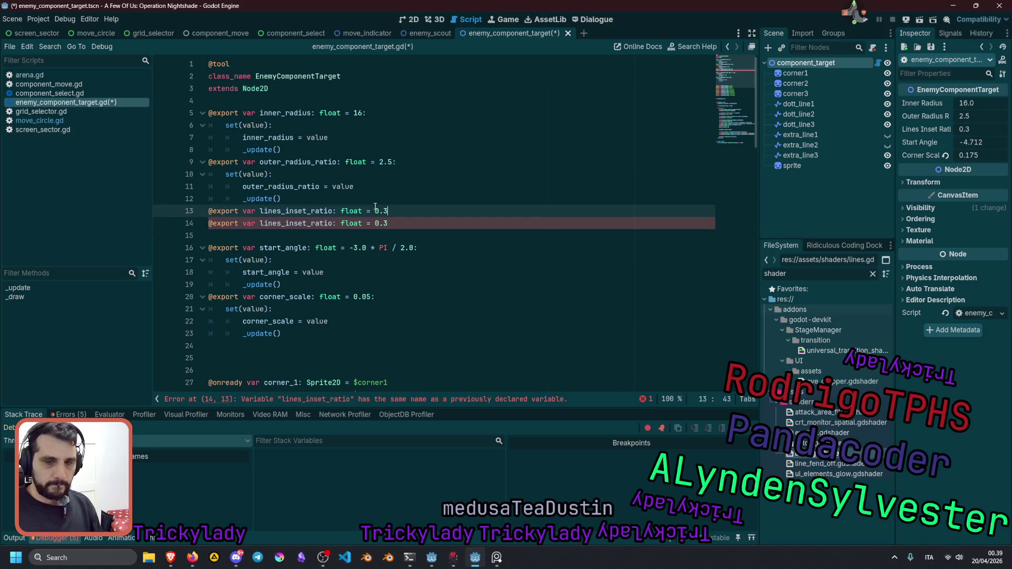
pyautogui.write(':')
pyautogui.press('Return')
# Copy the start_angle setter block and paste it under both ratio declarations.
pyautogui.press('Down')
pyautogui.press('Down')
pyautogui.press('Down')
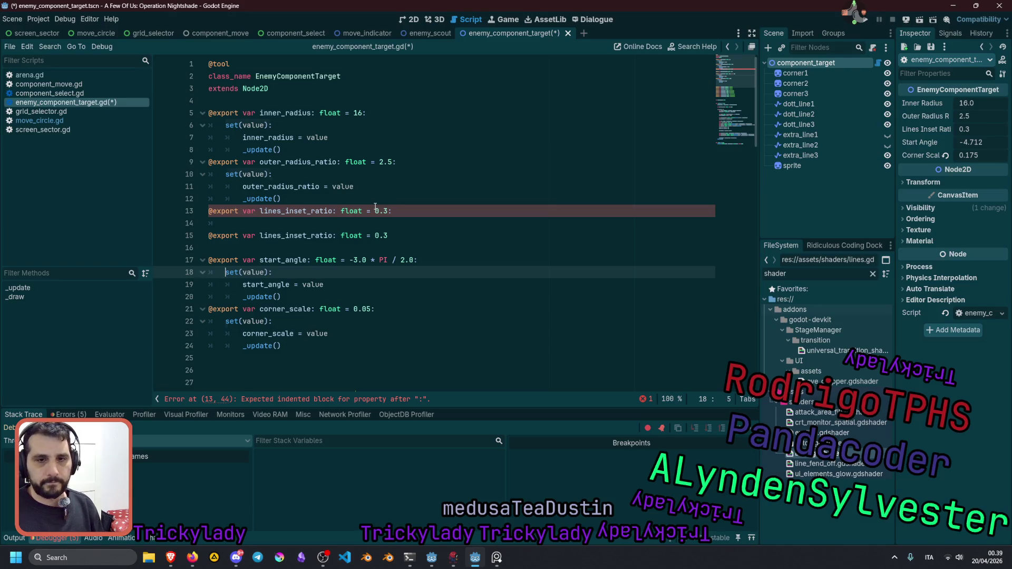
pyautogui.hotkey('shift', 'Down')
pyautogui.hotkey('shift', 'Down')
pyautogui.hotkey('shift', 'End')
pyautogui.hotkey('ctrl', 'c')
pyautogui.press('Up')
pyautogui.press('Up')
pyautogui.press('Up')
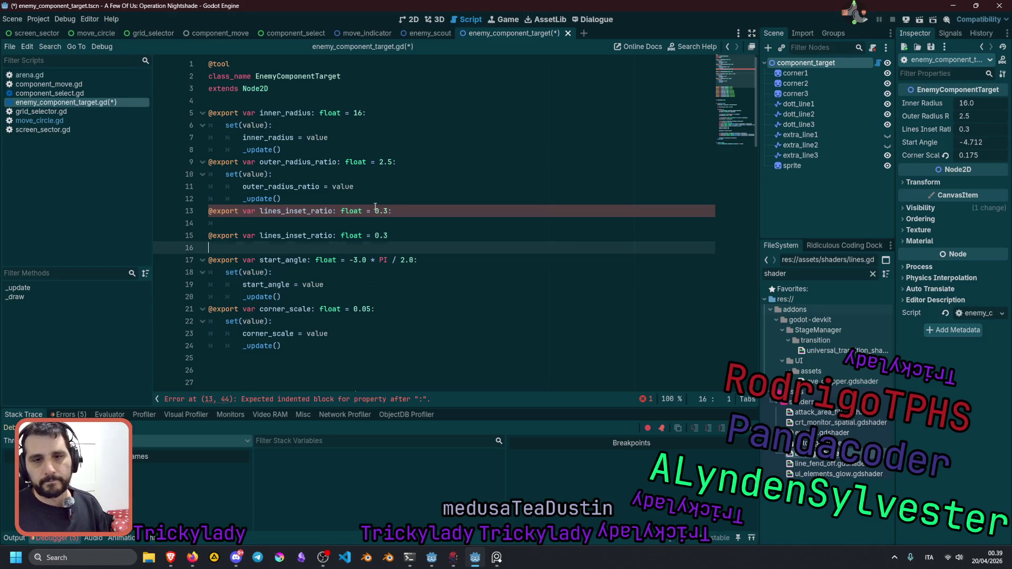
pyautogui.hotkey('ctrl', 'v')
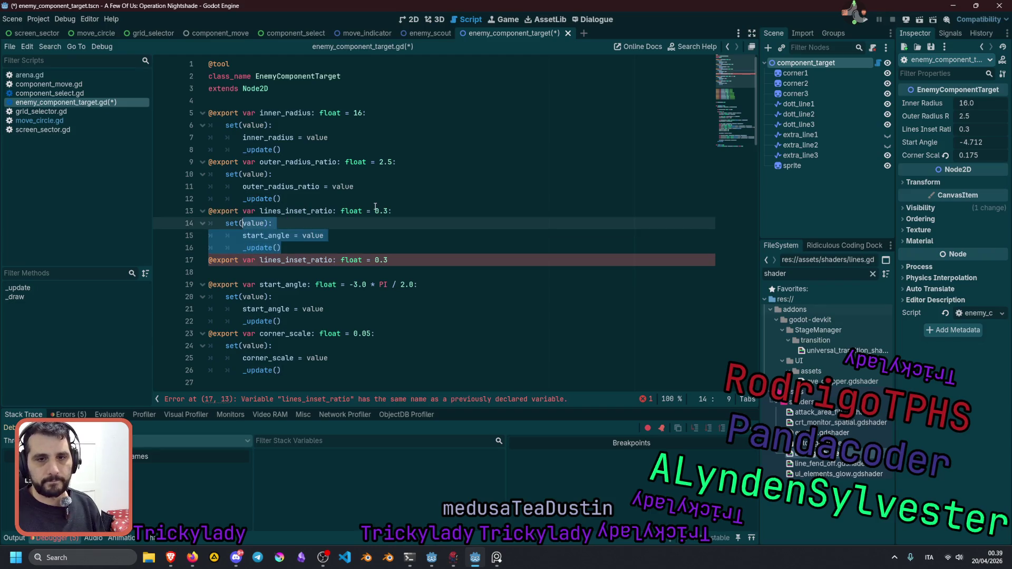
pyautogui.press('Up')
pyautogui.press('Home')
pyautogui.press('Home')
pyautogui.press('Down')
pyautogui.press('Down')
pyautogui.press('End')
pyautogui.press('Return')
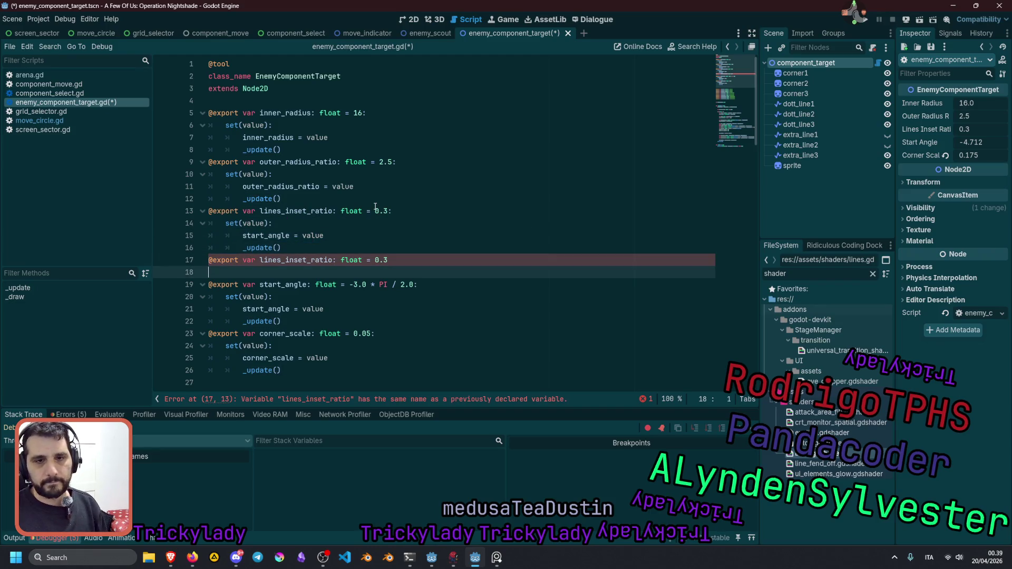
pyautogui.press('Tab')
pyautogui.hotkey('ctrl', 'v')
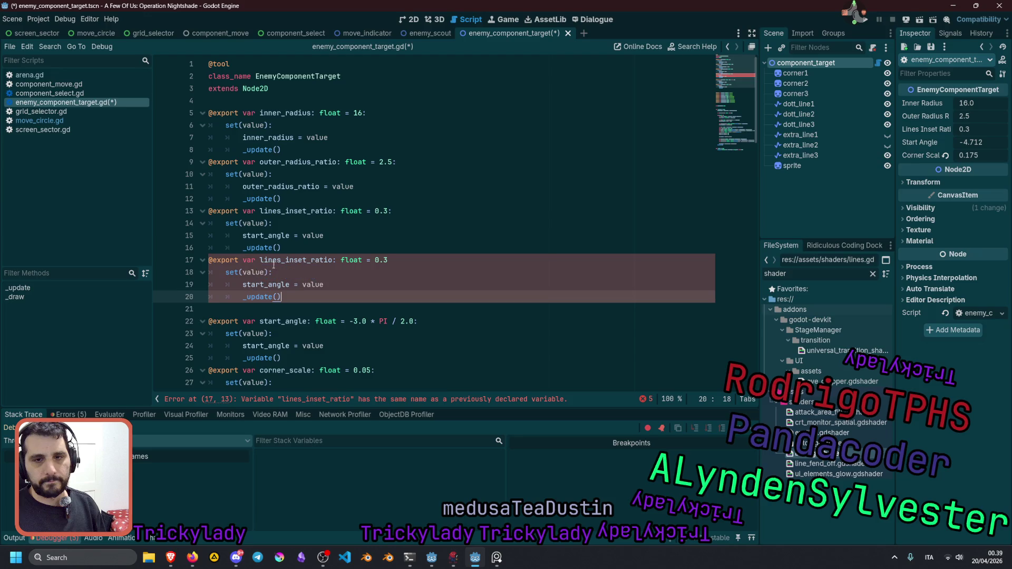
# Rename the duplicate declaration to extra_lines_outset_ratio, keeping the 0.3 default.
pyautogui.press('Up')
pyautogui.press('Up')
pyautogui.press('Up')
pyautogui.press('Left')
pyautogui.press('Left')
pyautogui.press('Left')
pyautogui.write('extra_')
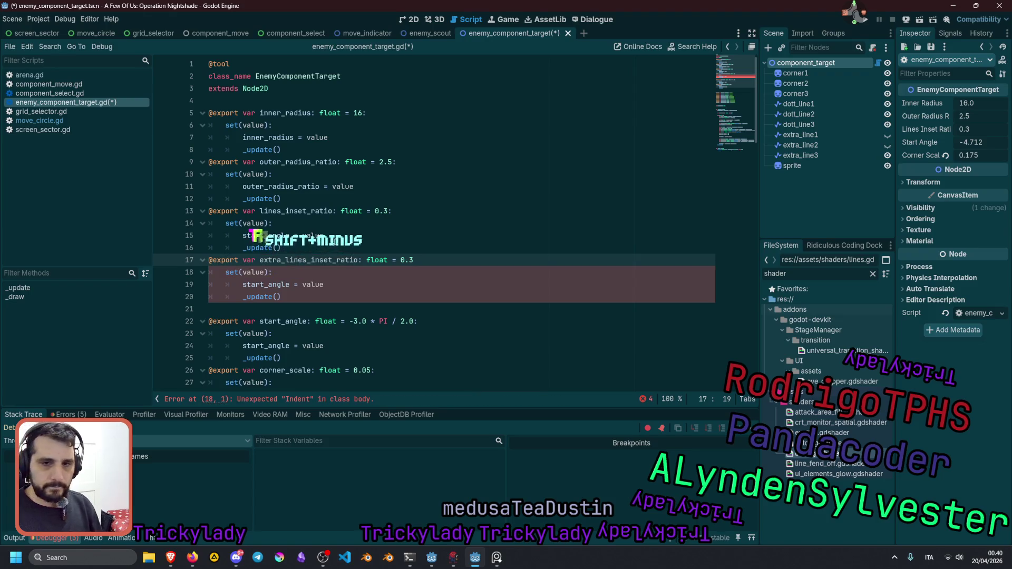
pyautogui.press('Right')
pyautogui.press('Right')
pyautogui.press('Right')
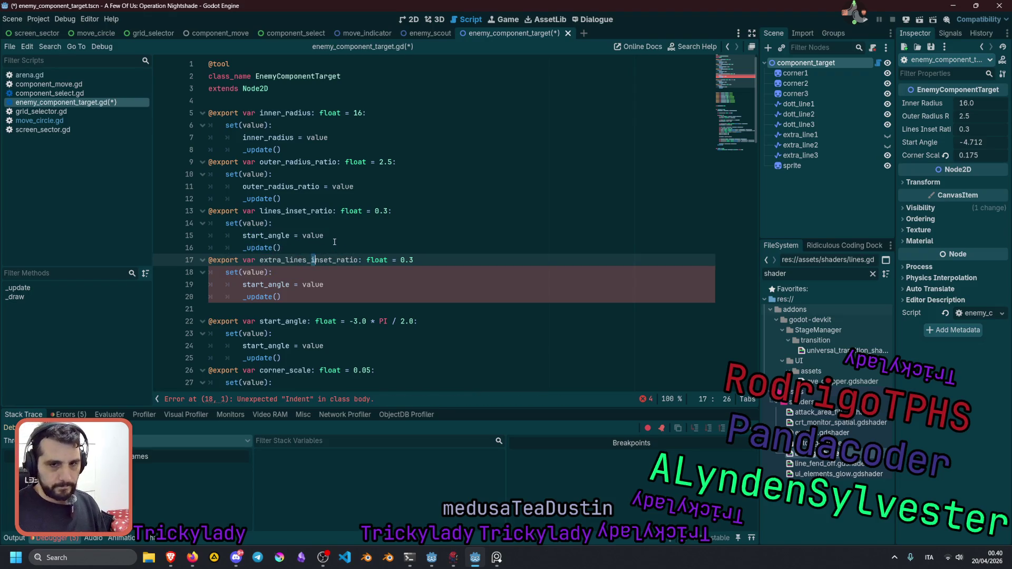
pyautogui.press('BackSpace')
pyautogui.press('Delete')
pyautogui.write('out')
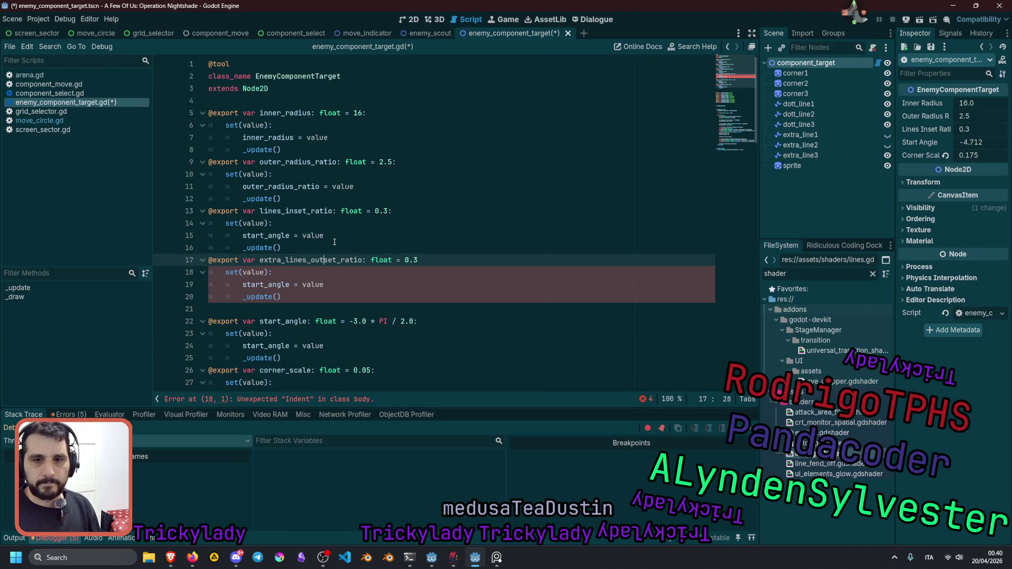
pyautogui.press('Right')
pyautogui.press('Right')
pyautogui.press('Right')
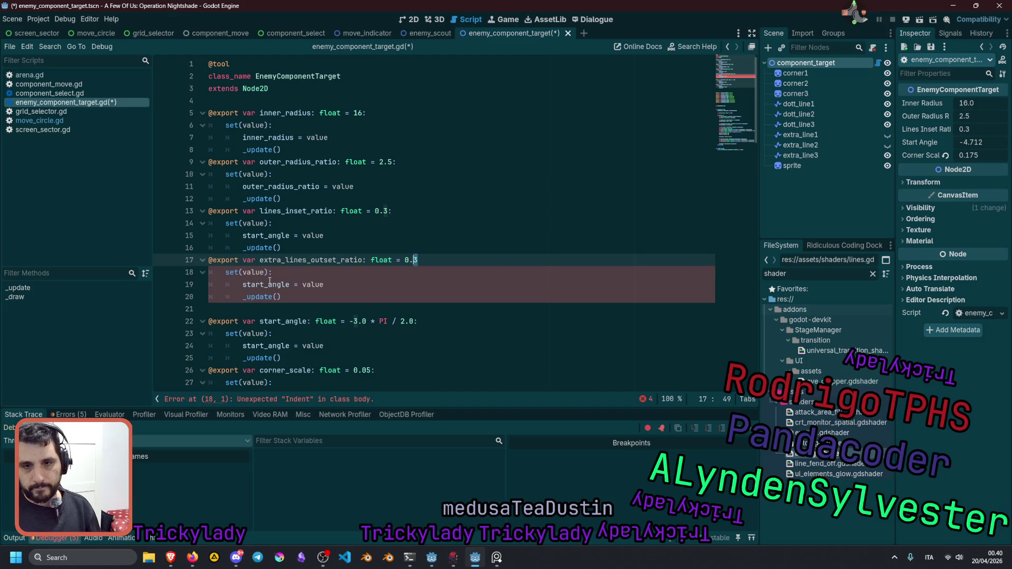
# Point each pasted setter at its own variable: extra_lines_outset_ratio and lines_inset_ratio.
pyautogui.doubleClick(281, 260)
pyautogui.doubleClick(281, 285)
pyautogui.hotkey('ctrl', 'v')
pyautogui.doubleClick(316, 211)
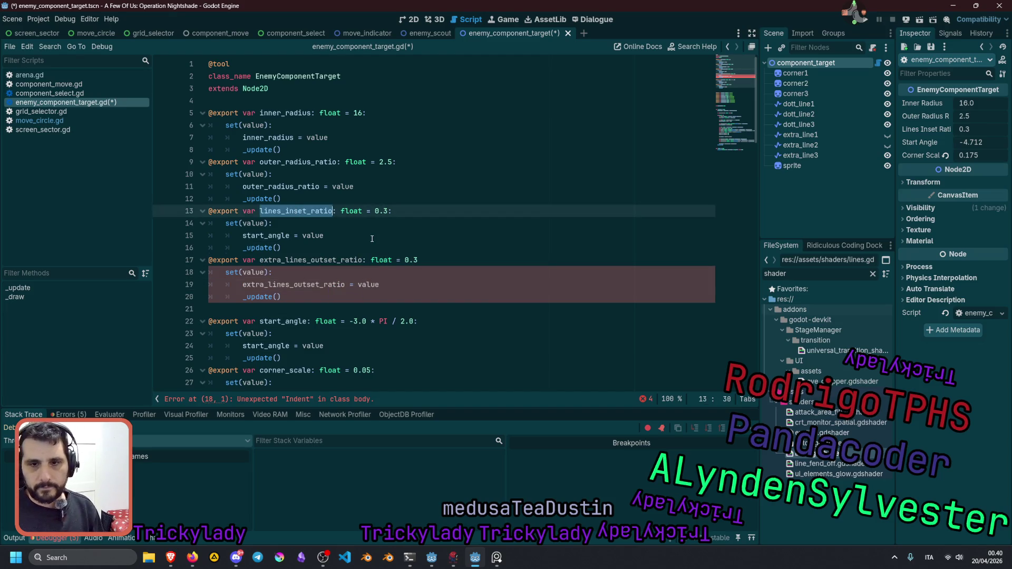
pyautogui.hotkey('ctrl', 'c')
pyautogui.doubleClick(285, 236)
pyautogui.hotkey('ctrl', 'v')
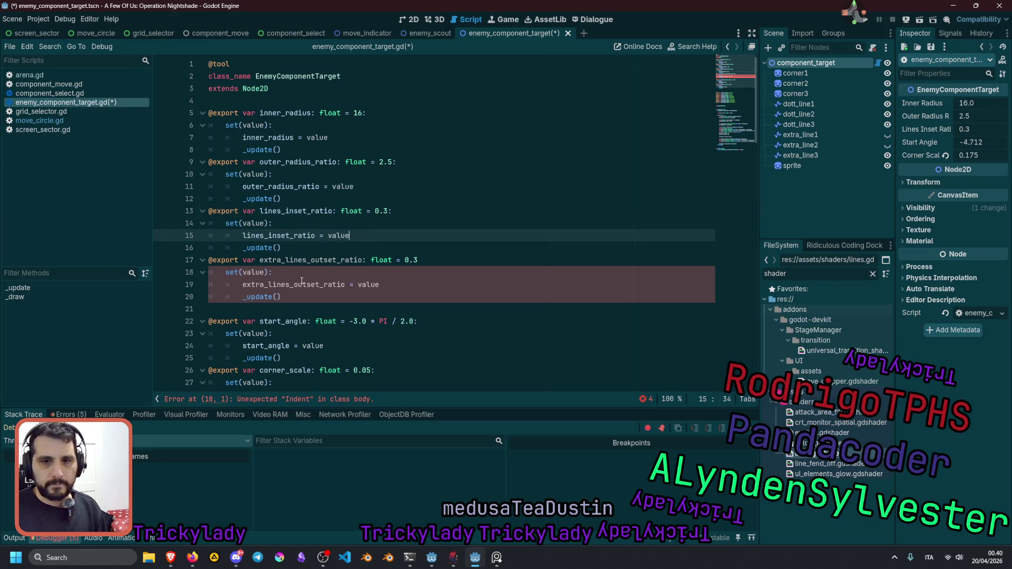
# End the extra_lines_outset_ratio declaration with a colon so its setter attaches.
pyautogui.click(243, 285)
pyautogui.press('Up')
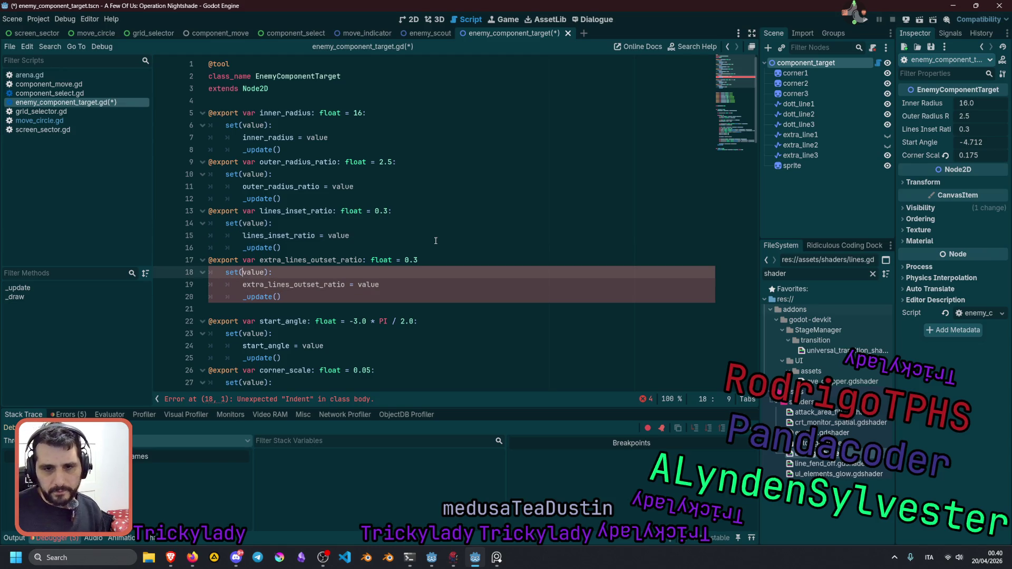
pyautogui.press('Up')
pyautogui.press('End')
pyautogui.write(':')
pyautogui.press('Down')
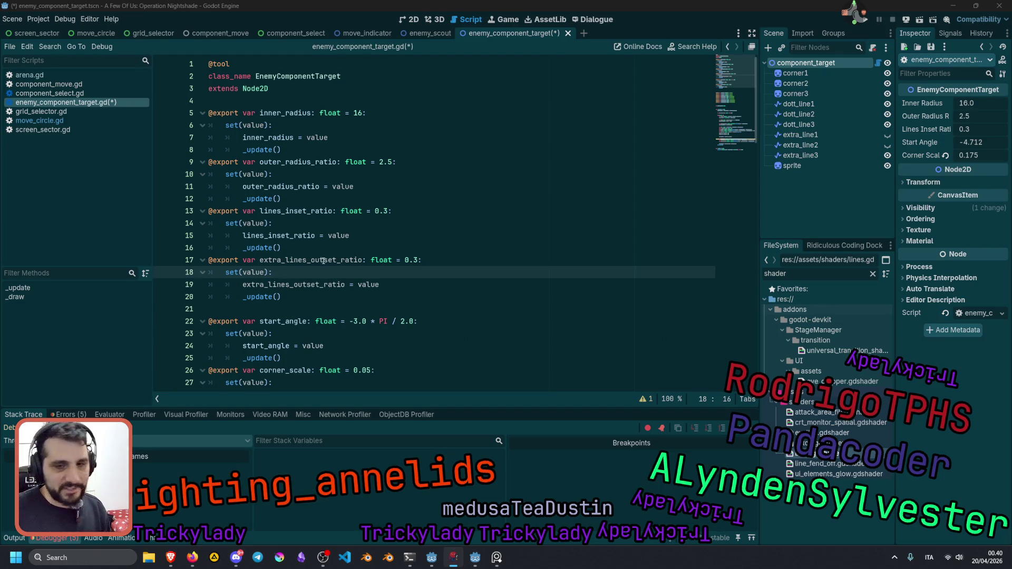
pyautogui.click(357, 260)
pyautogui.hotkey('alt', 'Tab')
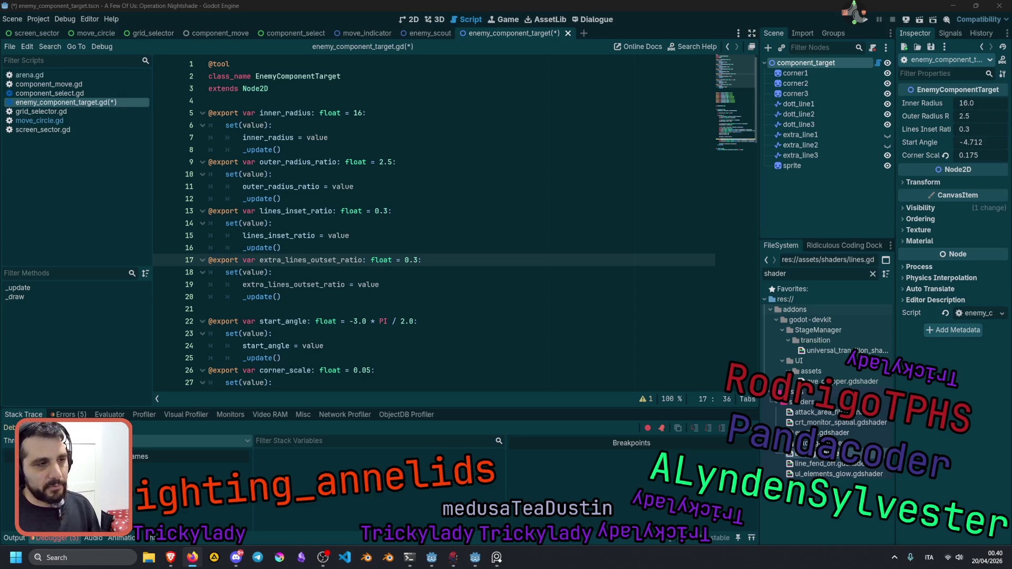
pyautogui.click(411, 19)
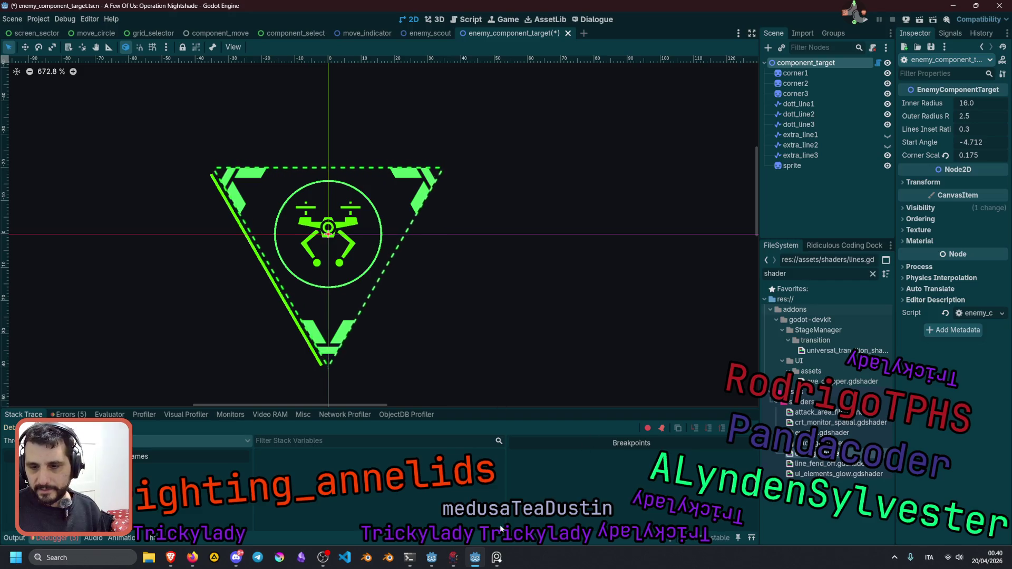
pyautogui.click(504, 562)
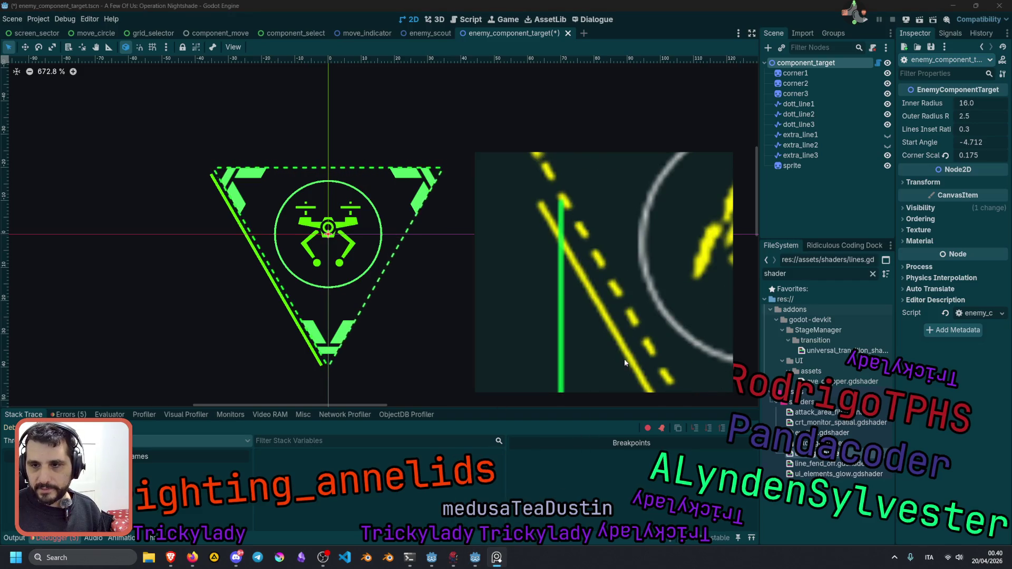
pyautogui.scroll(-5, 624, 362)
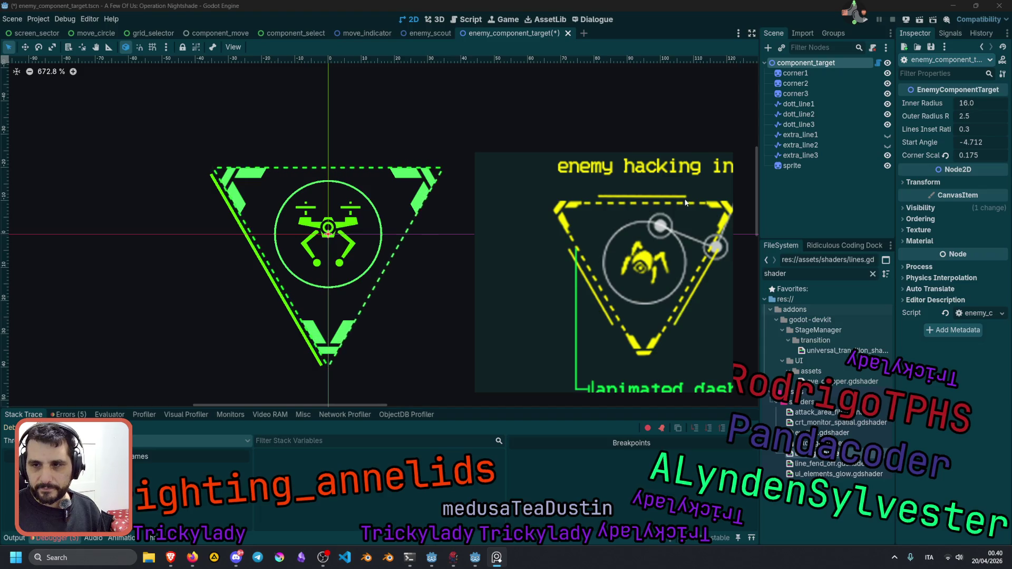
pyautogui.click(877, 63)
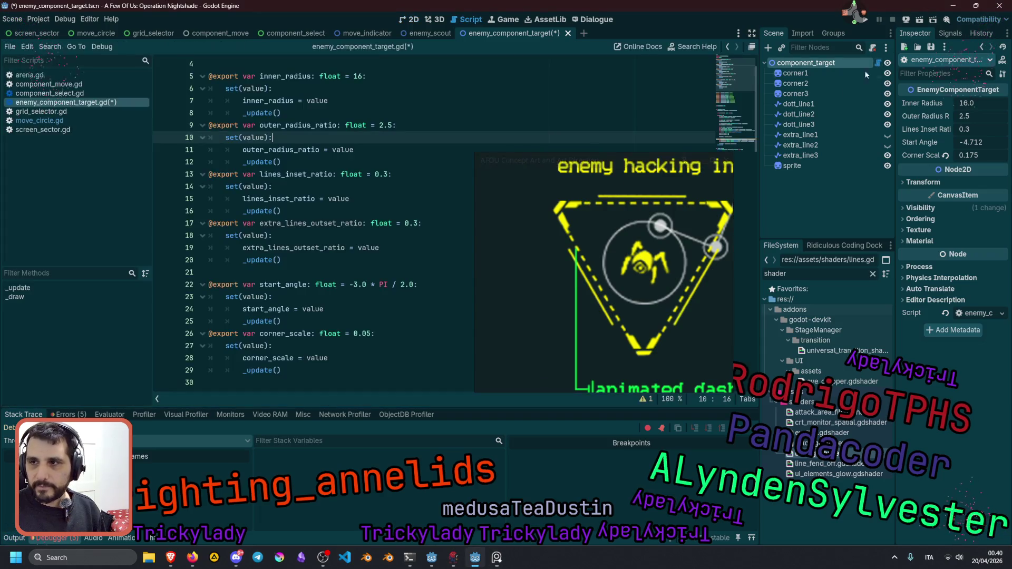
pyautogui.click(398, 178)
pyautogui.click(684, 160)
pyautogui.click(311, 223)
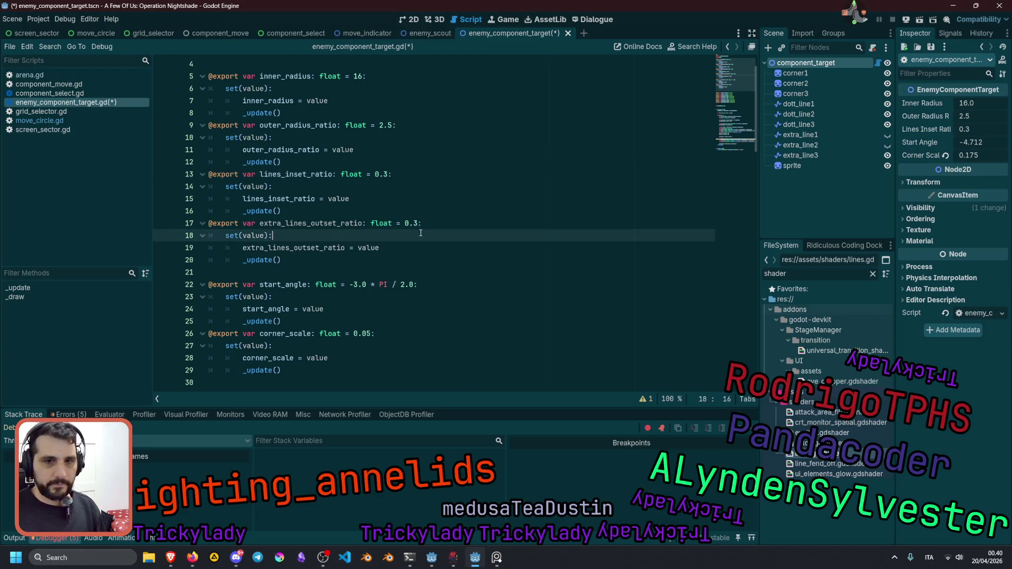
pyautogui.doubleClick(311, 223)
pyautogui.click(304, 174)
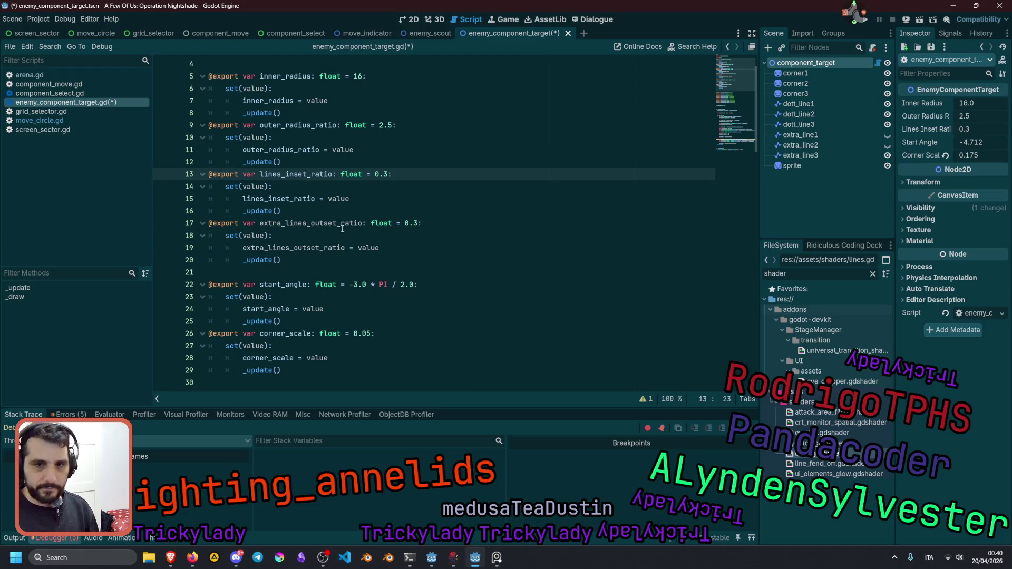
pyautogui.scroll(-1, 358, 219)
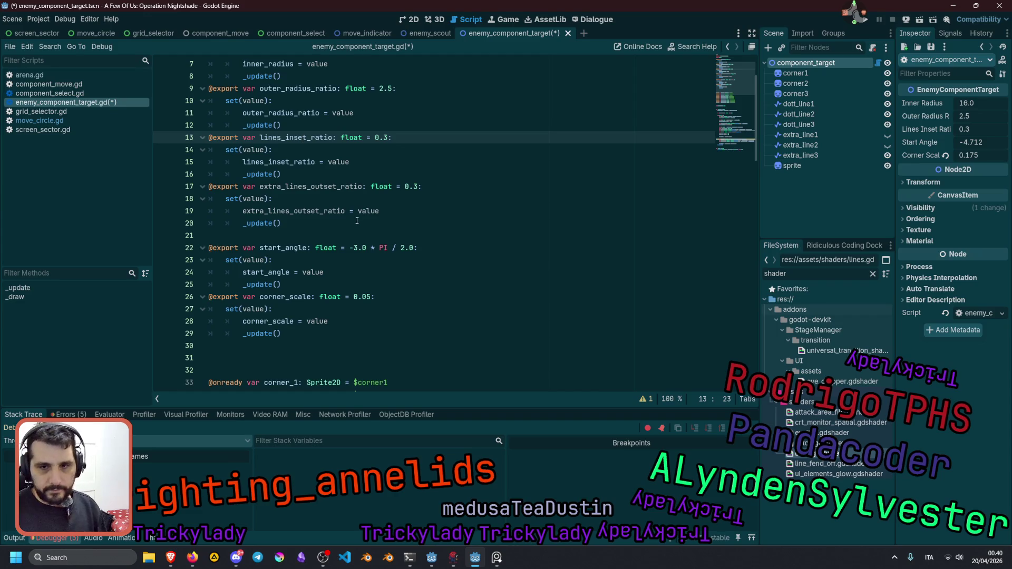
pyautogui.scroll(-15, 690, 120)
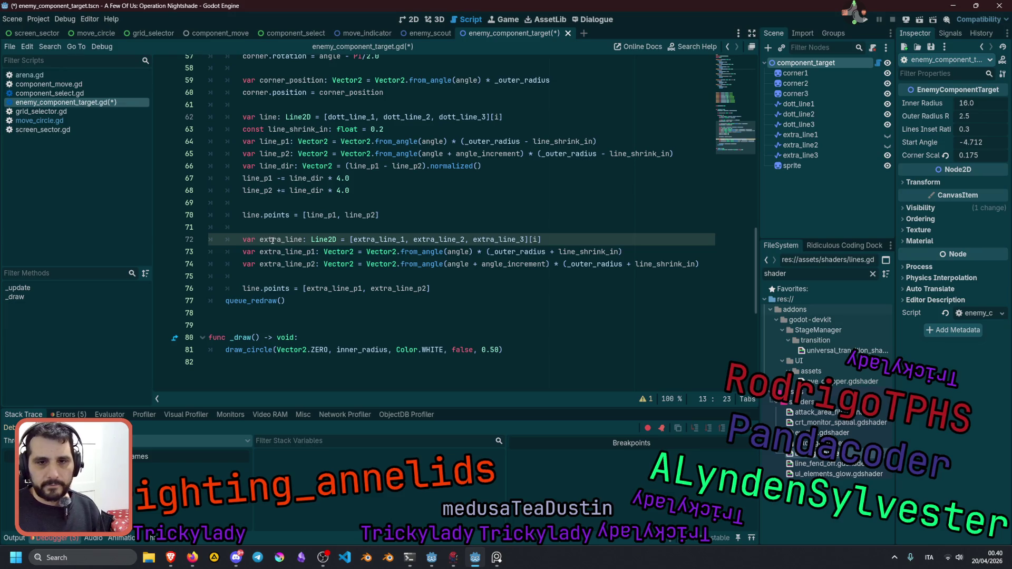
# Check where line_shrink_in is used and select the lines_inset_ratio name.
pyautogui.doubleClick(573, 248)
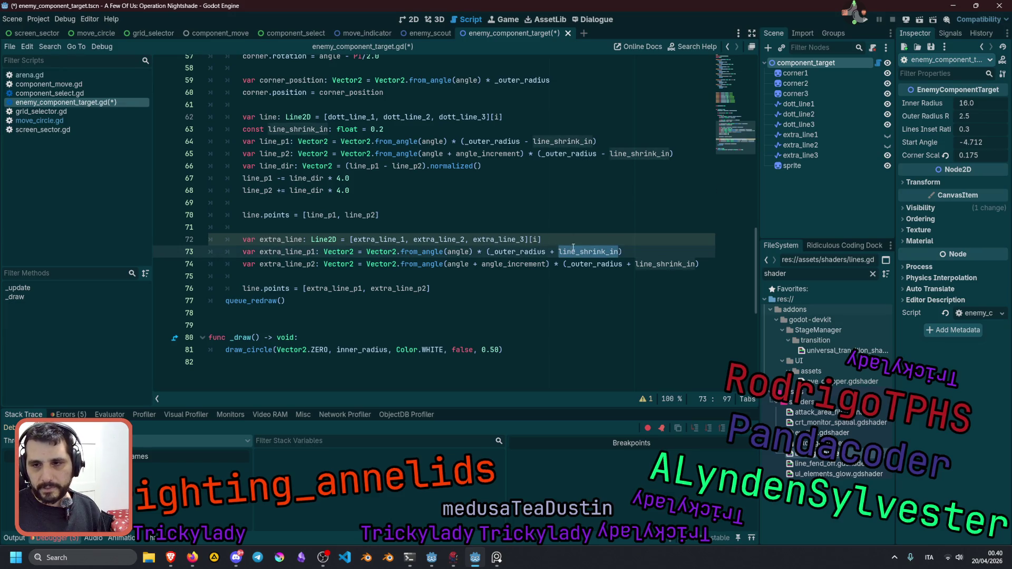
pyautogui.moveTo(650, 264)
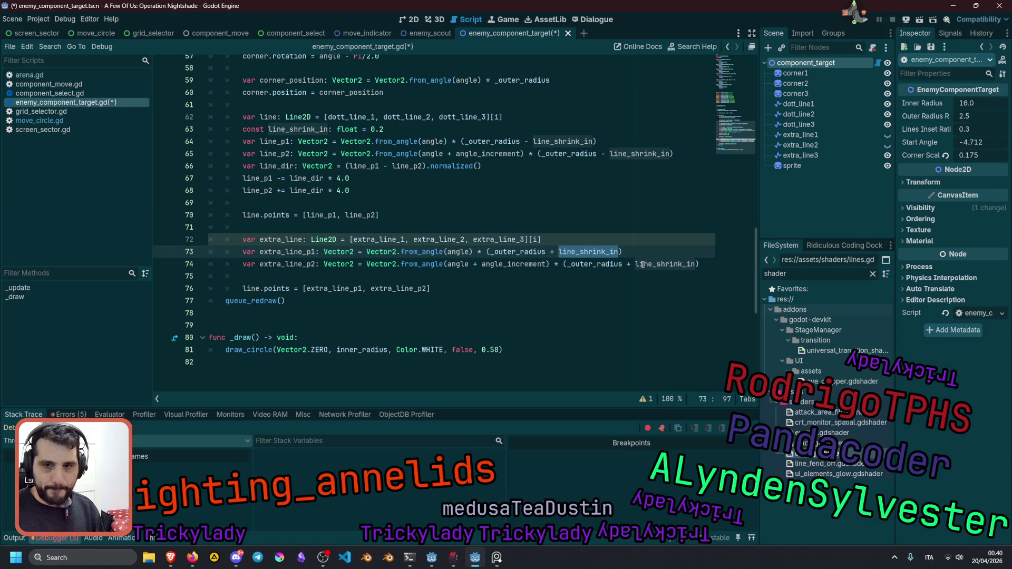
pyautogui.scroll(15, 710, 165)
pyautogui.click(473, 174)
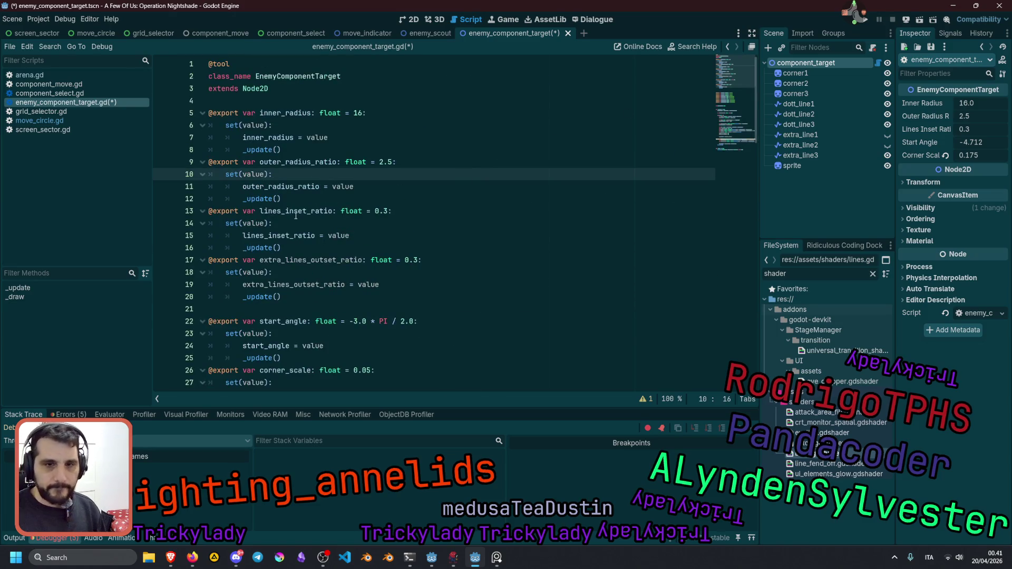
pyautogui.scroll(-2, 280, 321)
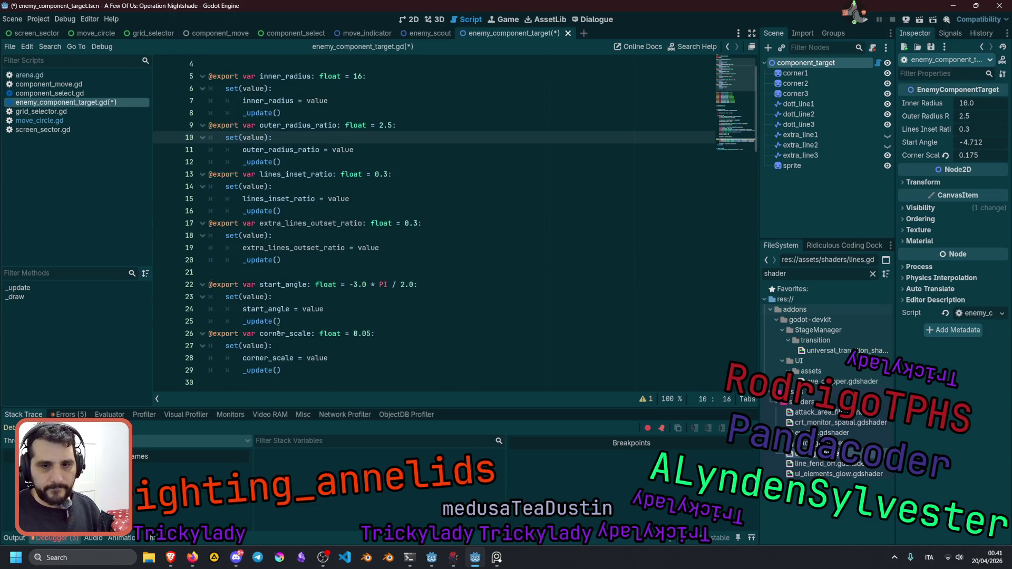
pyautogui.doubleClick(290, 138)
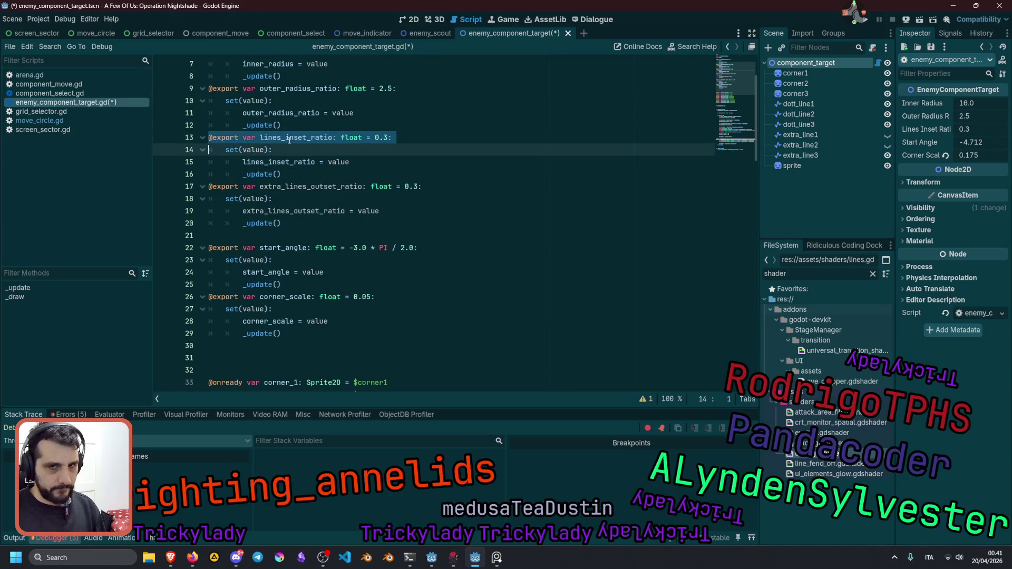
pyautogui.doubleClick(290, 140)
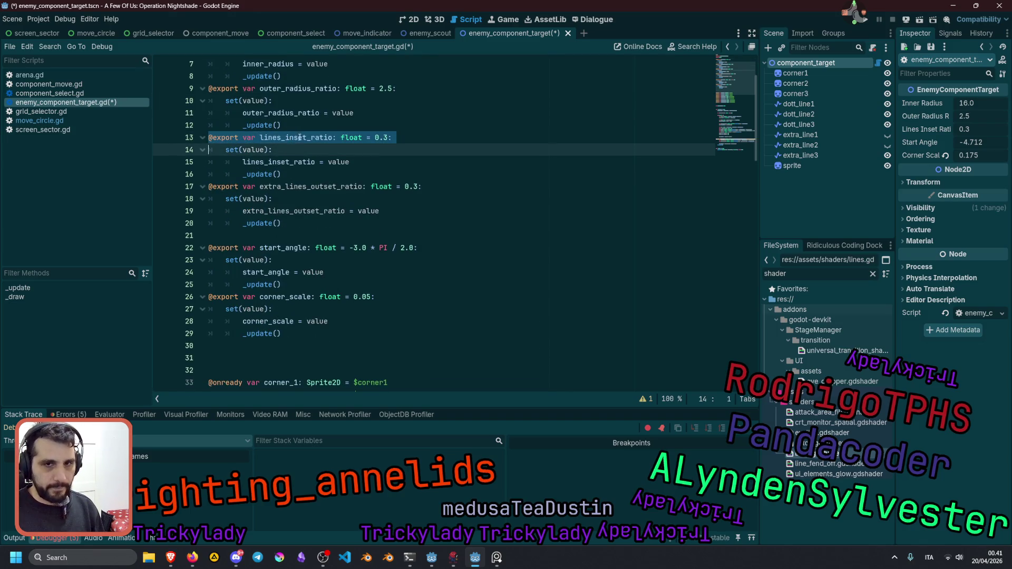
# Delete the line_shrink_in constant and replace its two dotted-line uses with lines_inset_ratio.
pyautogui.scroll(-8, 447, 205)
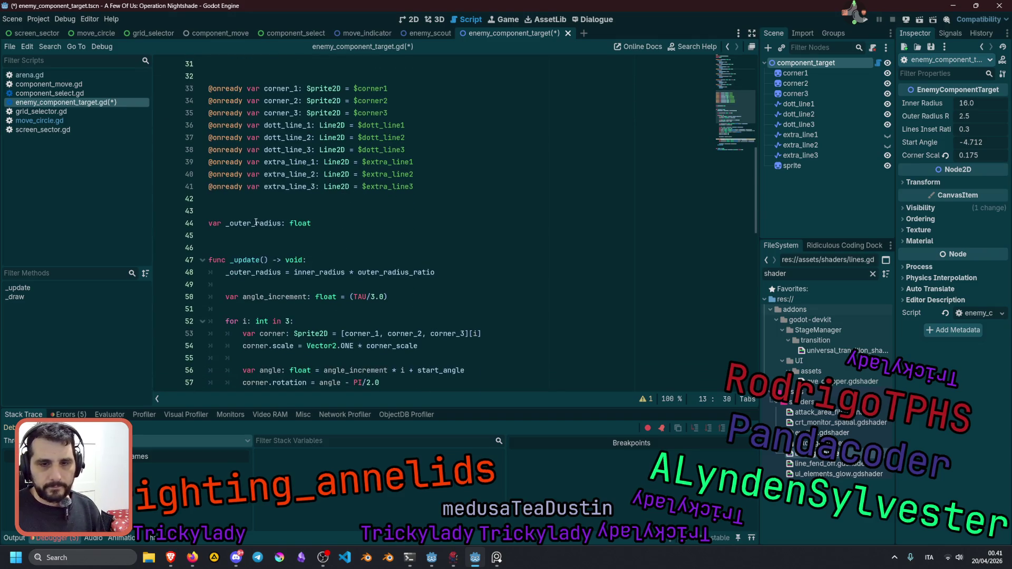
pyautogui.click(255, 223)
pyautogui.scroll(-4, 258, 242)
pyautogui.click(263, 272)
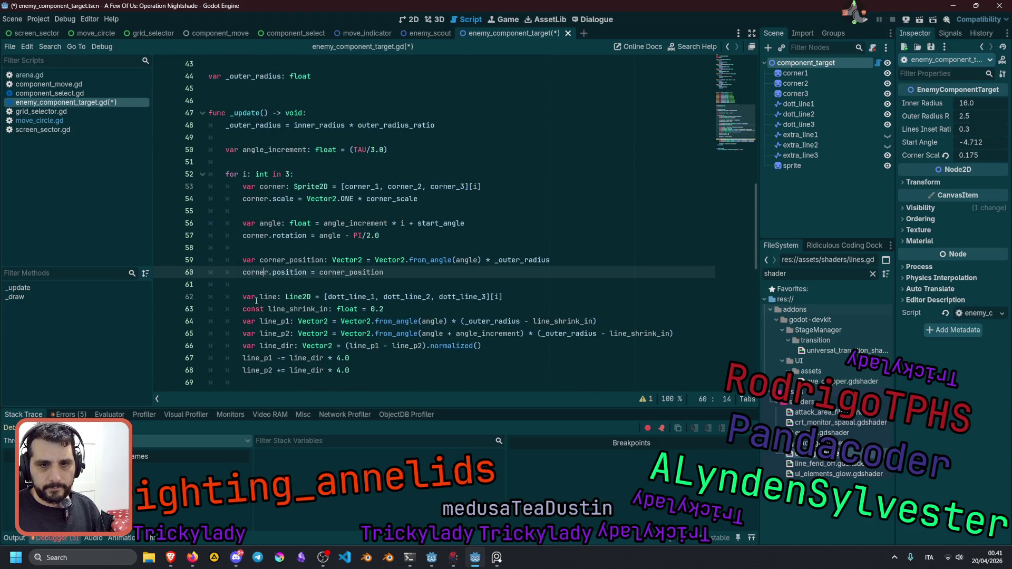
pyautogui.click(286, 310)
pyautogui.press('Home')
pyautogui.hotkey('shift', 'End')
pyautogui.press('BackSpace')
pyautogui.doubleClick(585, 322)
pyautogui.hotkey('ctrl', 'd')
pyautogui.write('lines_inset_ratio')
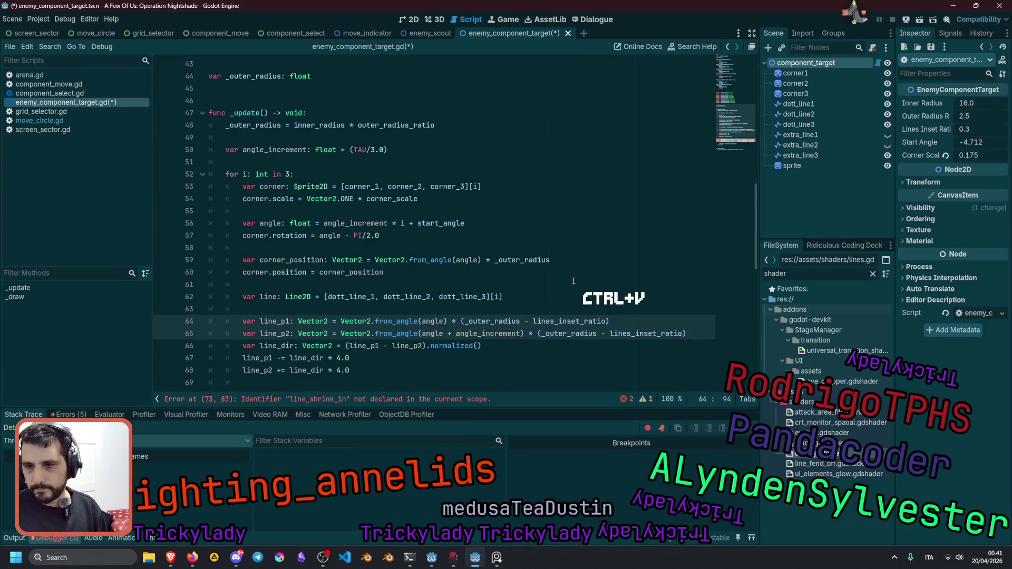
# Replace both line_shrink_in uses in the extra line formulas with extra_lines_outset_ratio.
pyautogui.scroll(-3, 572, 302)
pyautogui.doubleClick(578, 321)
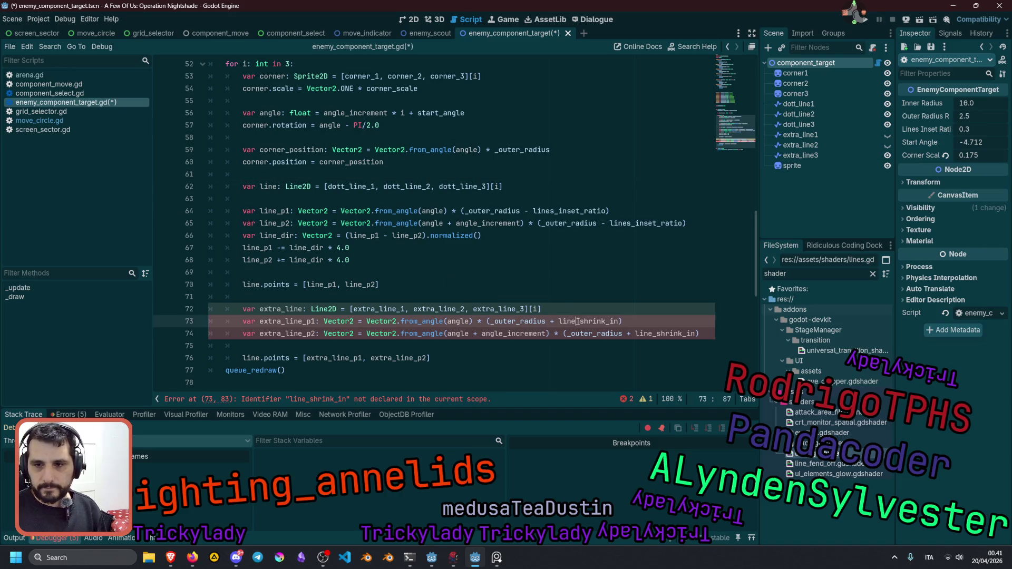
pyautogui.hotkey('ctrl', 'd')
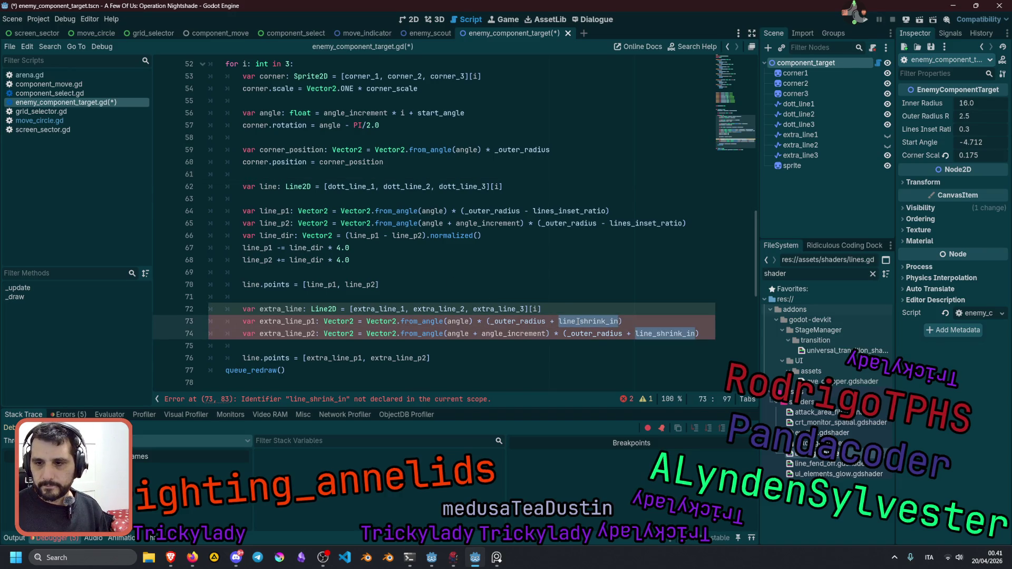
pyautogui.write('extra_li')
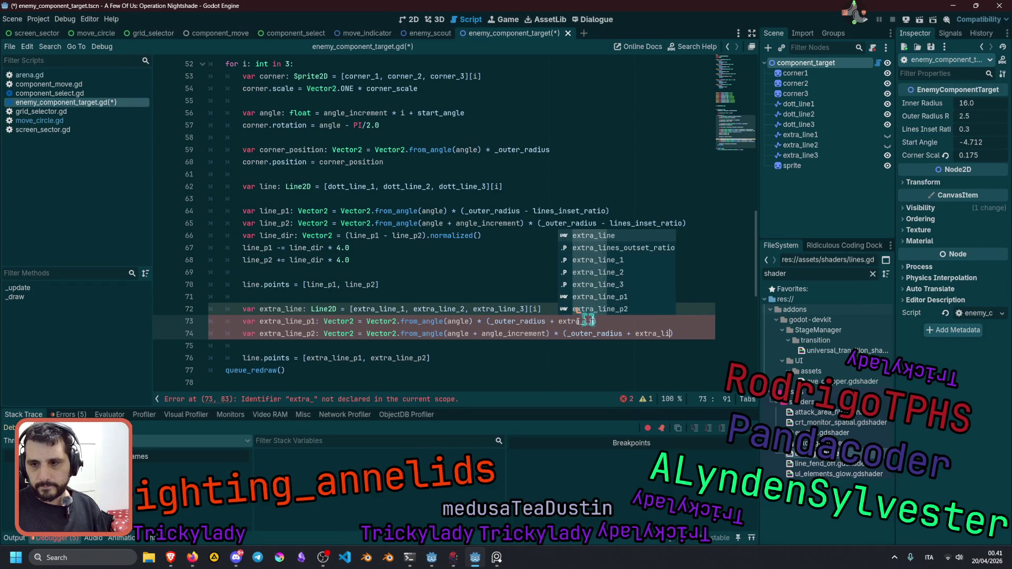
pyautogui.press('Down')
pyautogui.press('Return')
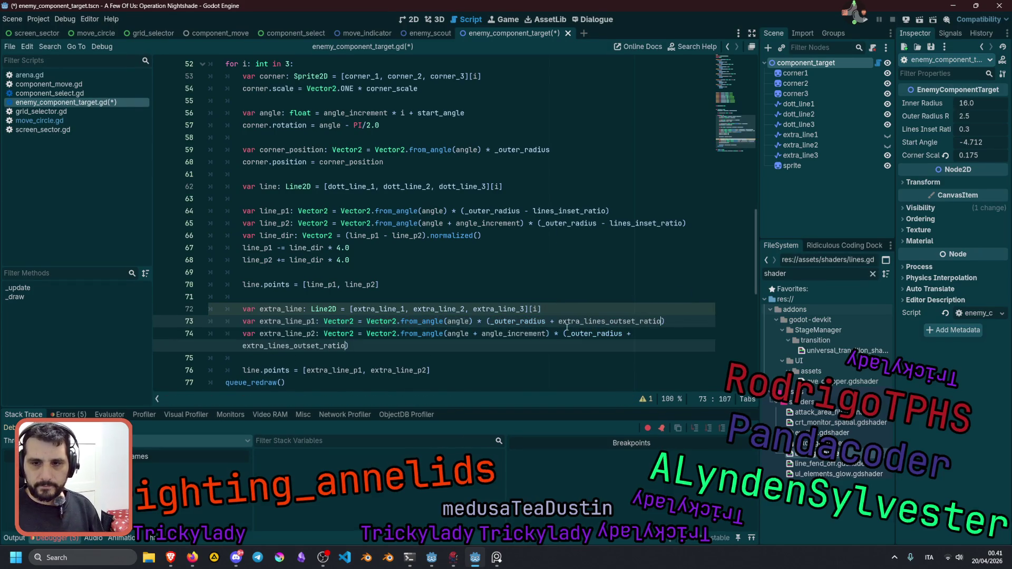
pyautogui.click(384, 325)
# Change the second points assignment to use extra_line, then save.
pyautogui.scroll(-2, 391, 312)
pyautogui.click(351, 271)
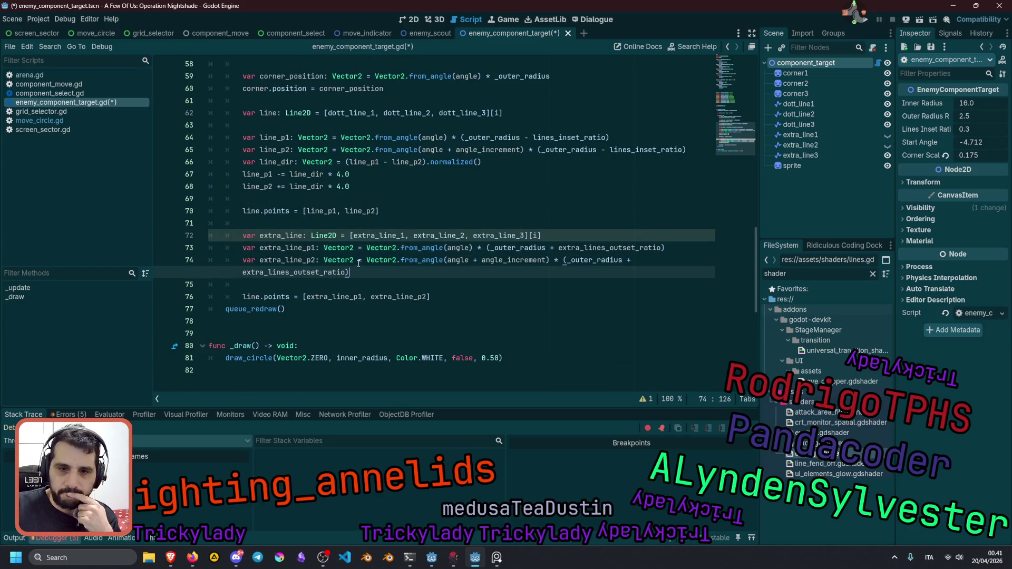
pyautogui.doubleClick(286, 237)
pyautogui.hotkey('ctrl', 'c')
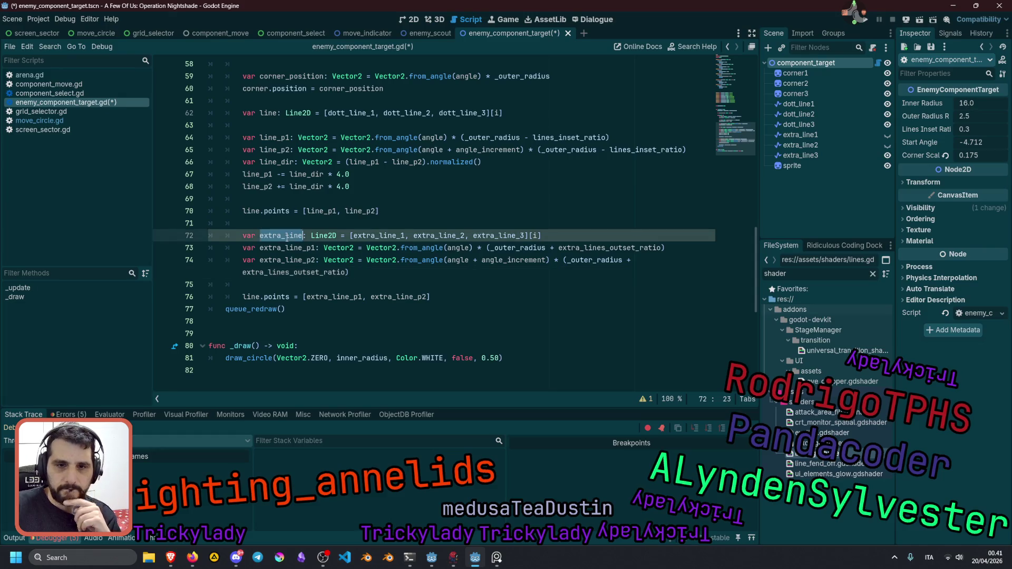
pyautogui.doubleClick(256, 297)
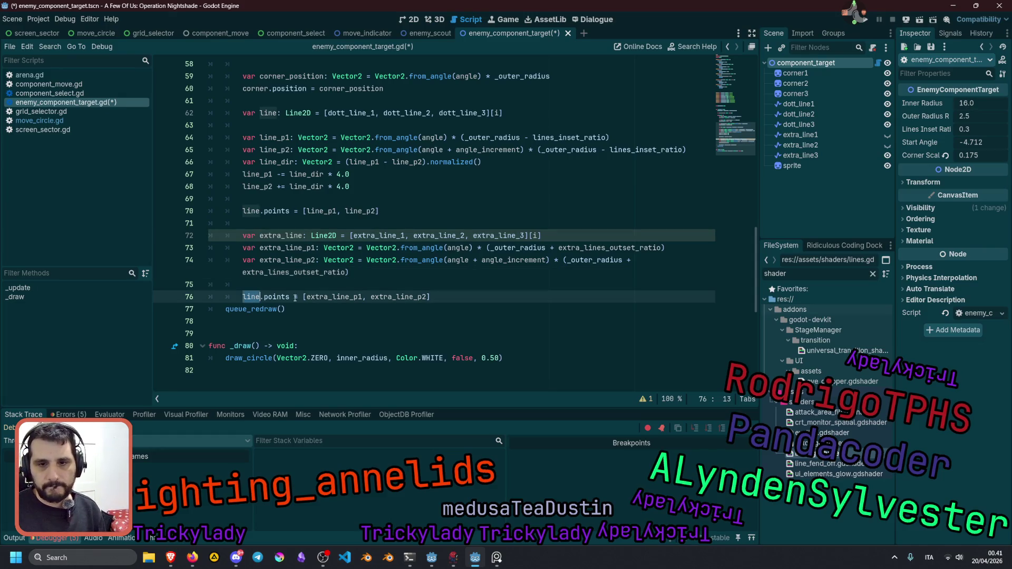
pyautogui.hotkey('ctrl', 'v')
pyautogui.click(388, 287)
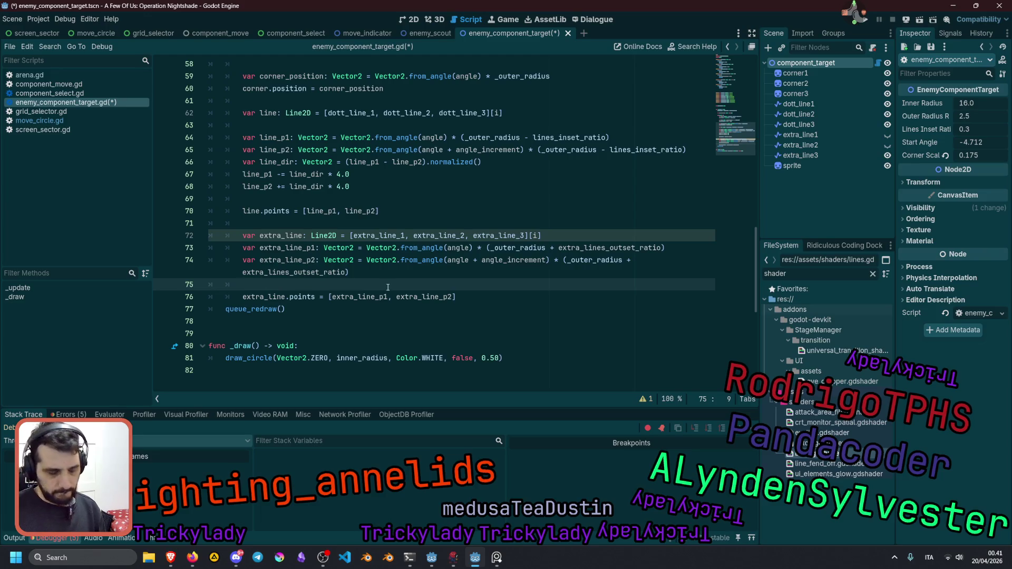
pyautogui.hotkey('ctrl', 's')
# Add a blank line before queue_redraw() and save the script again.
pyautogui.click(331, 297)
pyautogui.press('Down')
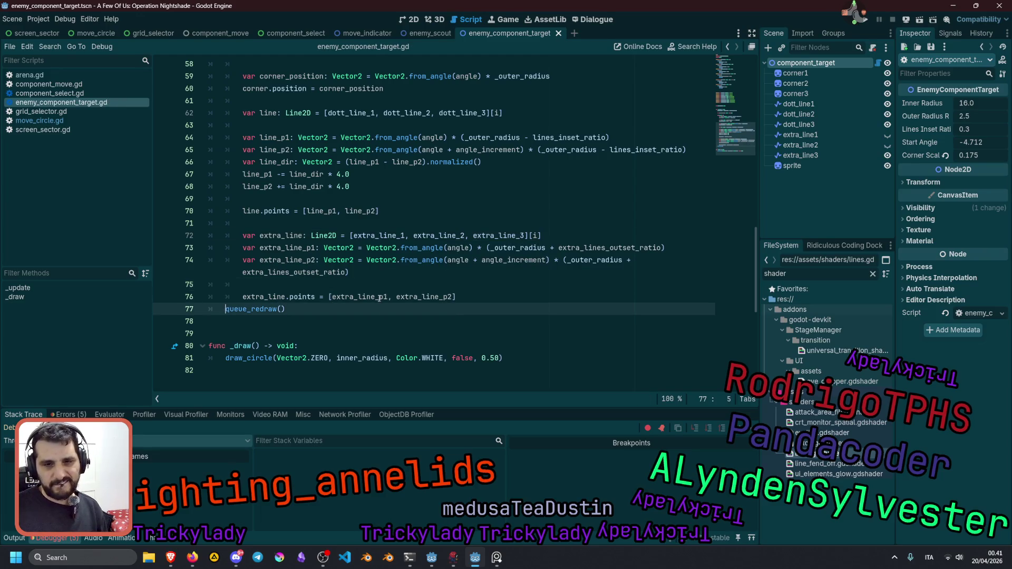
pyautogui.press('Home')
pyautogui.press('Return')
pyautogui.click(387, 284)
pyautogui.hotkey('ctrl', 's')
pyautogui.click(393, 210)
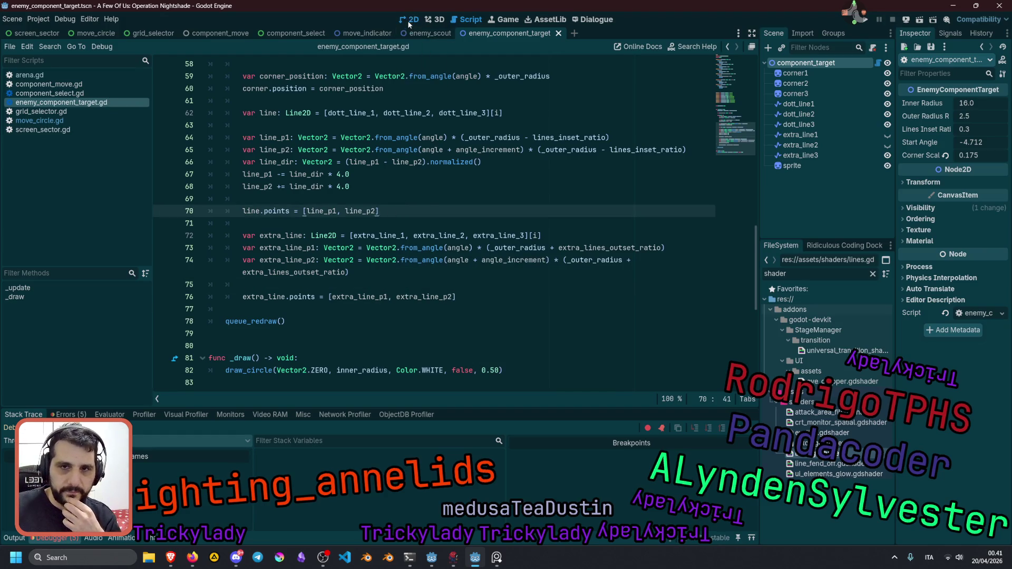
# Nudge Inner Radius in the 2D view to redraw the marker, then return to the script.
pyautogui.click(409, 19)
pyautogui.moveTo(972, 103); pyautogui.dragTo(967, 103)
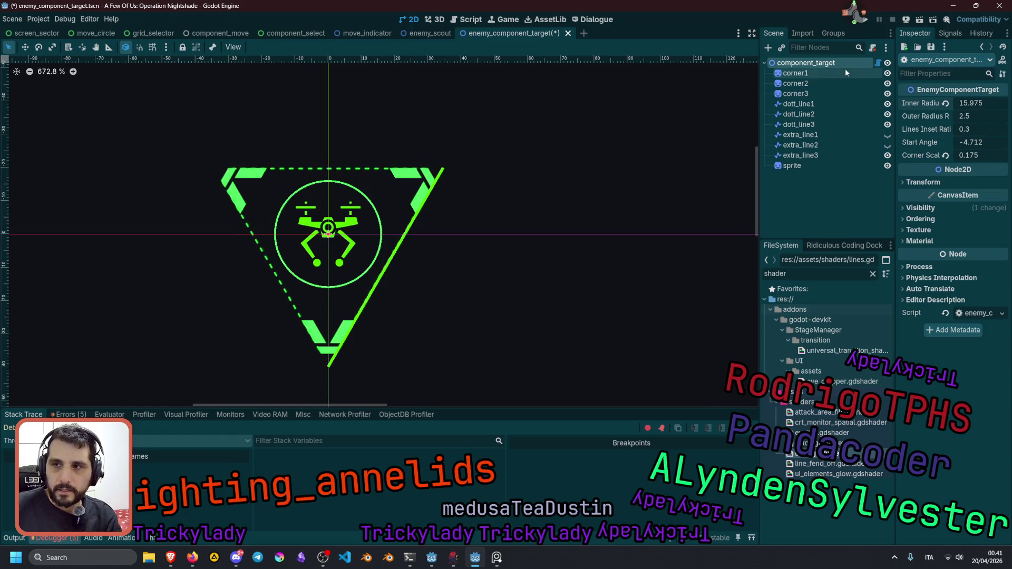
pyautogui.click(878, 64)
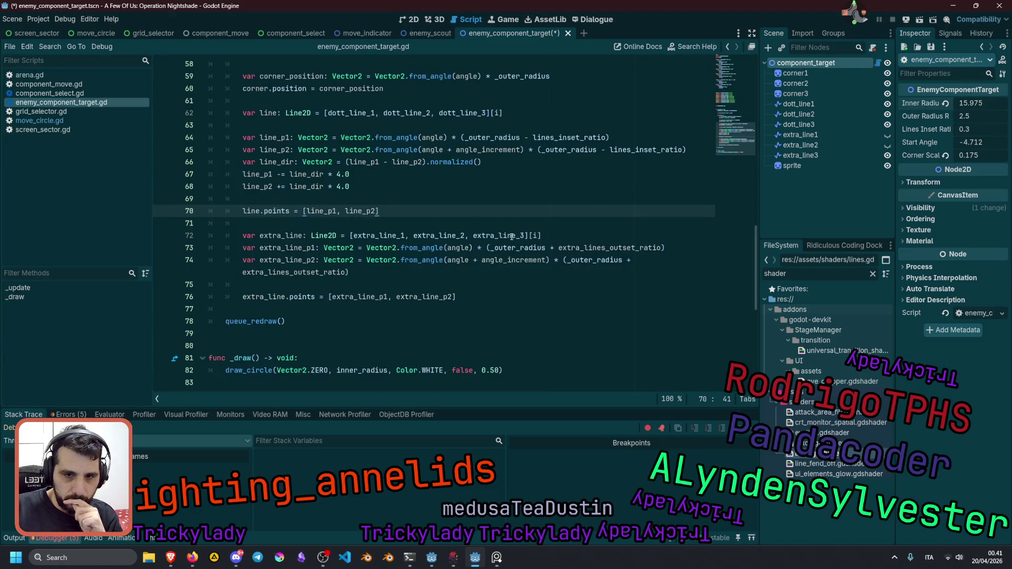
# Copy the dotted lines' two line_dir * 4.0 offset statements below extra_line_p2.
pyautogui.click(297, 174)
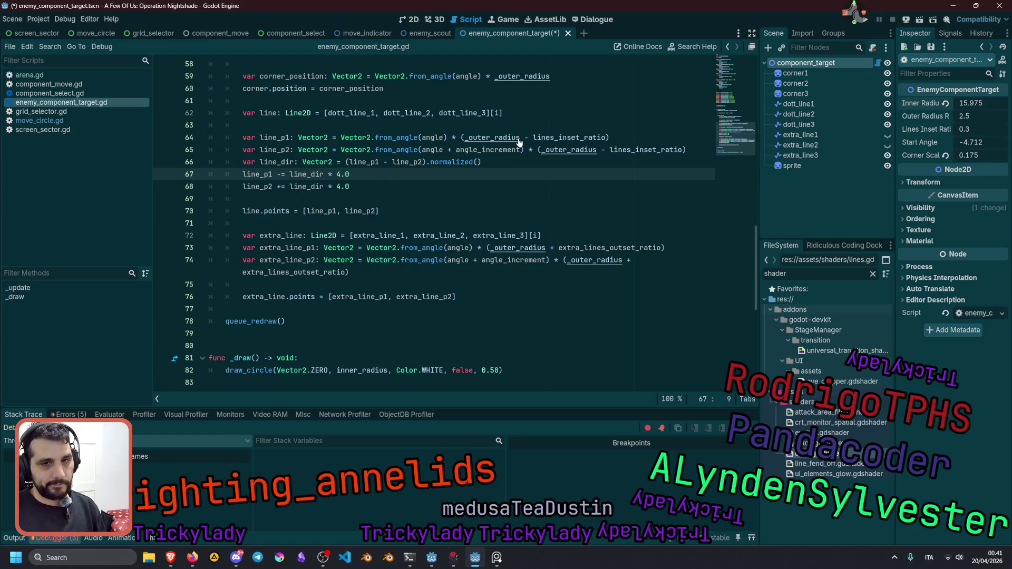
pyautogui.hotkey('shift', 'Down')
pyautogui.hotkey('shift', 'End')
pyautogui.hotkey('ctrl', 'c')
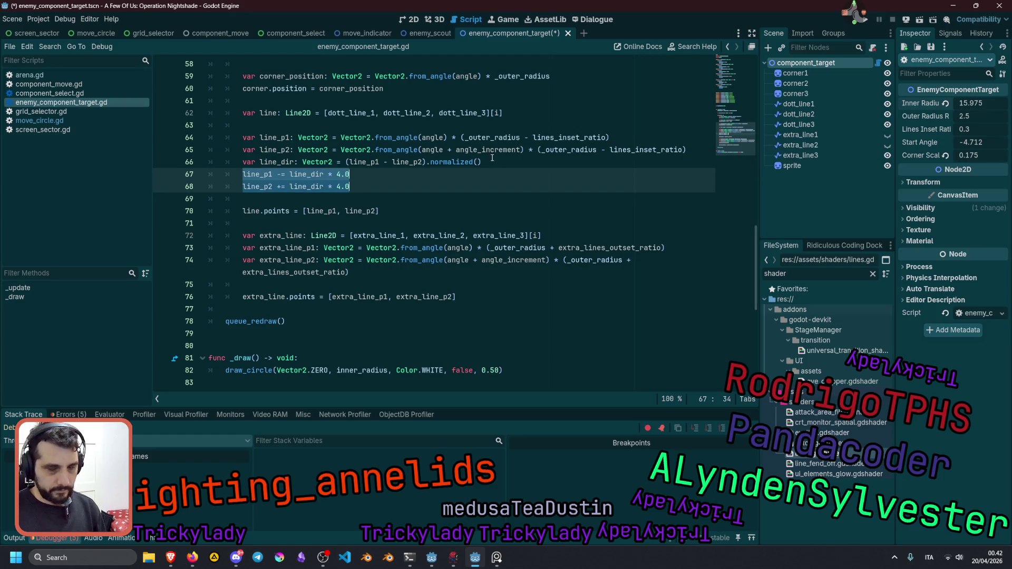
pyautogui.click(365, 269)
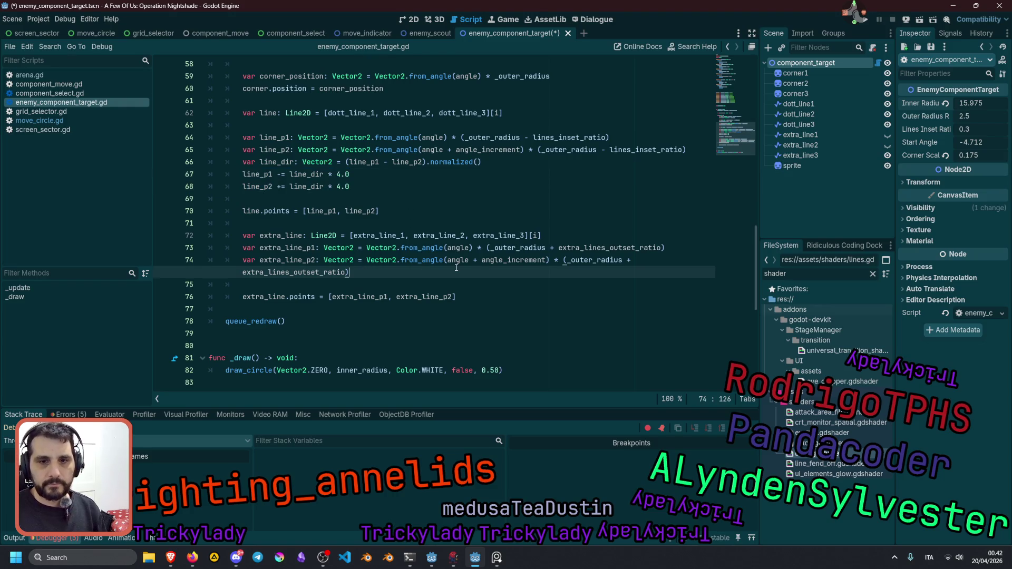
pyautogui.press('Return')
pyautogui.press('Return')
pyautogui.press('BackSpace')
pyautogui.press('BackSpace')
pyautogui.press('BackSpace')
pyautogui.press('BackSpace')
pyautogui.press('BackSpace')
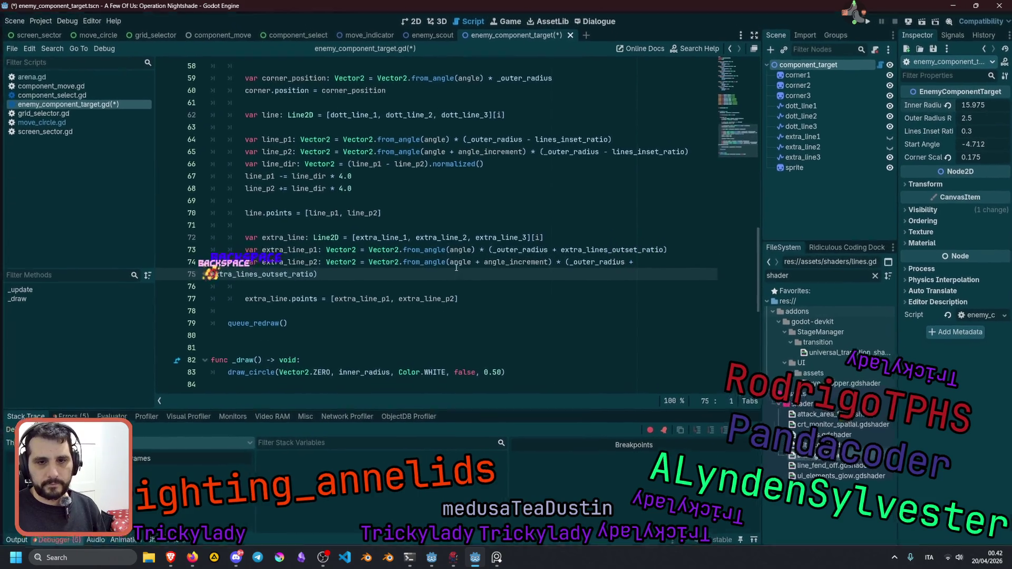
pyautogui.press('End')
pyautogui.press('Return')
pyautogui.press('Return')
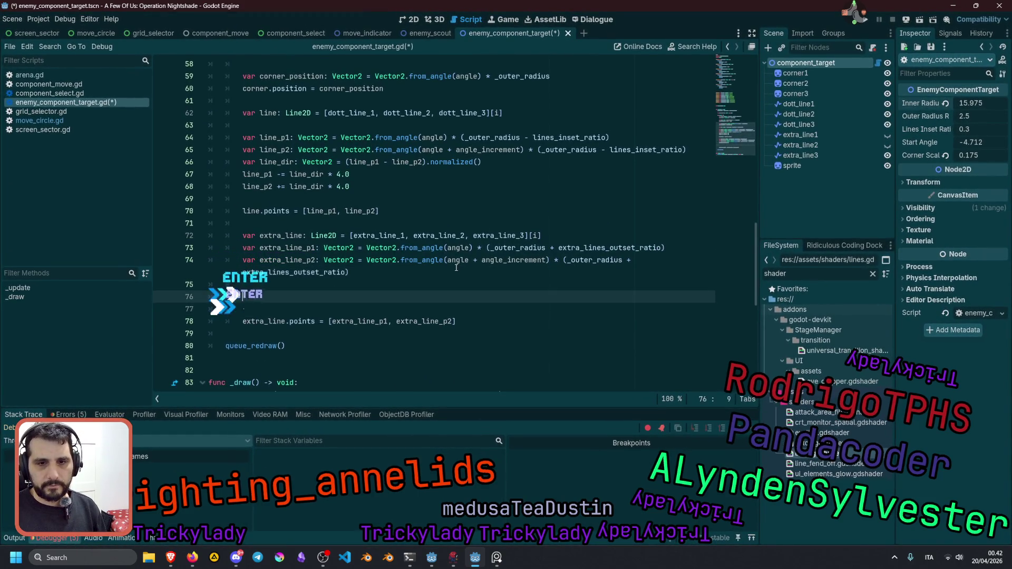
pyautogui.hotkey('ctrl', 'v')
# Indent the pasted lines and prefix both with extra_ to offset extra_line_p1 and extra_line_p2.
pyautogui.press('Home')
pyautogui.press('Tab')
pyautogui.press('Tab')
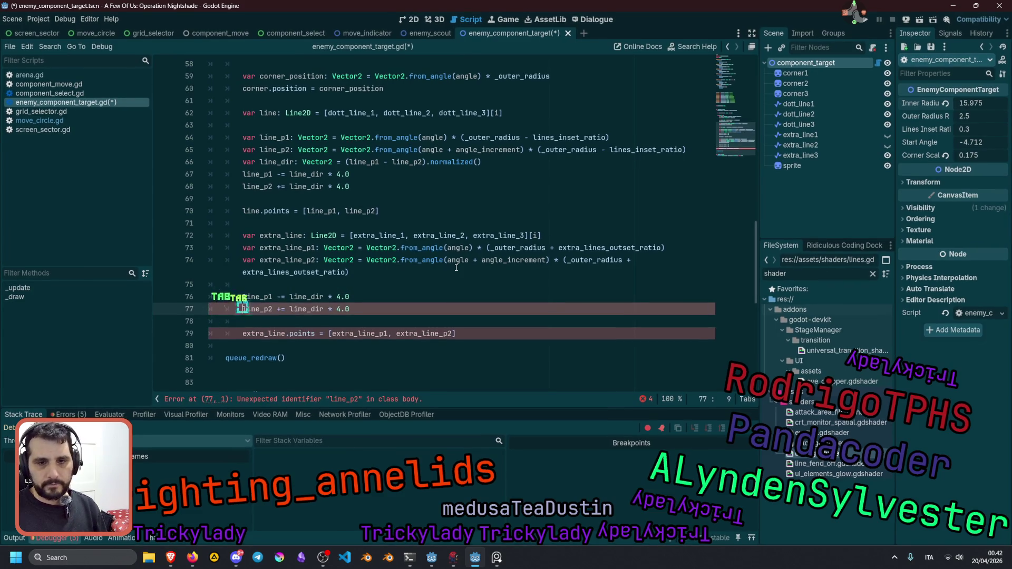
pyautogui.hotkey('shift', 'alt', 'Up')
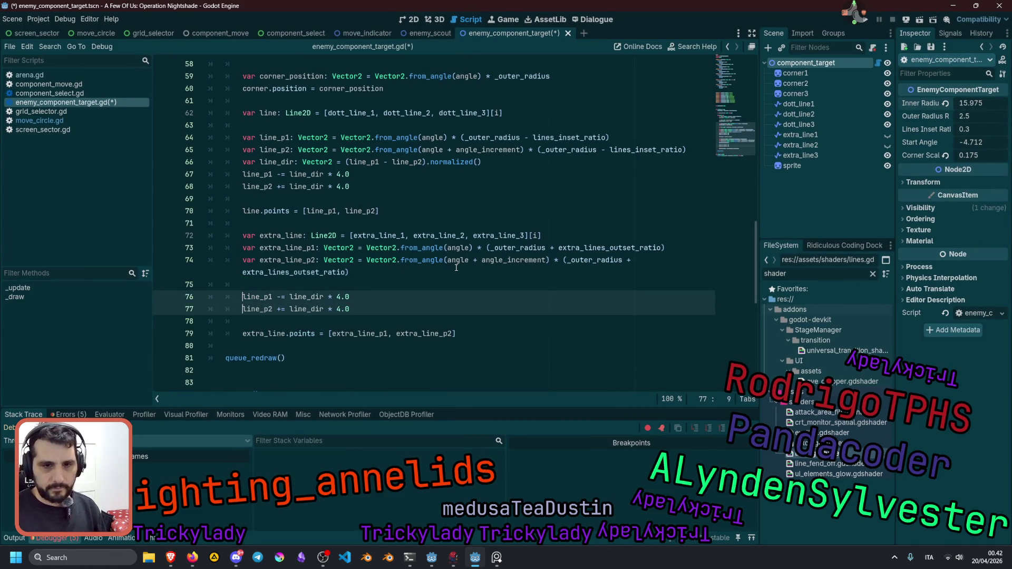
pyautogui.write('extra_')
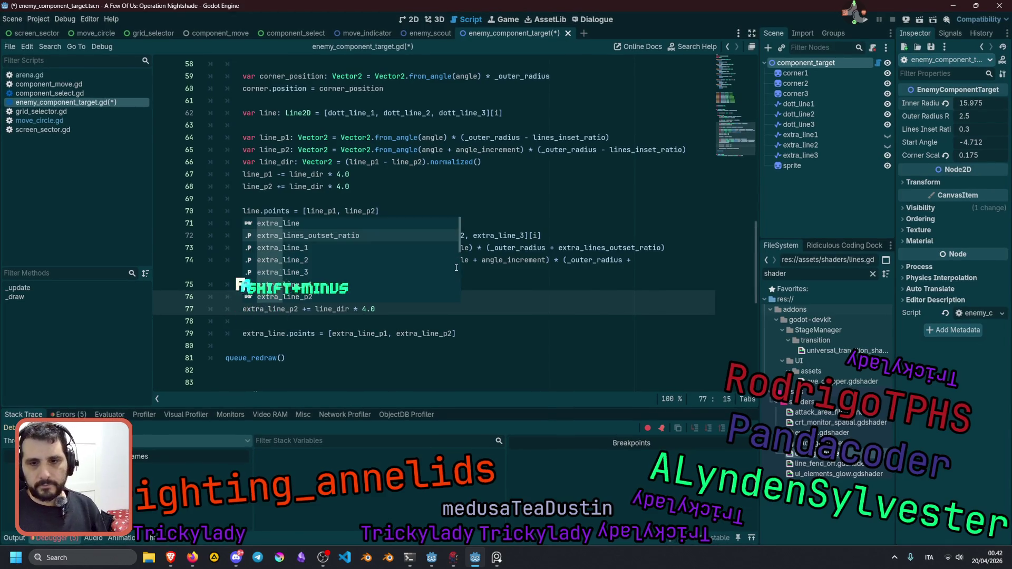
pyautogui.click(375, 311)
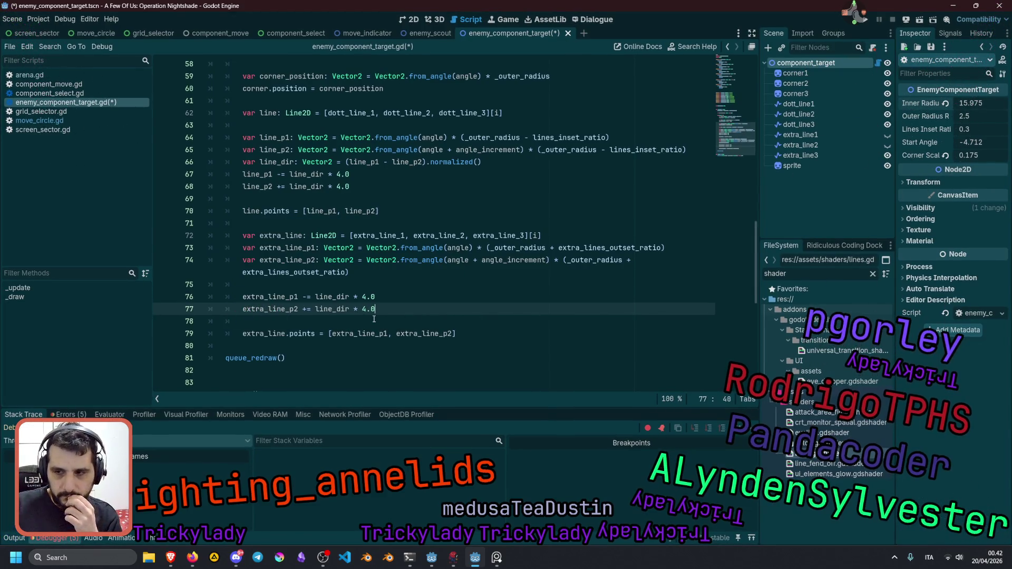
pyautogui.doubleClick(344, 298)
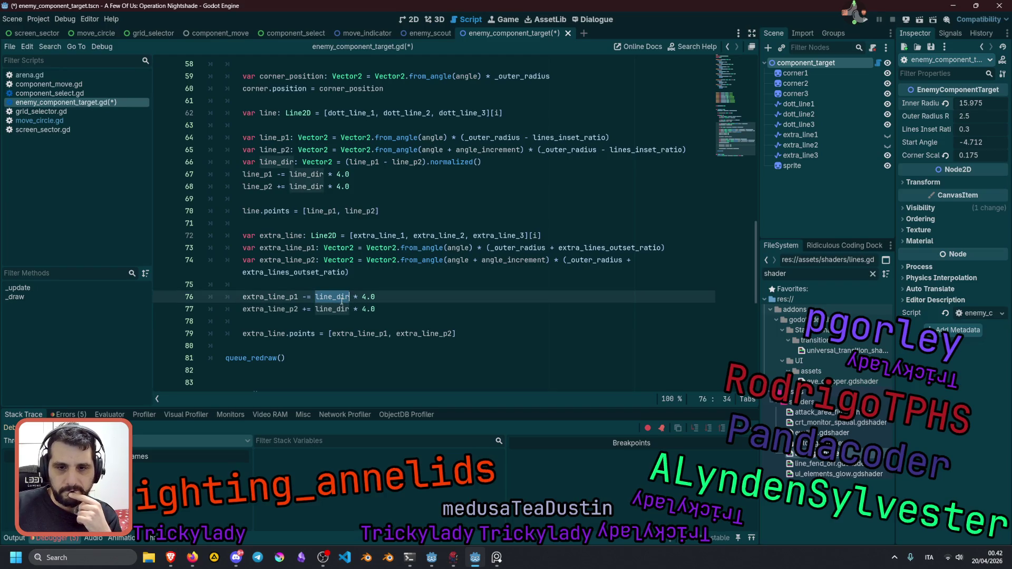
pyautogui.click(377, 297)
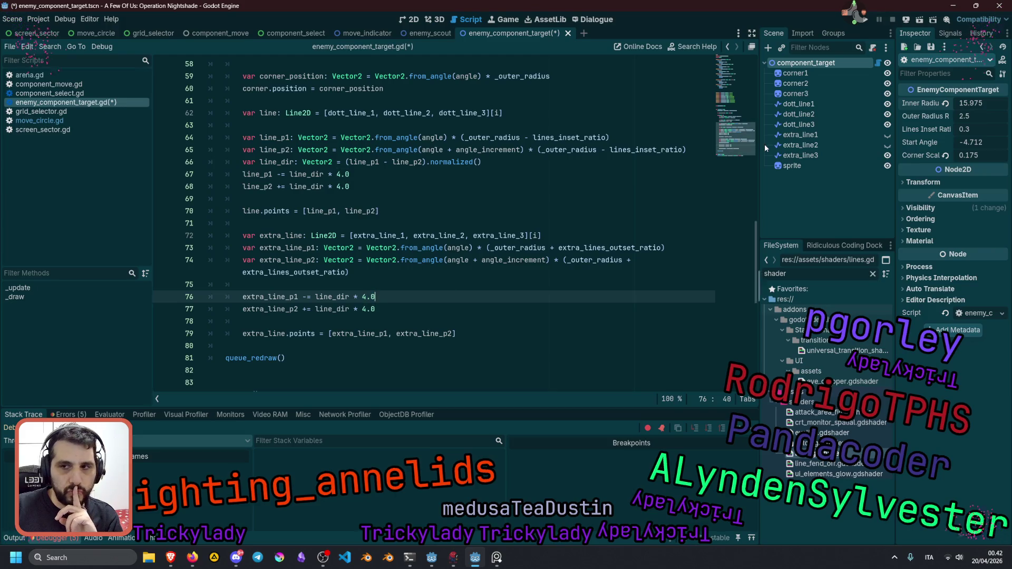
pyautogui.scroll(15, 736, 143)
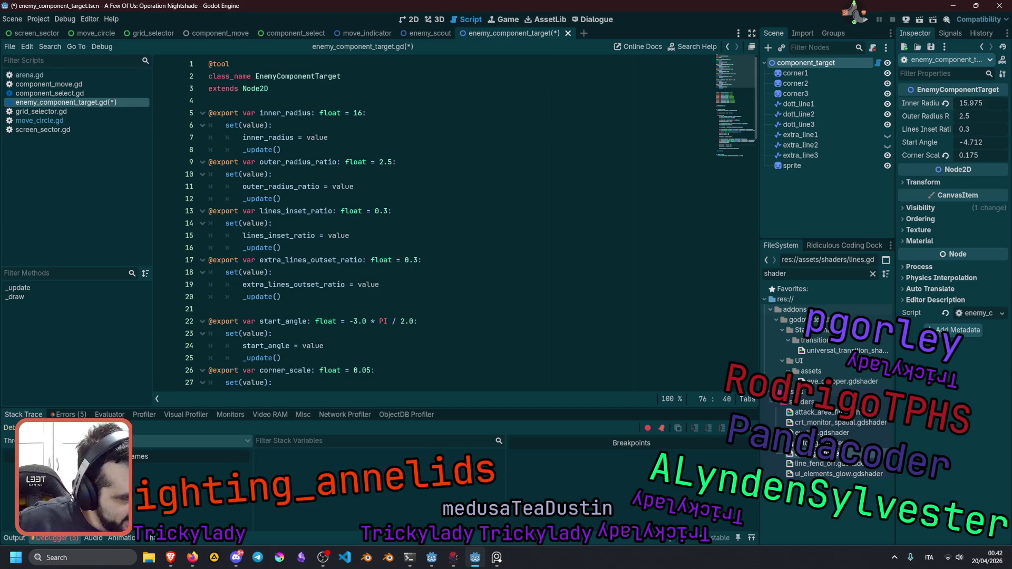
pyautogui.hotkey('alt', 'Tab')
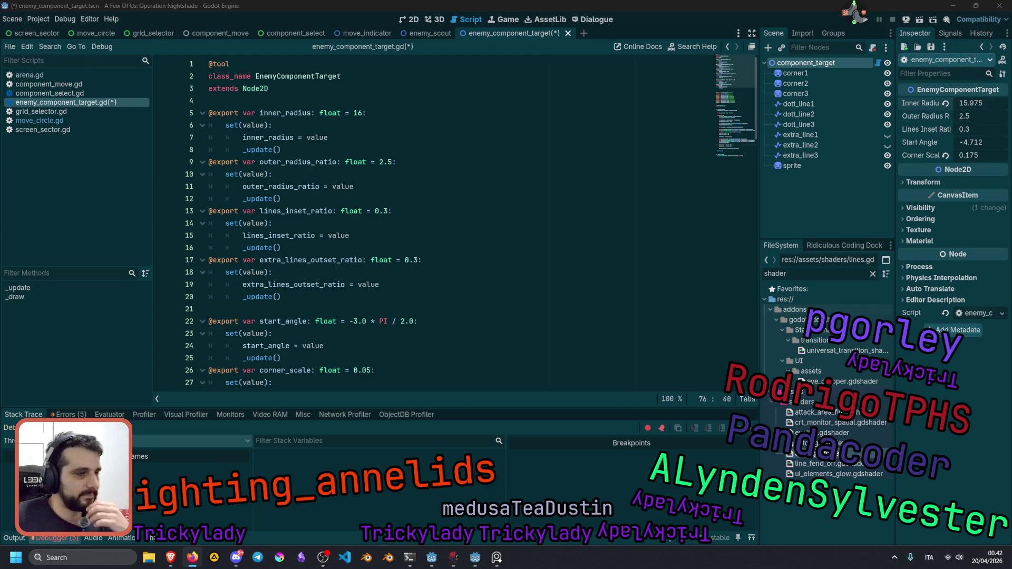
pyautogui.click(391, 272)
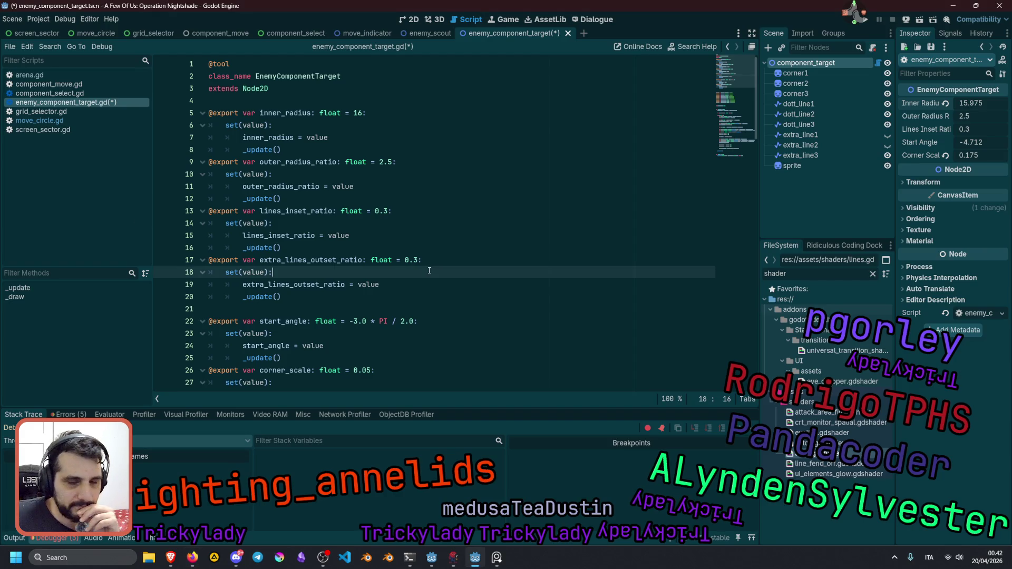
pyautogui.scroll(-3, 380, 253)
pyautogui.click(372, 235)
pyautogui.scroll(-1, 372, 235)
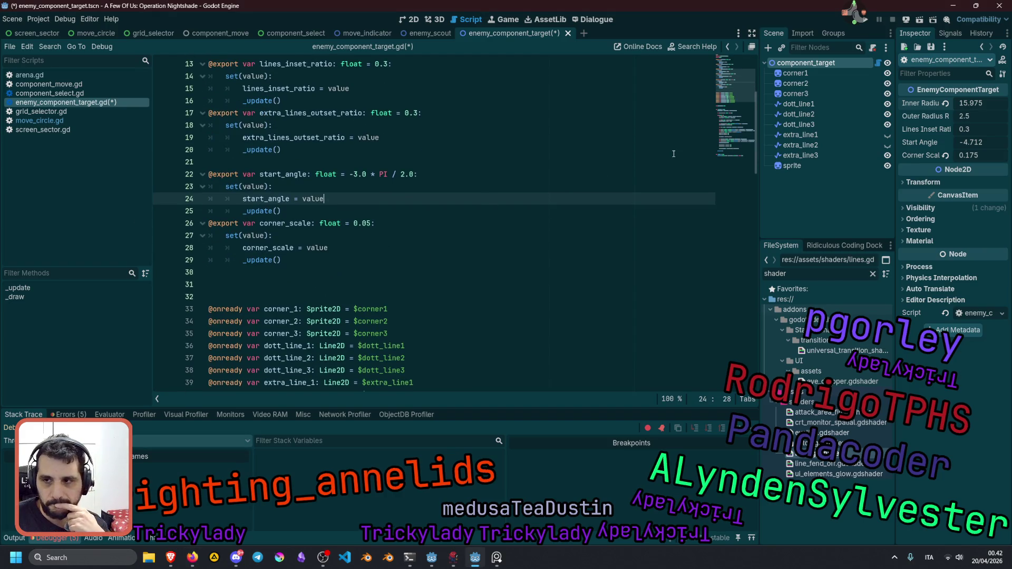
pyautogui.scroll(3, 393, 166)
pyautogui.scroll(1, 393, 167)
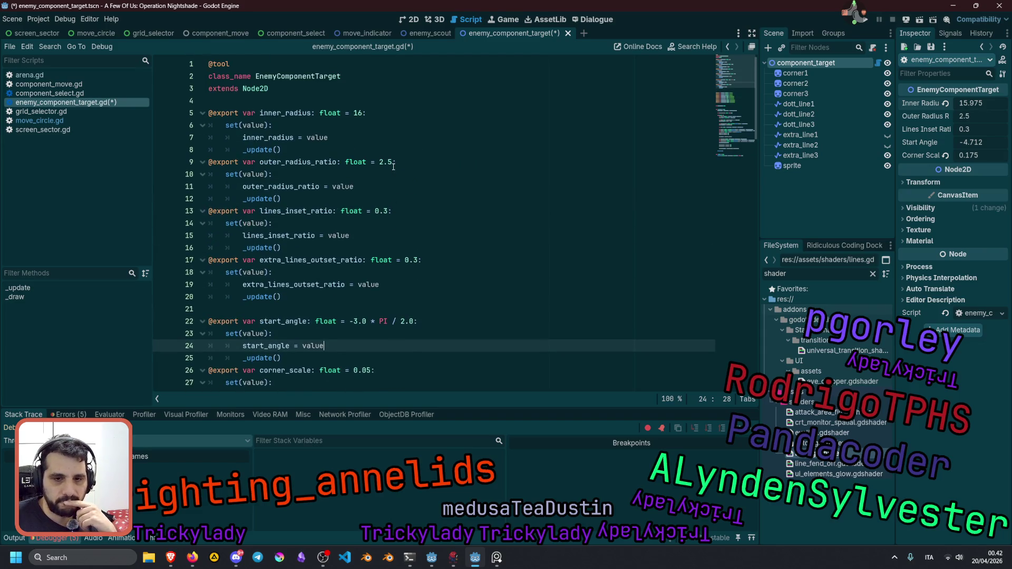
pyautogui.scroll(-12, 394, 167)
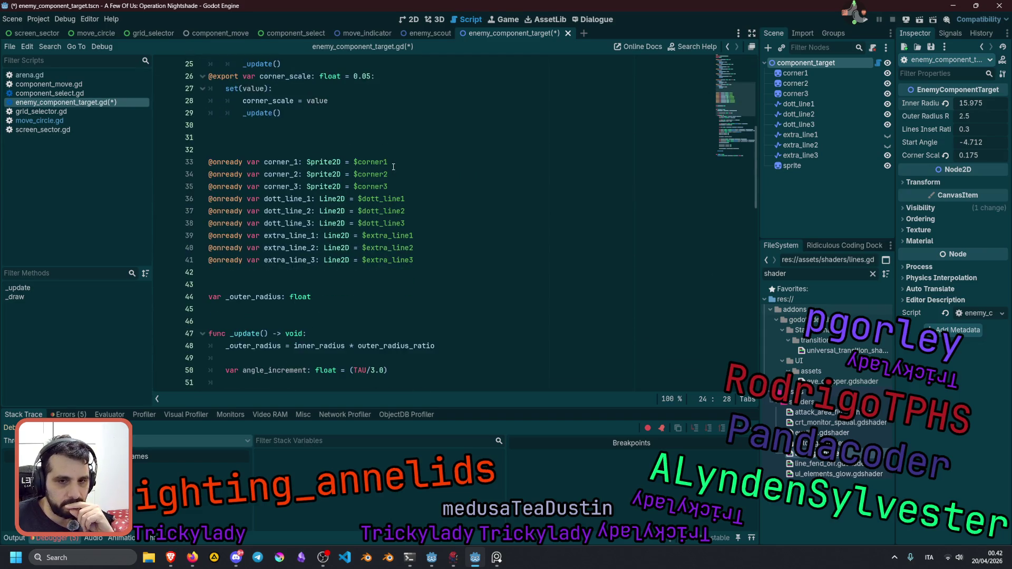
pyautogui.scroll(-7, 393, 166)
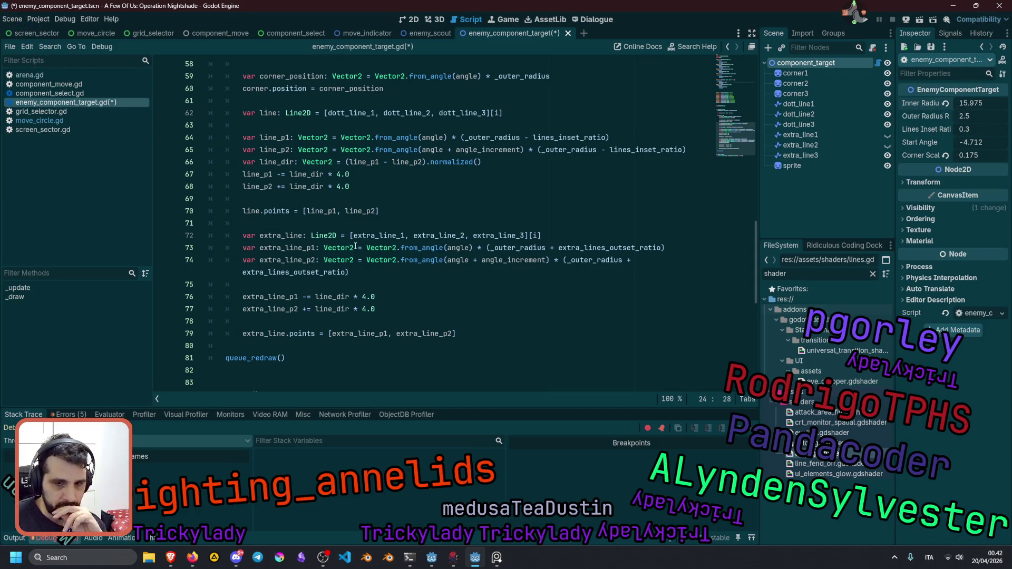
pyautogui.click(409, 19)
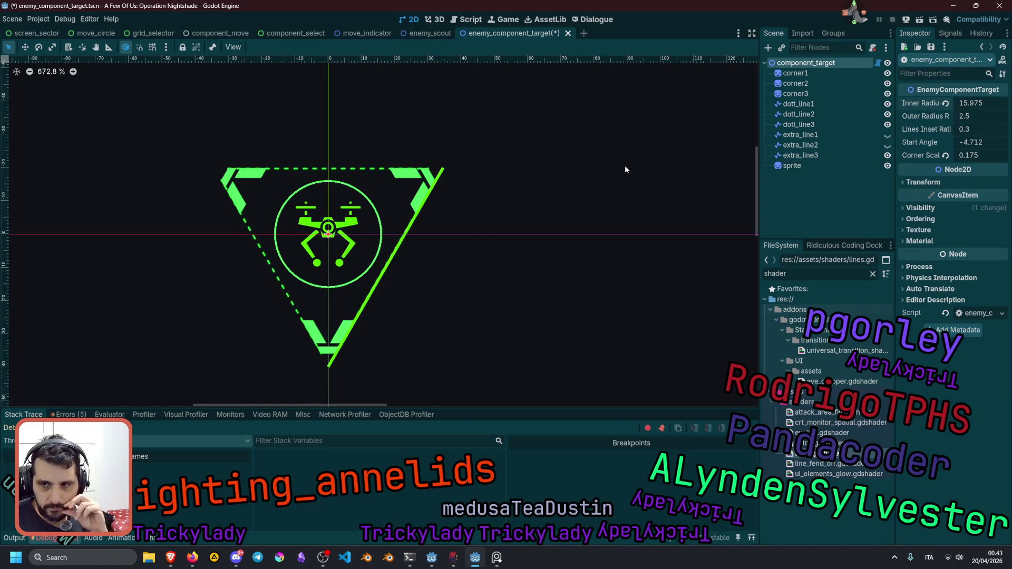
# Add + PI/2.0 after angle in both extra line endpoint formulas on lines 73–74.
pyautogui.click(878, 63)
pyautogui.click(468, 227)
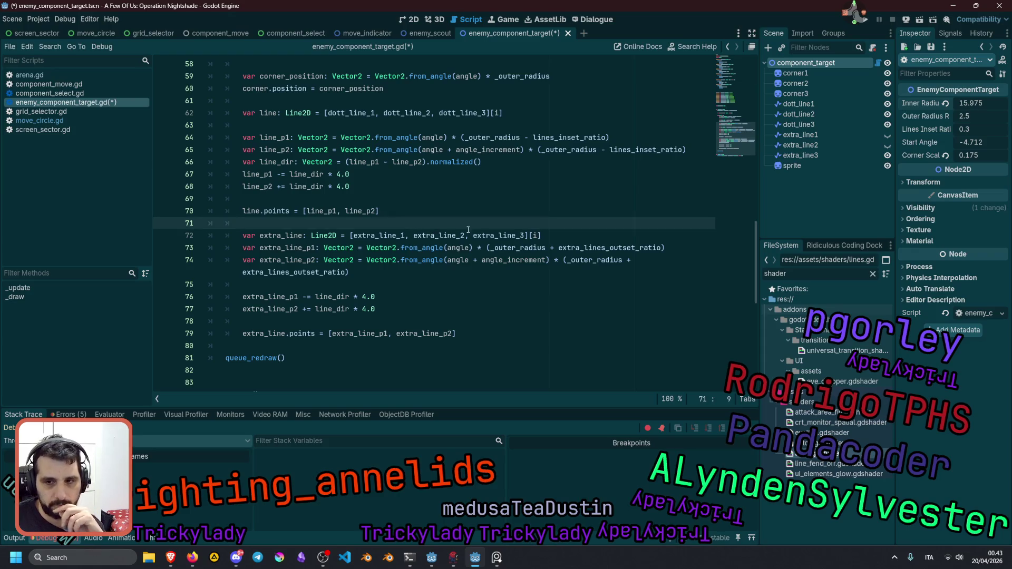
pyautogui.doubleClick(592, 248)
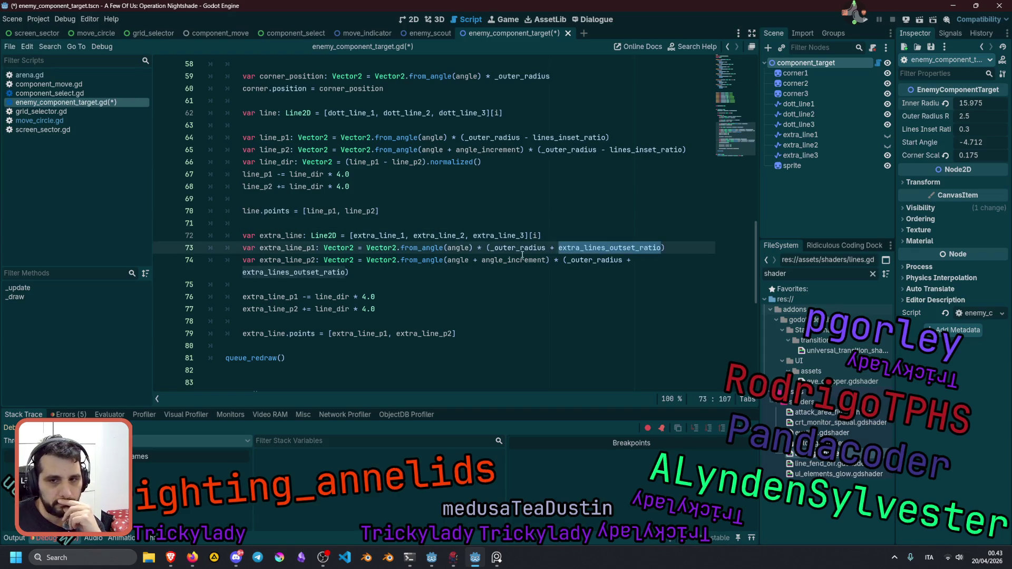
pyautogui.hotkey('ctrl', 'Left')
pyautogui.hotkey('ctrl', 'Left')
pyautogui.hotkey('ctrl', 'Left')
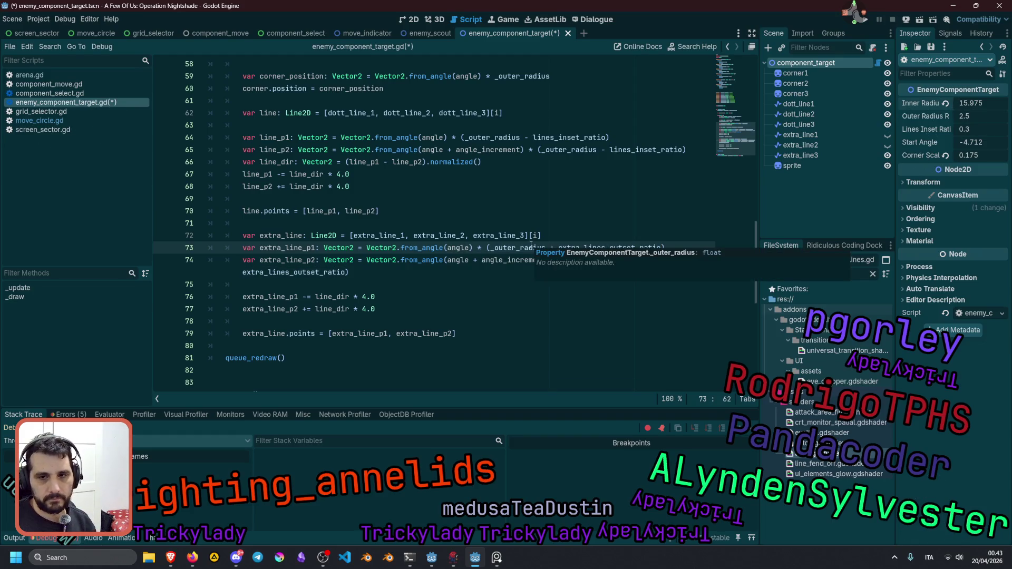
pyautogui.write('+ PI/2.0')
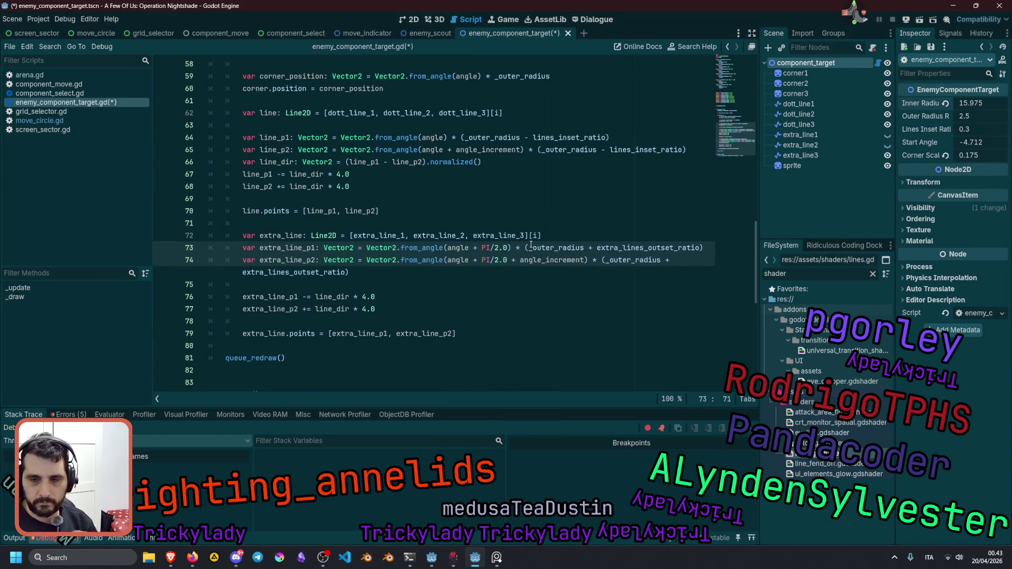
pyautogui.click(523, 260)
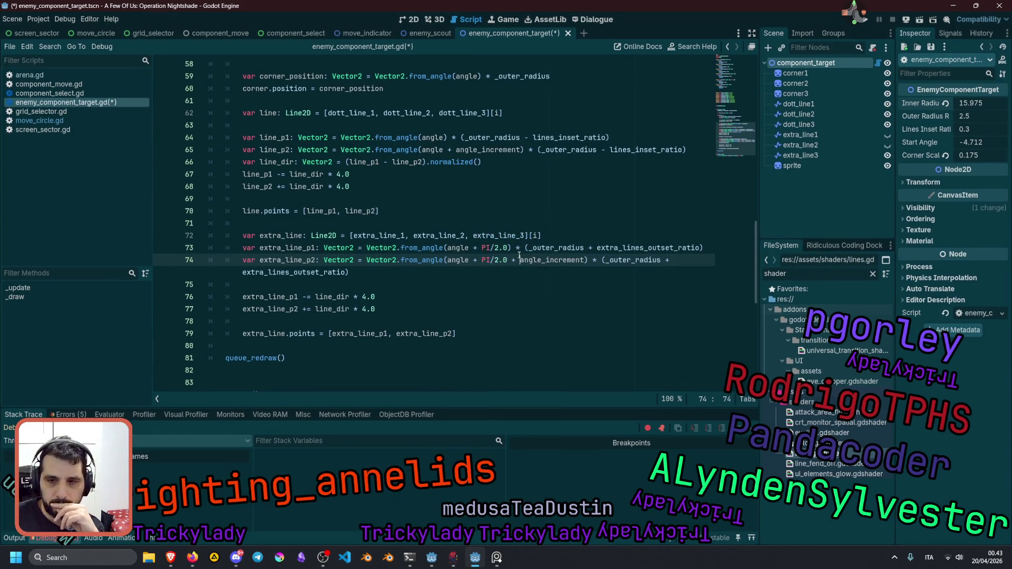
# Replace both _outer_radius references in those formulas with inner_radius.
pyautogui.doubleClick(546, 248)
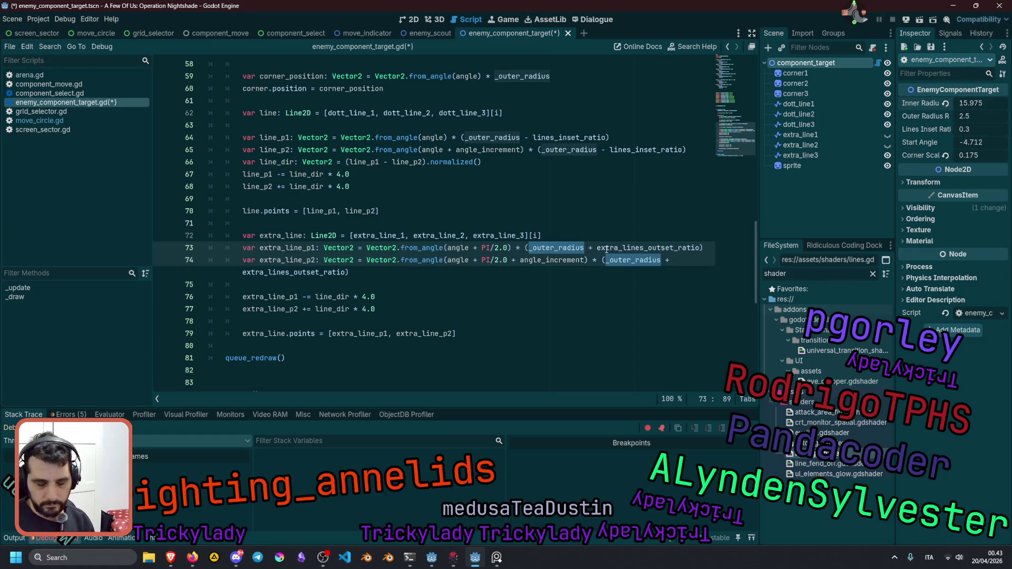
pyautogui.hotkey('ctrl', 'd')
pyautogui.write('in_')
pyautogui.press('BackSpace')
pyautogui.write('nn')
pyautogui.press('Return')
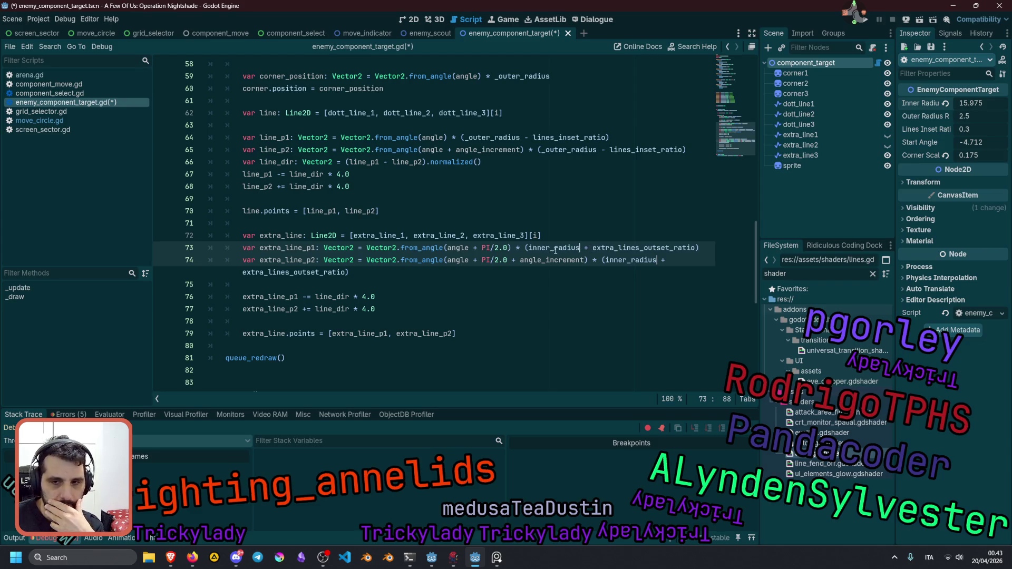
# Rename extra_lines_outset_ratio to extra_lines_outset and save the script.
pyautogui.doubleClick(642, 247)
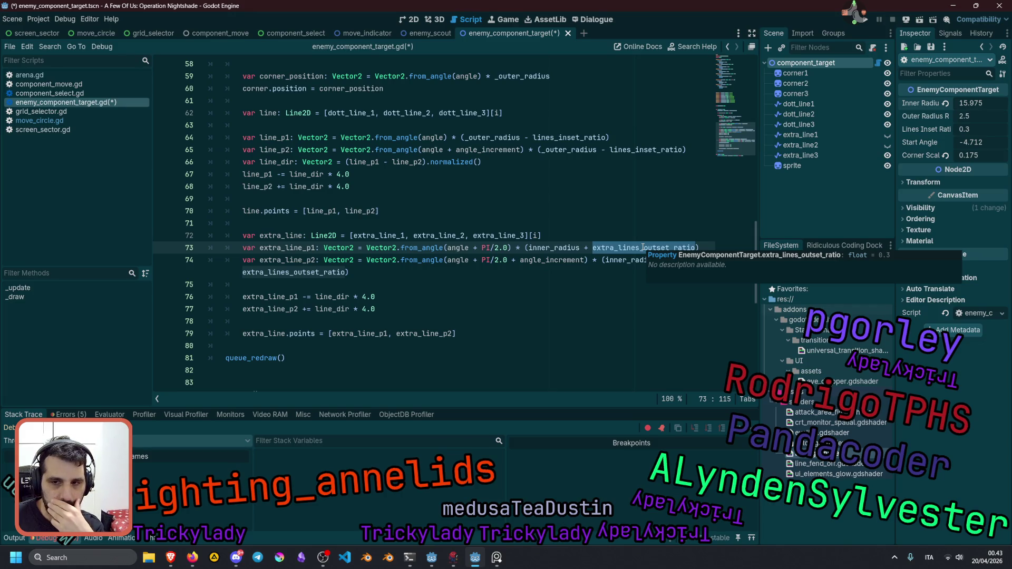
pyautogui.keyDown('ctrl'); pyautogui.click(642, 247); pyautogui.keyUp('ctrl')
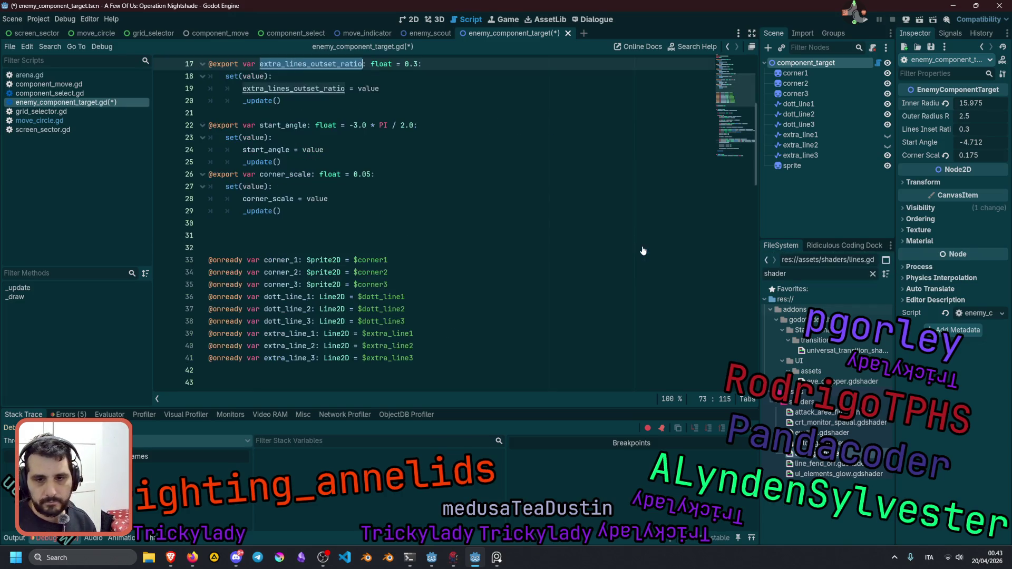
pyautogui.hotkey('alt', 'Left')
pyautogui.hotkey('shift', 'Left')
pyautogui.hotkey('shift', 'Left')
pyautogui.hotkey('shift', 'Left')
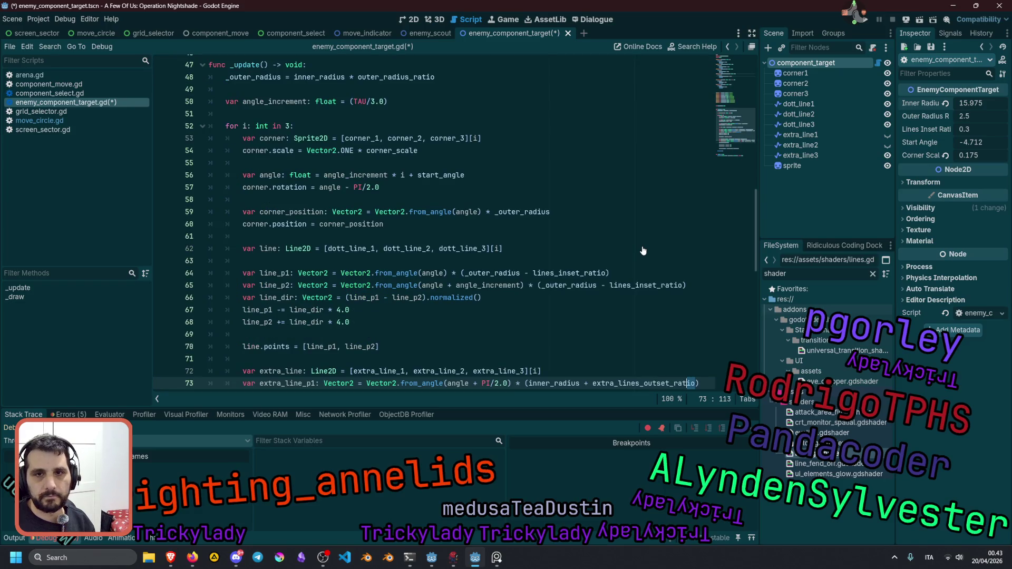
pyautogui.hotkey('shift', 'Left')
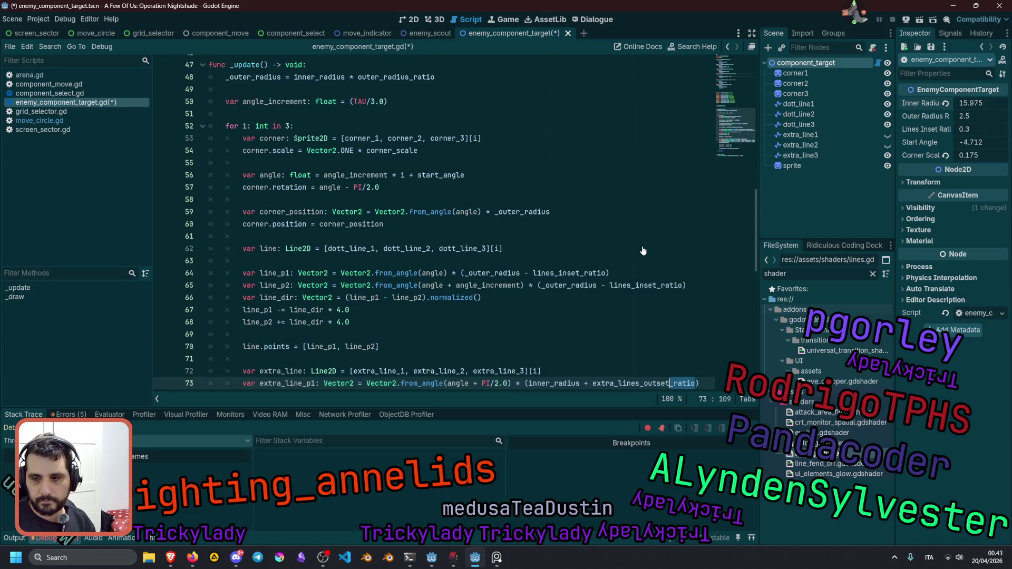
pyautogui.press('Delete')
pyautogui.click(589, 192)
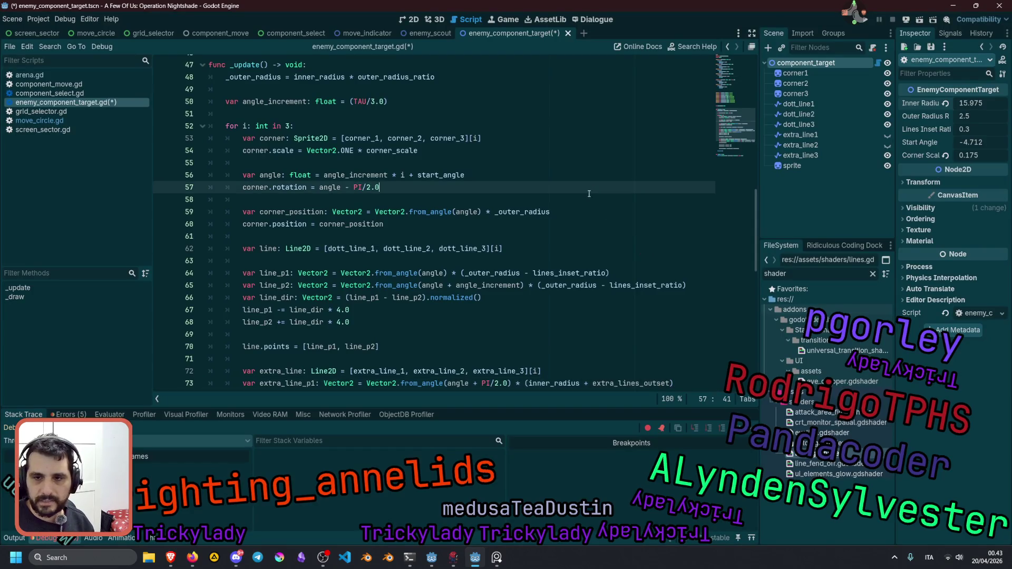
pyautogui.hotkey('ctrl', 's')
pyautogui.press('Up')
pyautogui.press('Up')
# Change the extra_lines_outset default to 16.0 with a '# px' comment and save.
pyautogui.scroll(12, 372, 138)
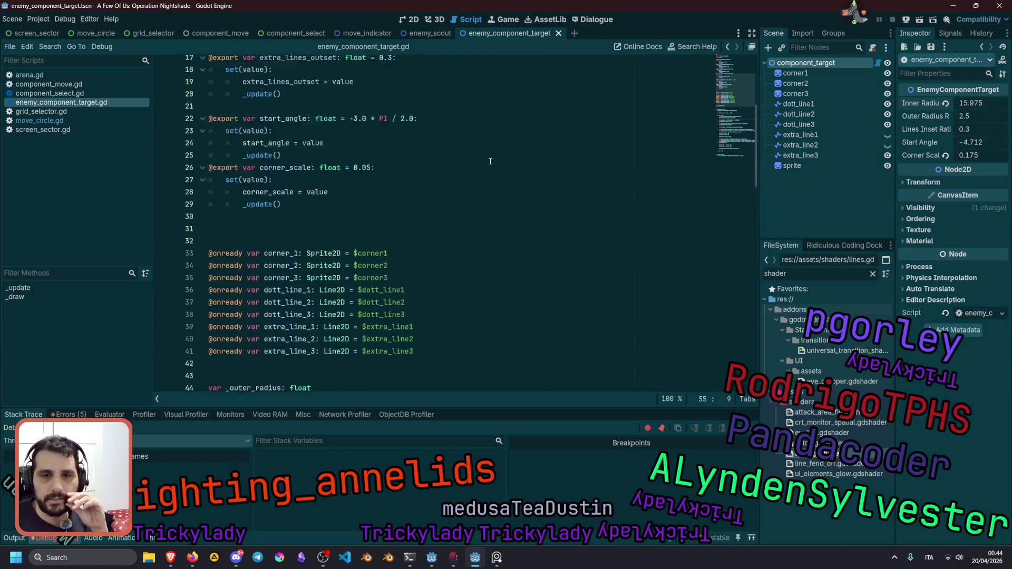
pyautogui.scroll(3, 376, 150)
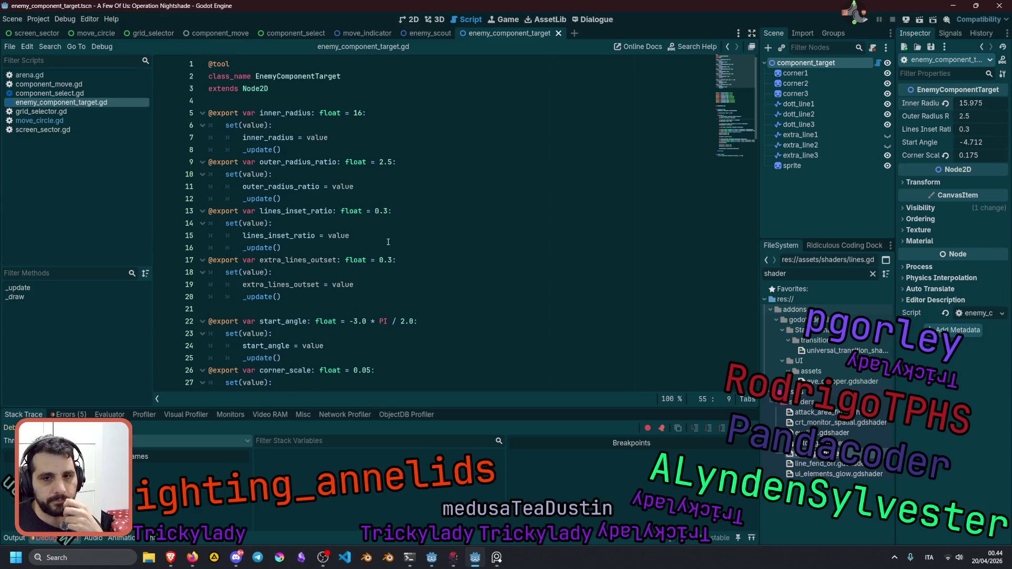
pyautogui.doubleClick(308, 261)
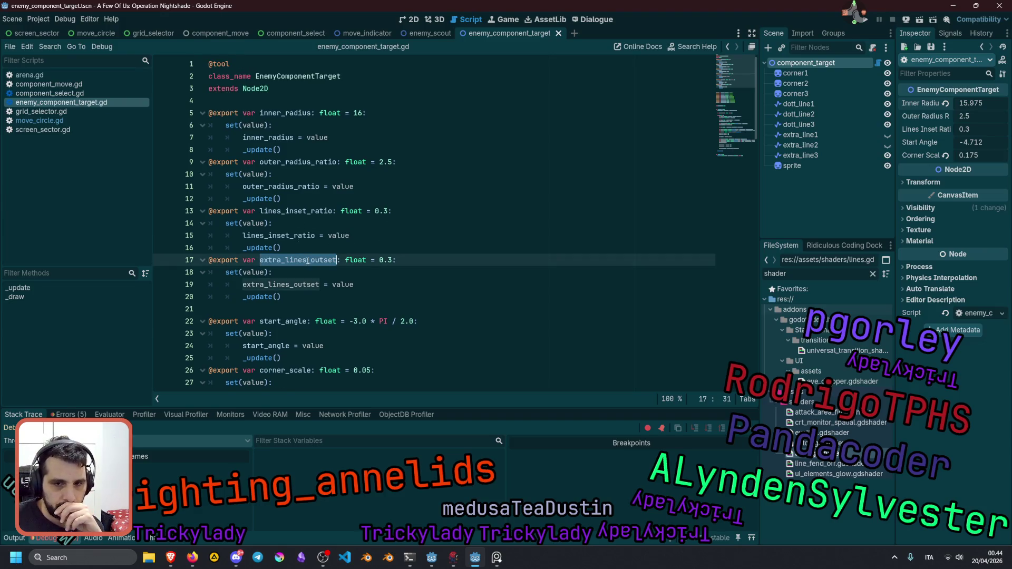
pyautogui.doubleClick(385, 260)
pyautogui.write('16.0')
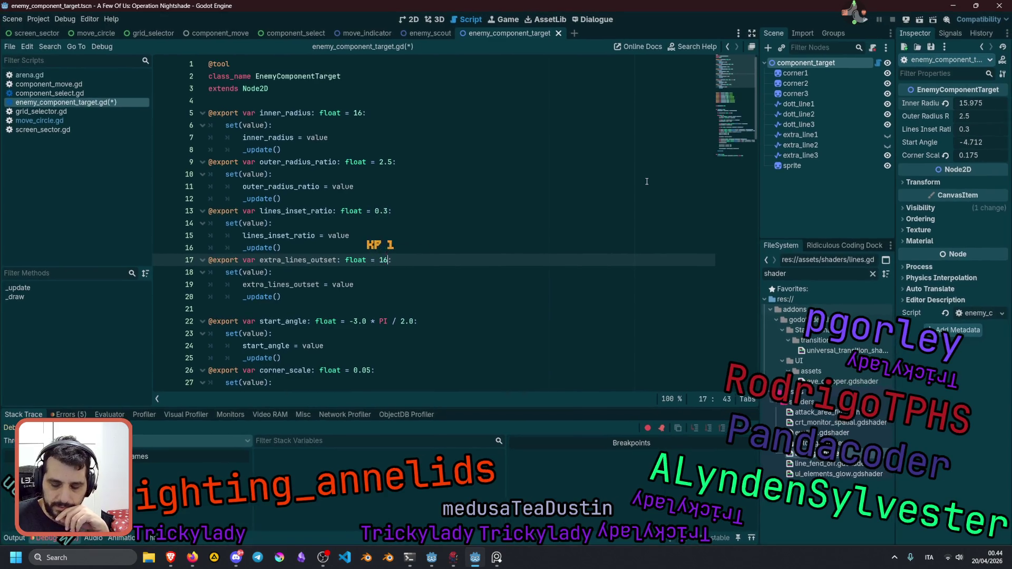
pyautogui.press('End')
pyautogui.write('# px')
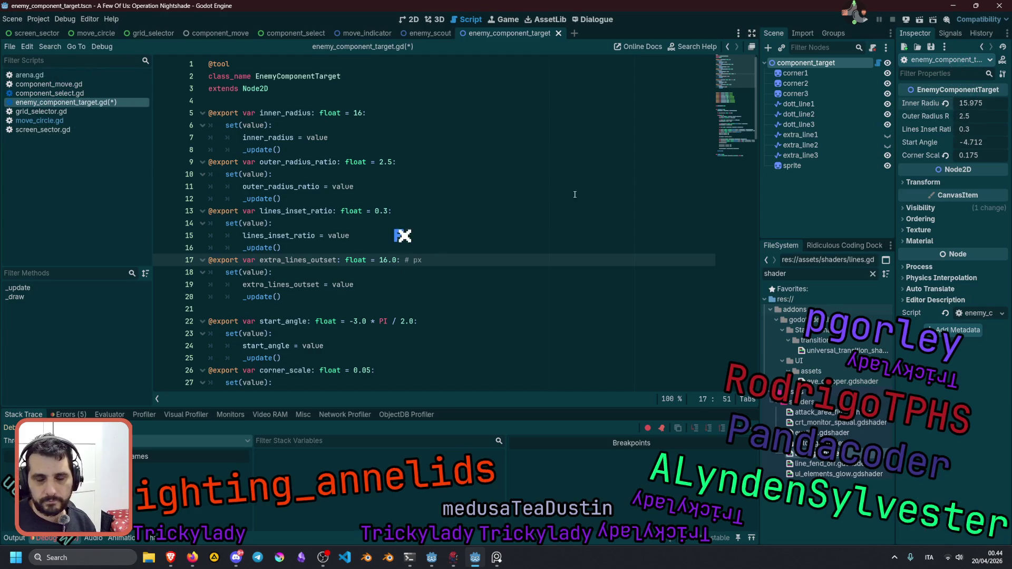
pyautogui.press('Up')
pyautogui.press('Up')
pyautogui.press('Up')
pyautogui.press('Down')
pyautogui.press('Down')
pyautogui.hotkey('ctrl', 's')
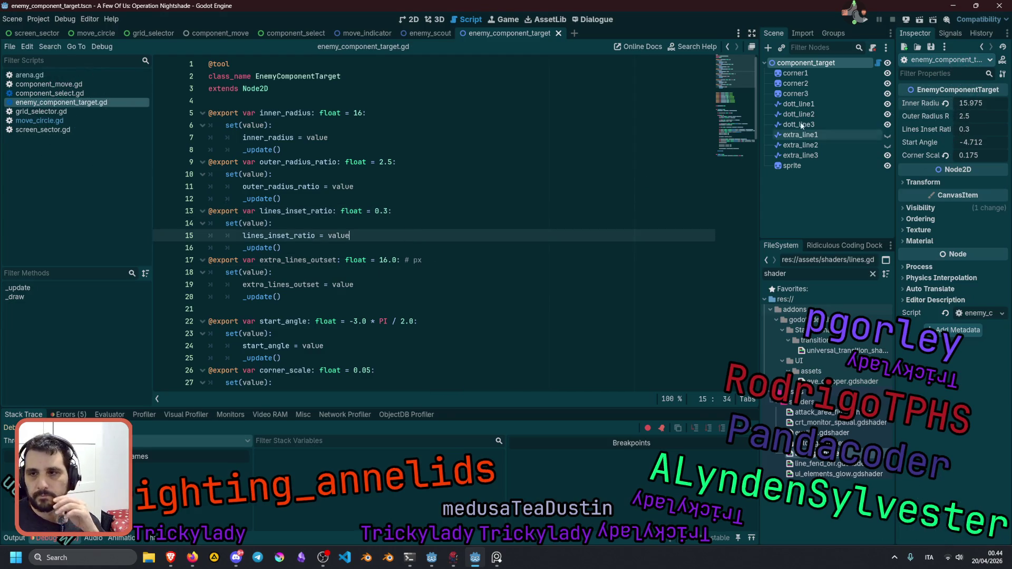
# In the 2D view, set the marker's Inner Radius to 15.775.
pyautogui.click(414, 20)
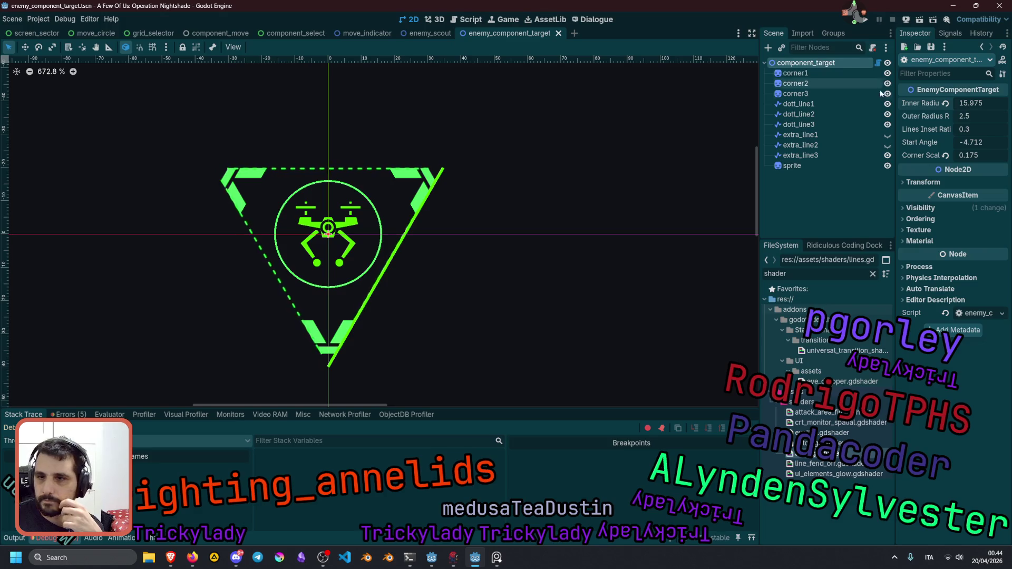
pyautogui.moveTo(973, 106); pyautogui.dragTo(971, 105)
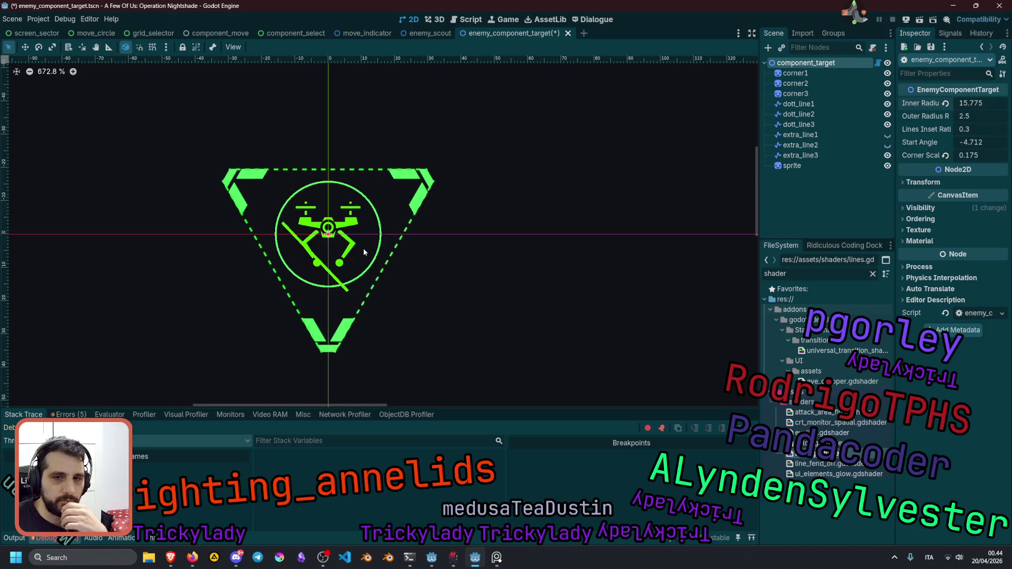
pyautogui.click(876, 64)
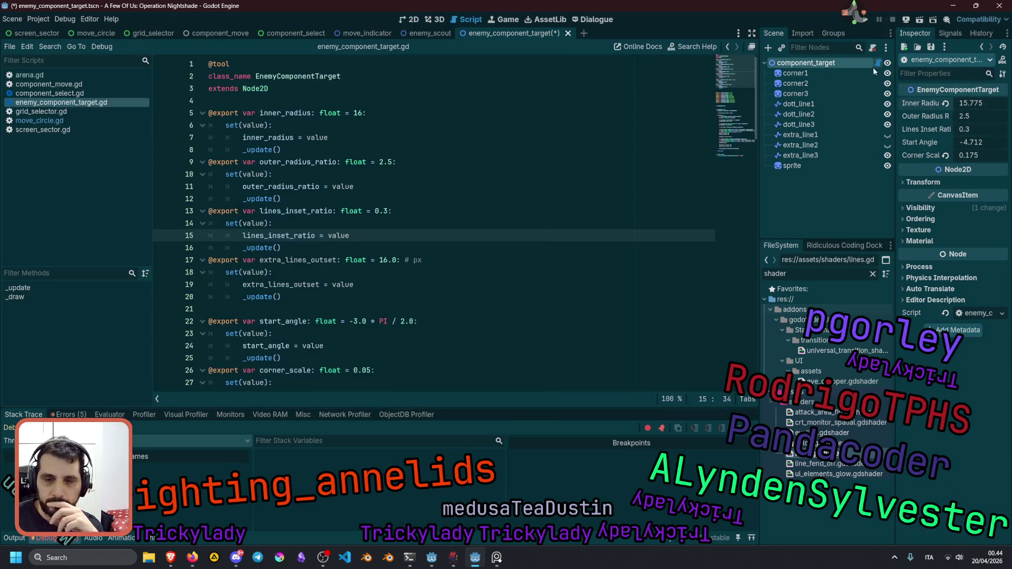
# Rename extra_line_p1 on line 73 to extra_line_p_middle.
pyautogui.scroll(-8, 436, 300)
pyautogui.scroll(-10, 436, 300)
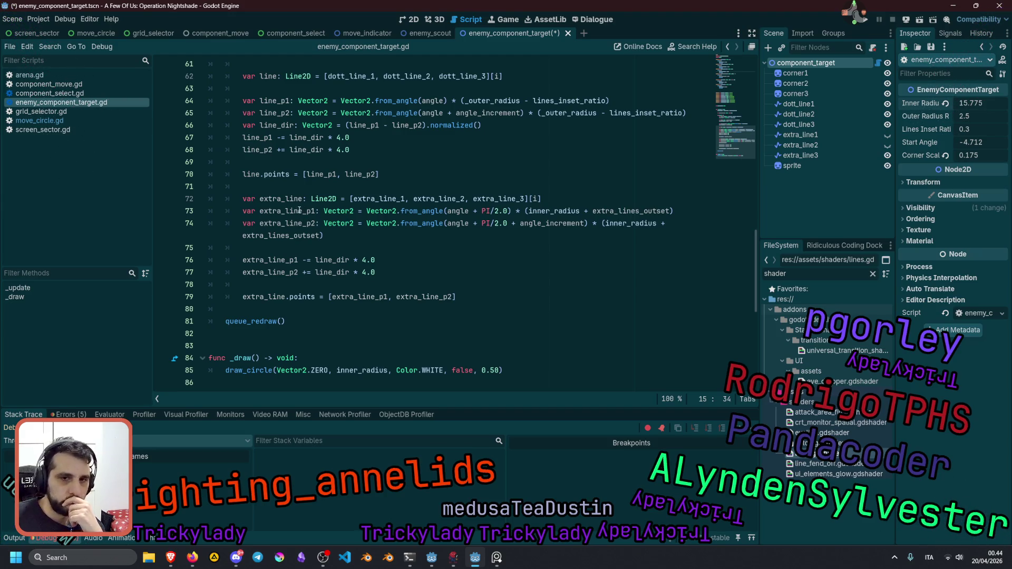
pyautogui.click(312, 210)
pyautogui.write('mid')
pyautogui.press('Delete')
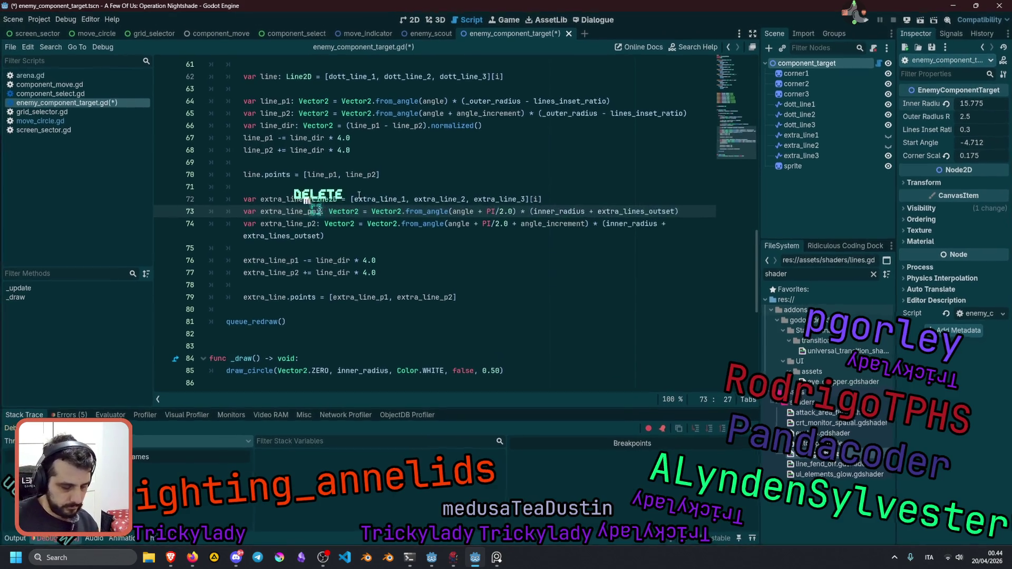
pyautogui.press('Delete')
pyautogui.write('dle')
pyautogui.press('Left')
pyautogui.press('Left')
pyautogui.press('Left')
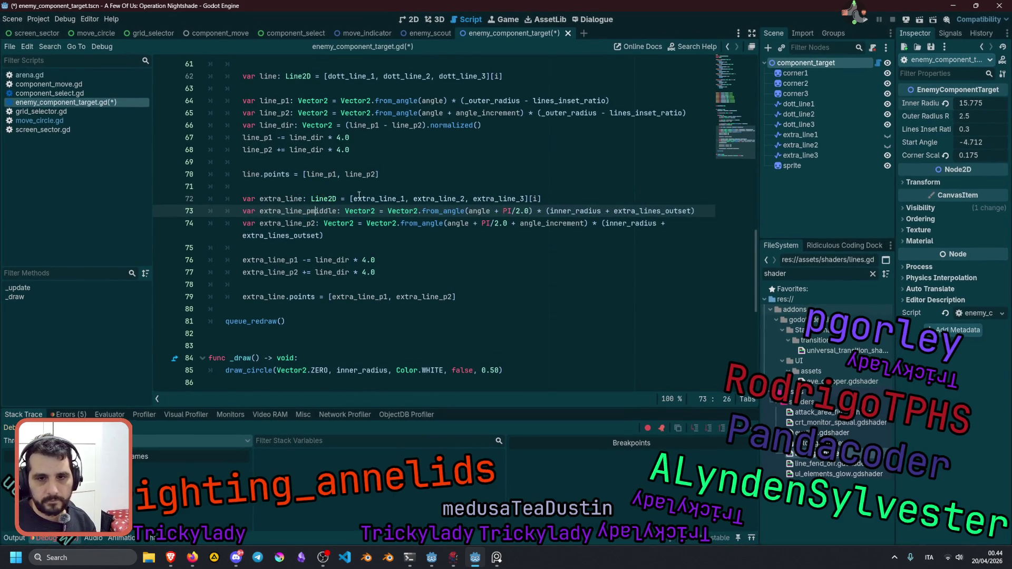
pyautogui.write('_')
# Clear the old extra_line_p2 formula and duplicate its declaration as extra_line_p1.
pyautogui.press('Down')
pyautogui.press('End')
pyautogui.hotkey('shift', 'Home')
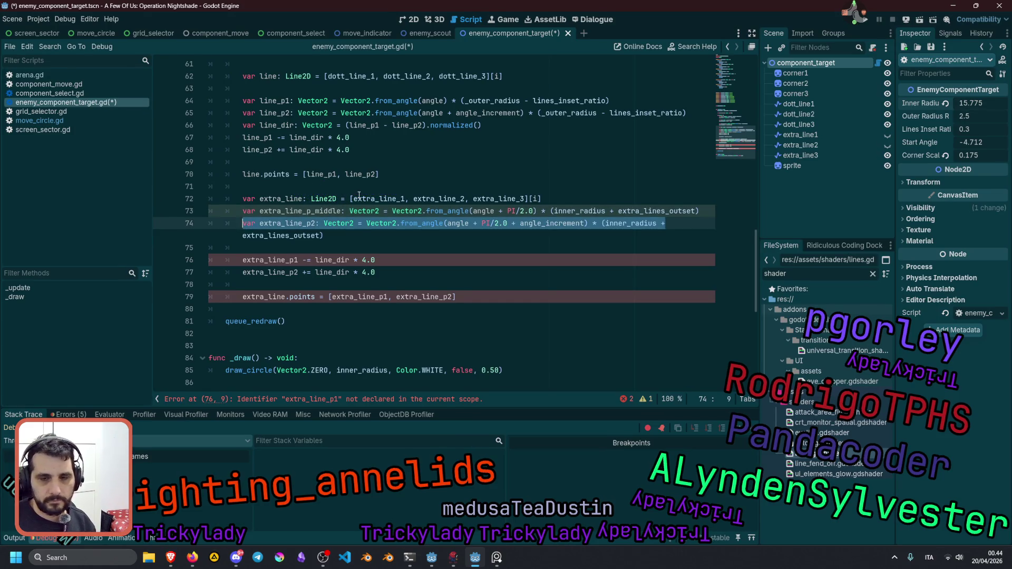
pyautogui.click(370, 223)
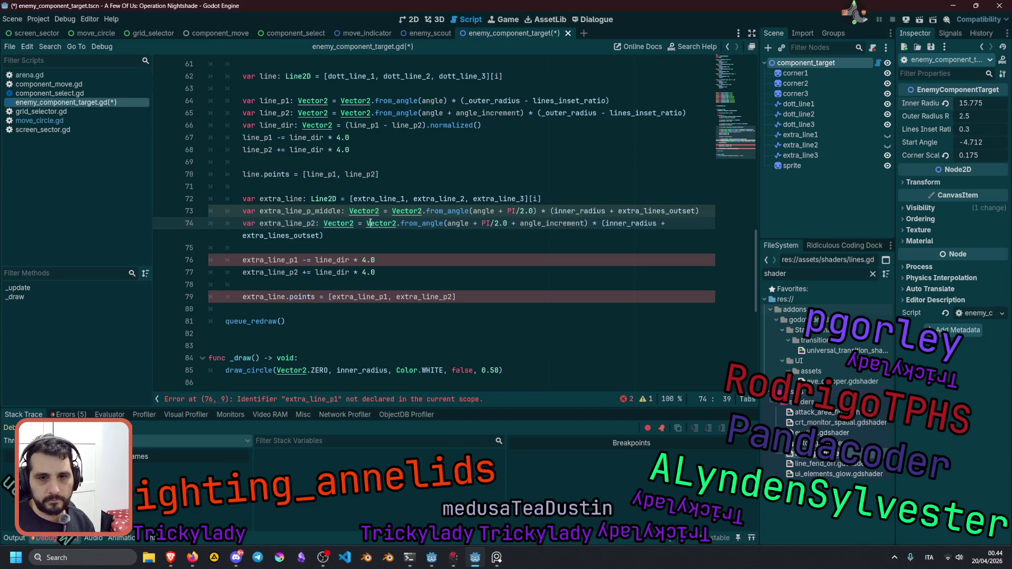
pyautogui.hotkey('shift', 'End')
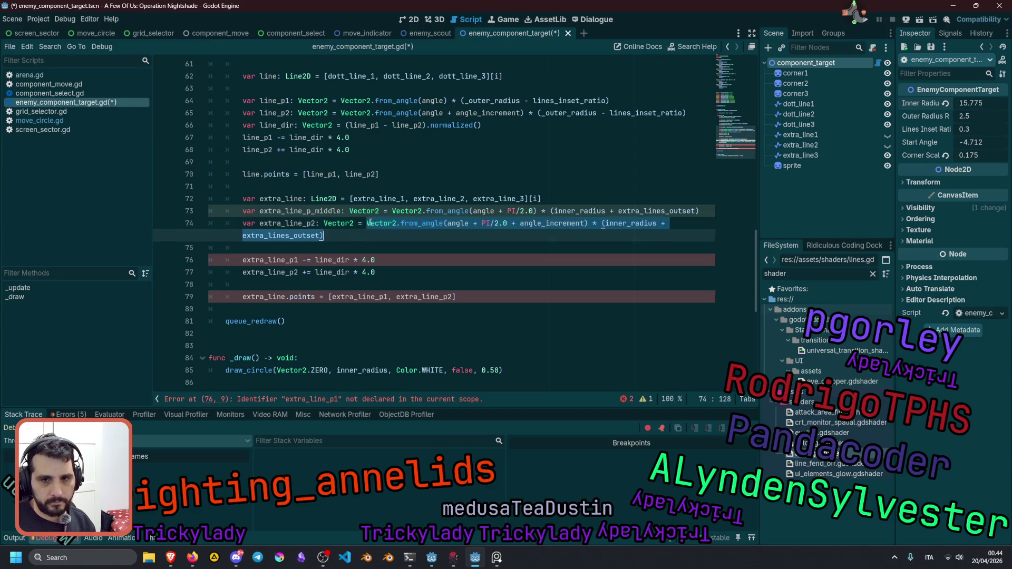
pyautogui.press('BackSpace')
pyautogui.press('Home')
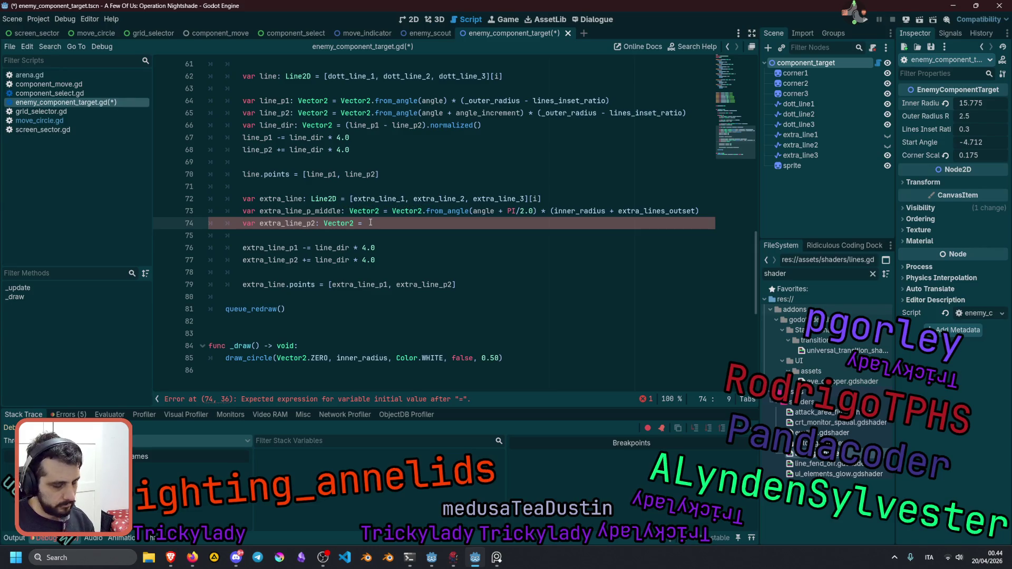
pyautogui.hotkey('ctrl', 'shift', 'd')
pyautogui.press('Return')
pyautogui.click(311, 236)
pyautogui.press('Delete')
pyautogui.write('1')
# Set extra_line_p1 to extra_line_p_middle + line_dir *.
pyautogui.doubleClick(331, 272)
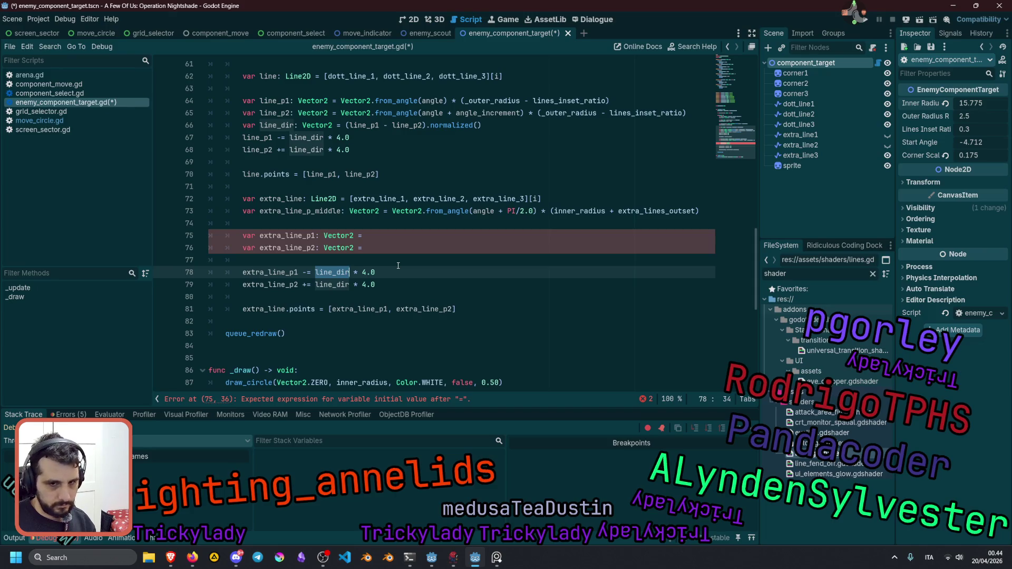
pyautogui.press('Up')
pyautogui.press('Up')
pyautogui.press('Up')
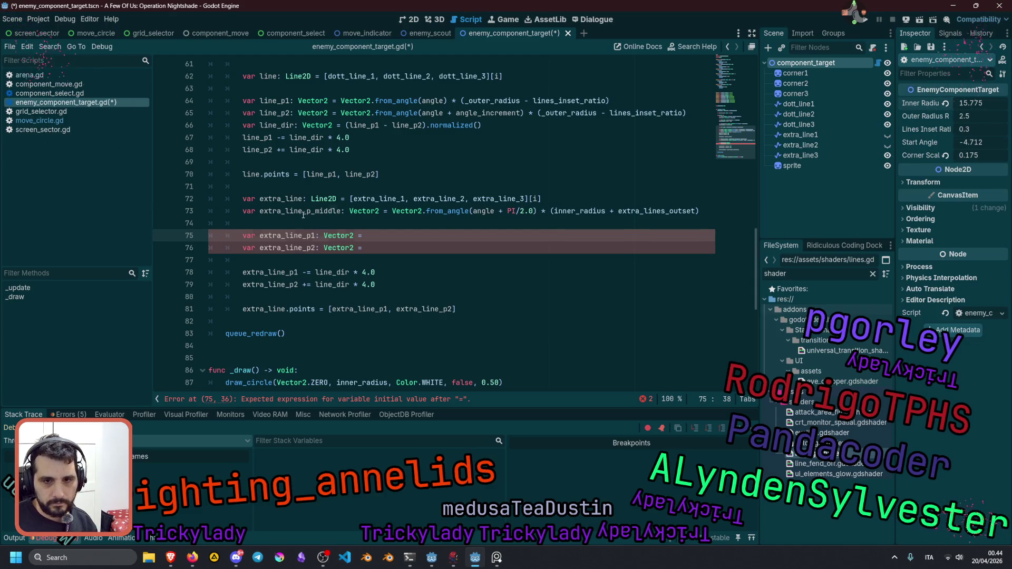
pyautogui.doubleClick(321, 211)
pyautogui.hotkey('ctrl', 'c')
pyautogui.click(377, 236)
pyautogui.hotkey('ctrl', 'v')
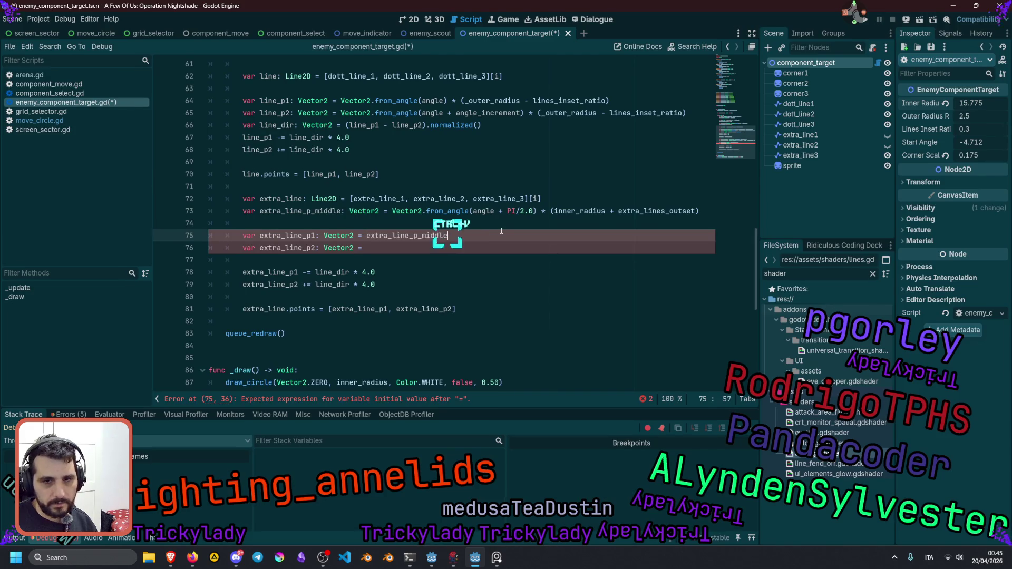
pyautogui.write(' +')
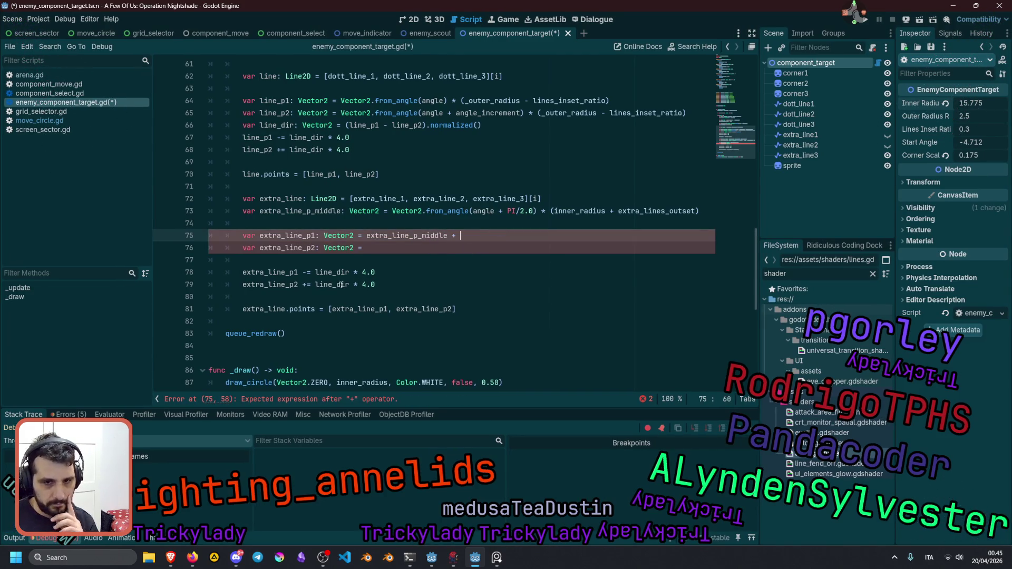
pyautogui.doubleClick(324, 272)
pyautogui.hotkey('ctrl', 'c')
pyautogui.press('Up')
pyautogui.press('Up')
pyautogui.press('Up')
pyautogui.press('End')
pyautogui.hotkey('ctrl', 'v')
pyautogui.write('*')
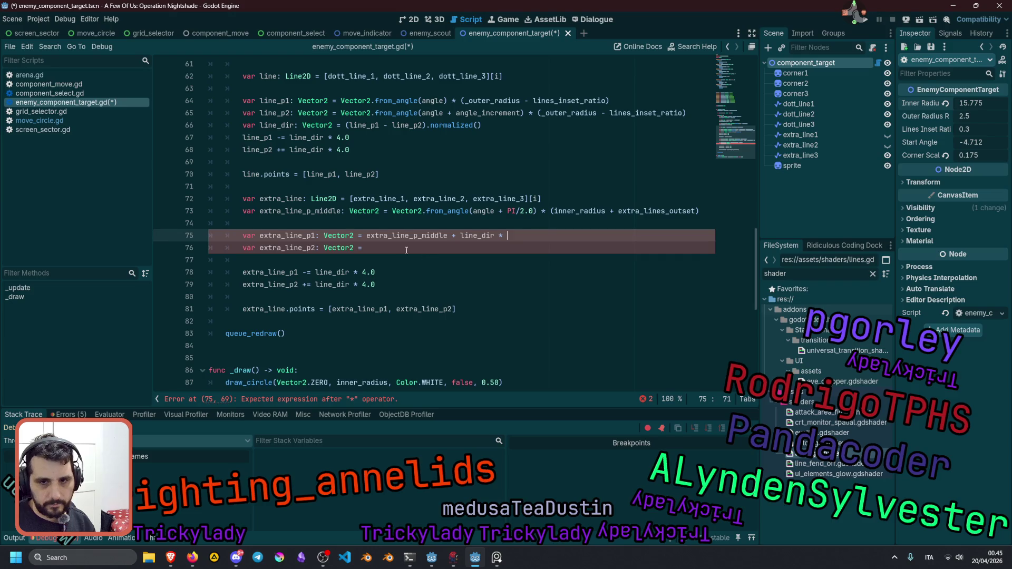
# Set extra_line_p2 to extra_line_p_middle - line_dir *.
pyautogui.hotkey('shift', 'End')
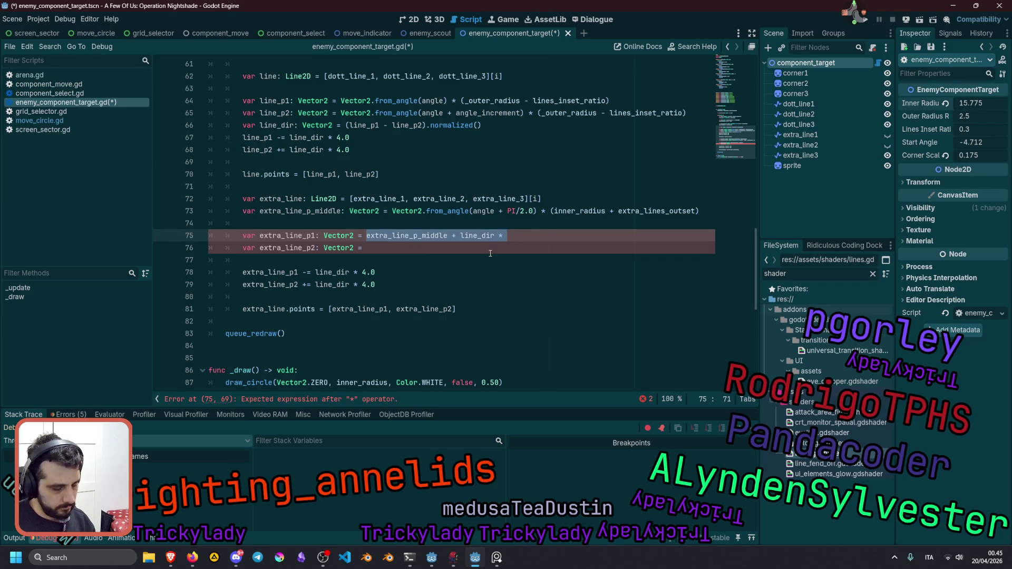
pyautogui.hotkey('ctrl', 'c')
pyautogui.press('Down')
pyautogui.hotkey('ctrl', 'v')
pyautogui.click(457, 248)
pyautogui.press('BackSpace')
pyautogui.write('-')
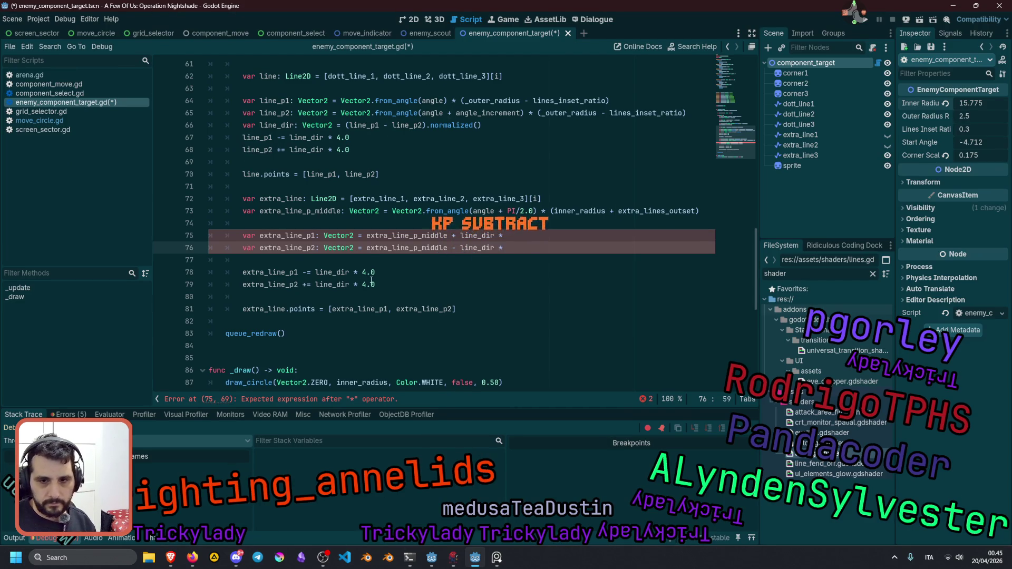
# Delete the old fixed 4.0 line_dir offset lines.
pyautogui.click(384, 284)
pyautogui.hotkey('shift', 'Up')
pyautogui.hotkey('shift', 'Home')
pyautogui.press('BackSpace')
pyautogui.press('BackSpace')
pyautogui.press('BackSpace')
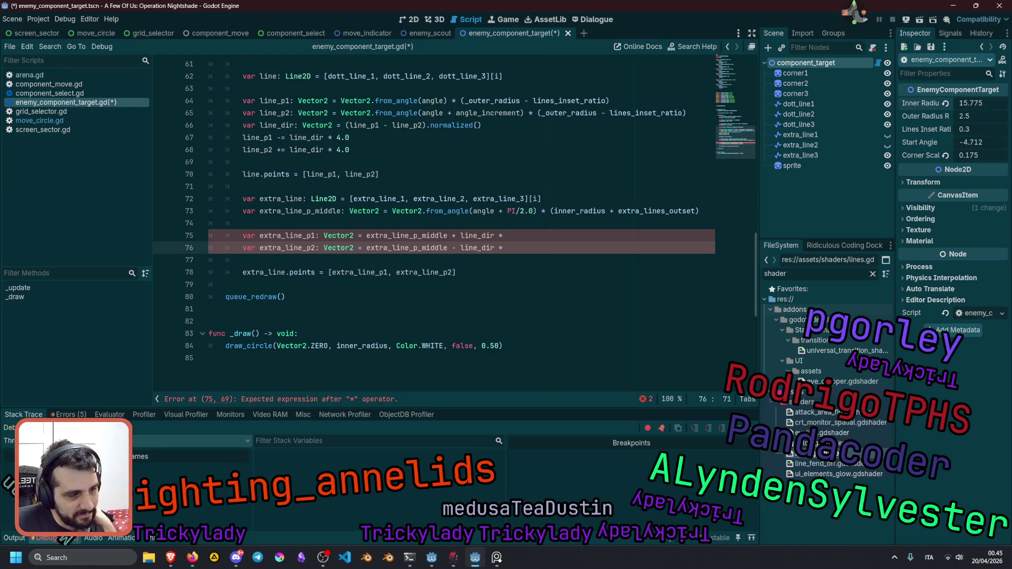
# Switch to the browser window and scroll up the reference page.
pyautogui.hotkey('alt', 'Tab')
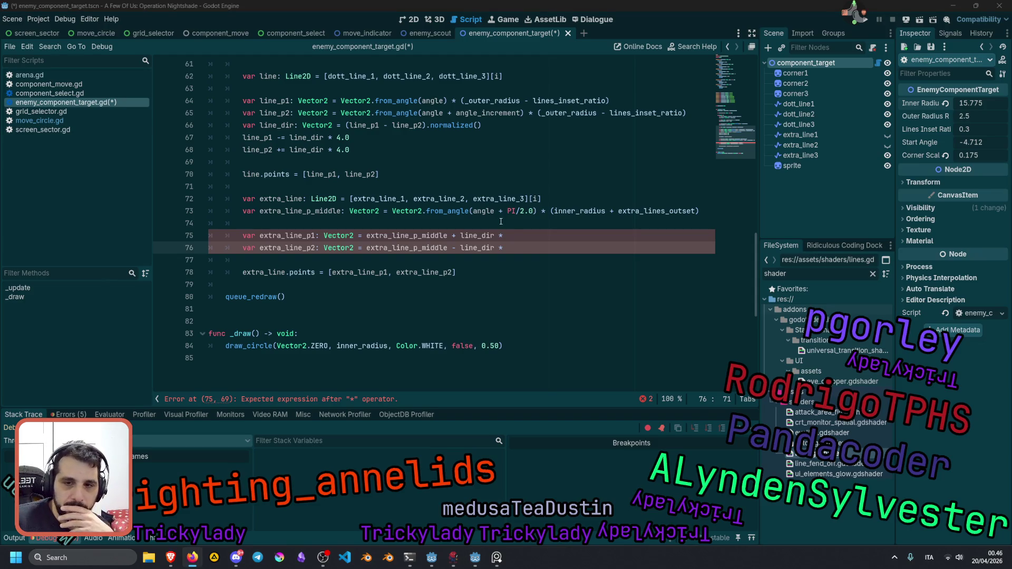
pyautogui.scroll(20, 531, 230)
# Duplicate the exported extra_lines_outset property block below itself.
pyautogui.click(313, 162)
pyautogui.click(313, 211)
pyautogui.doubleClick(316, 260)
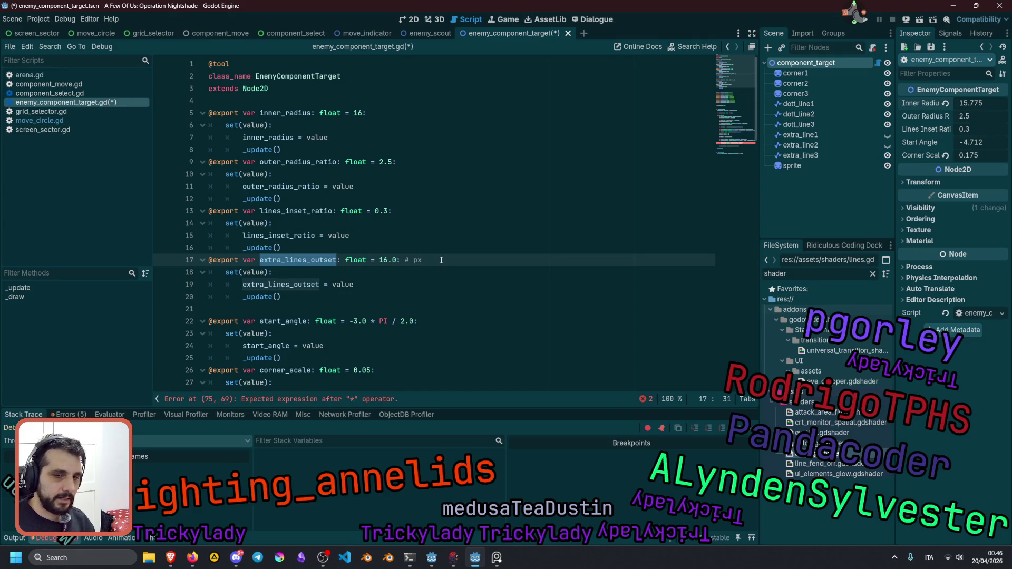
pyautogui.press('Home')
pyautogui.hotkey('shift', 'Down')
pyautogui.hotkey('shift', 'Down')
pyautogui.hotkey('shift', 'Down')
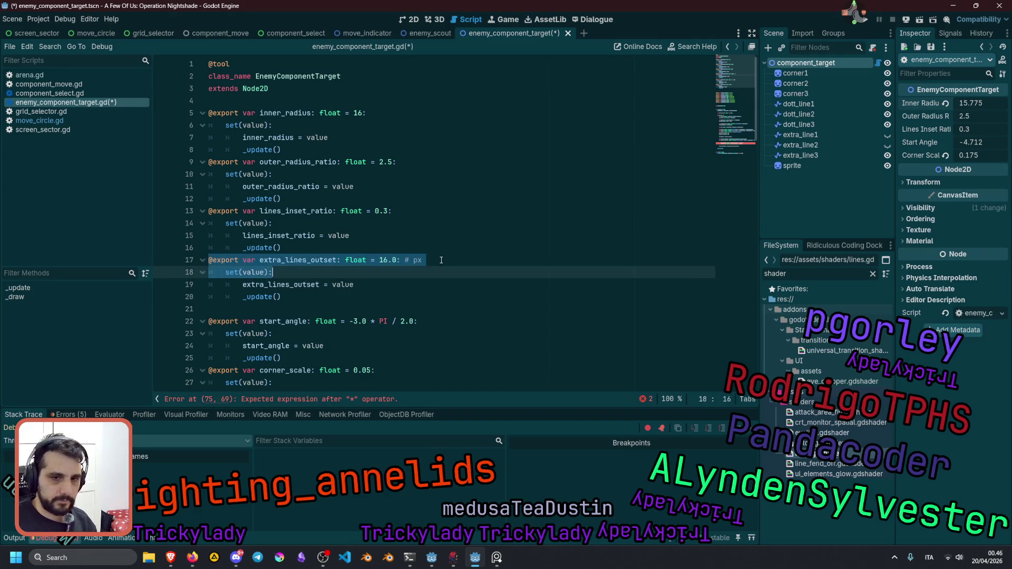
pyautogui.hotkey('shift', 'End')
pyautogui.hotkey('ctrl', 'c')
pyautogui.press('End')
pyautogui.press('Return')
pyautogui.hotkey('ctrl', 'v')
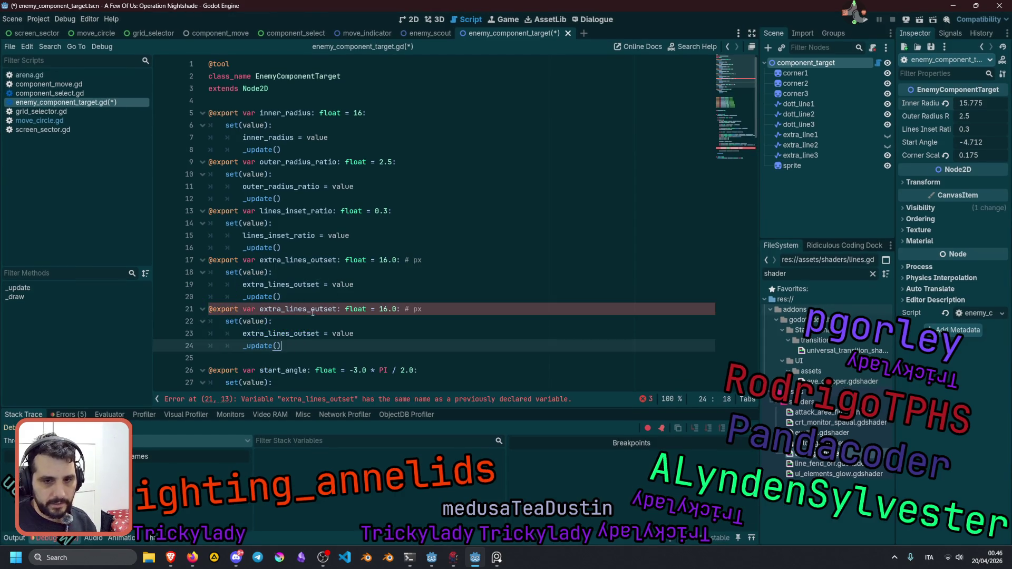
# Rename the copy extra_lines_length with default 48.0 and paste its name into the endpoint formula.
pyautogui.click(312, 313)
pyautogui.hotkey('ctrl', 'shift', 'Right')
pyautogui.write('length')
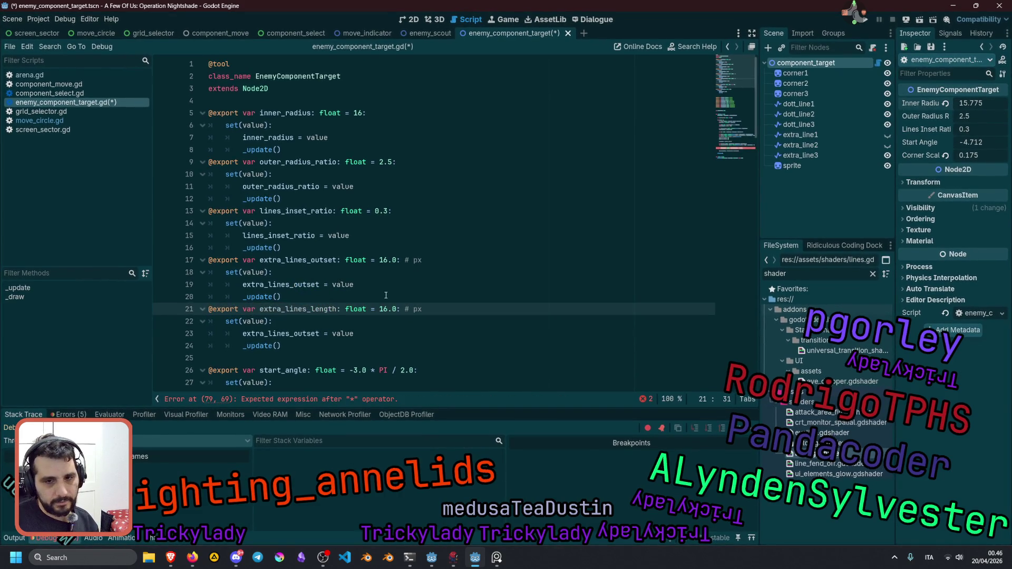
pyautogui.doubleClick(383, 309)
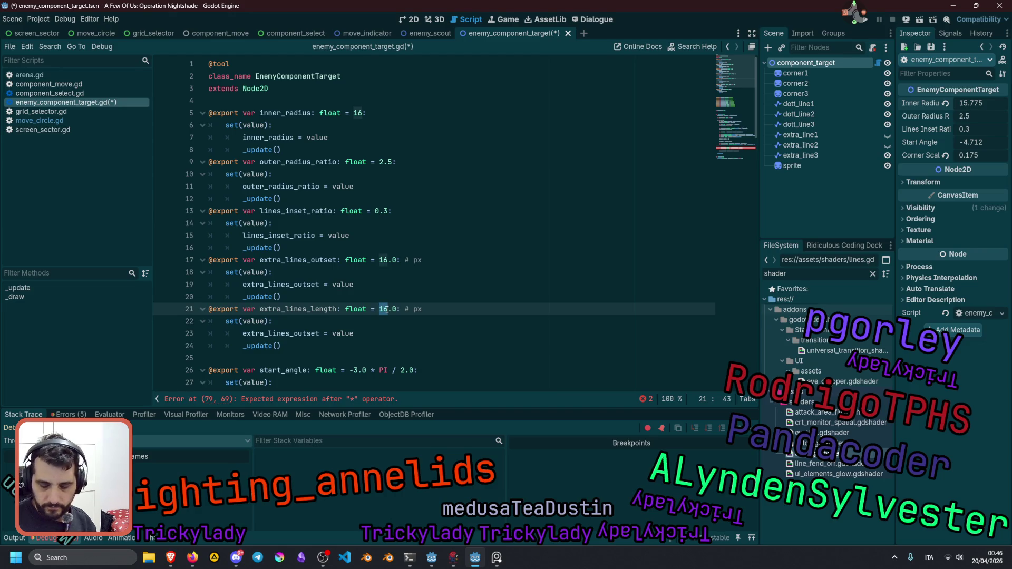
pyautogui.write('40048')
pyautogui.press('BackSpace')
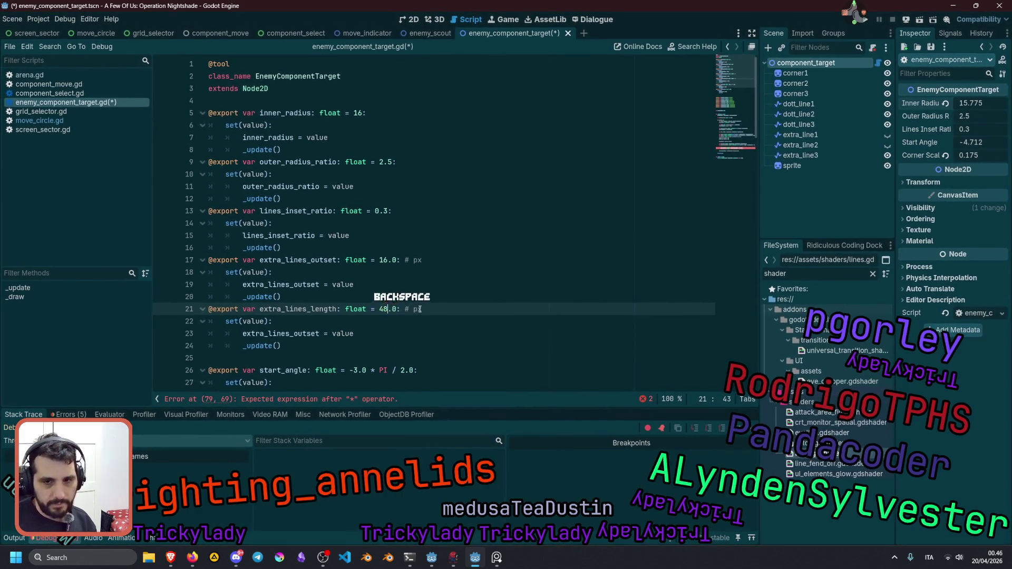
pyautogui.doubleClick(310, 310)
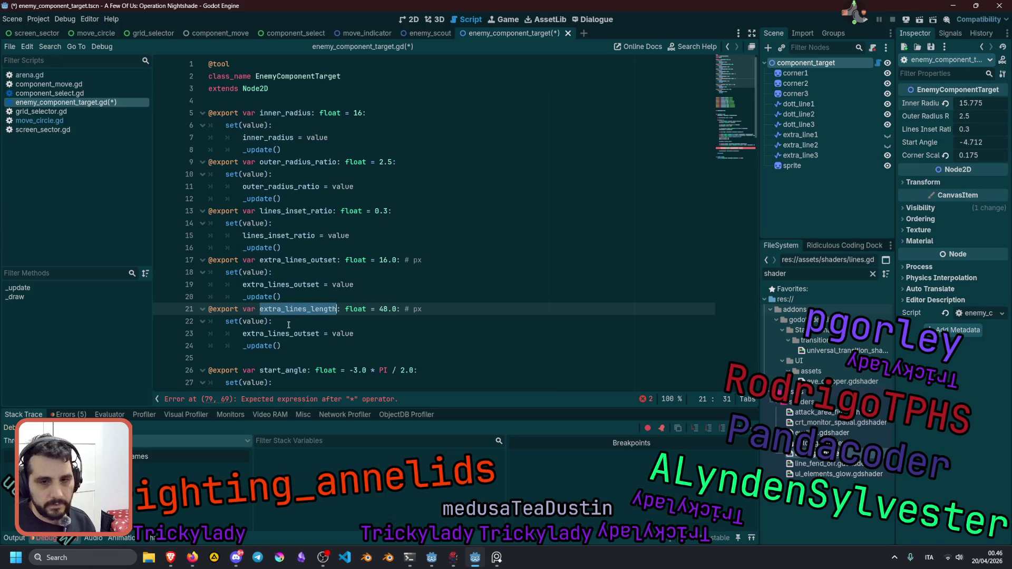
pyautogui.hotkey('alt', 'Left')
pyautogui.hotkey('ctrl', 'v')
# Complete the endpoint formulas with extra_lines_length * 0.5 and save the script.
pyautogui.write('* 0.5')
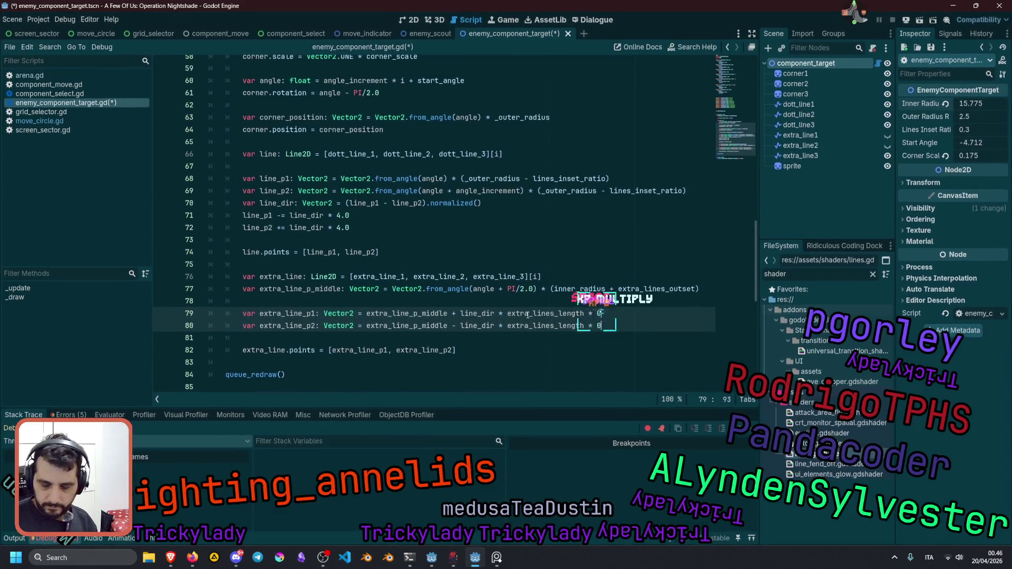
pyautogui.click(410, 313)
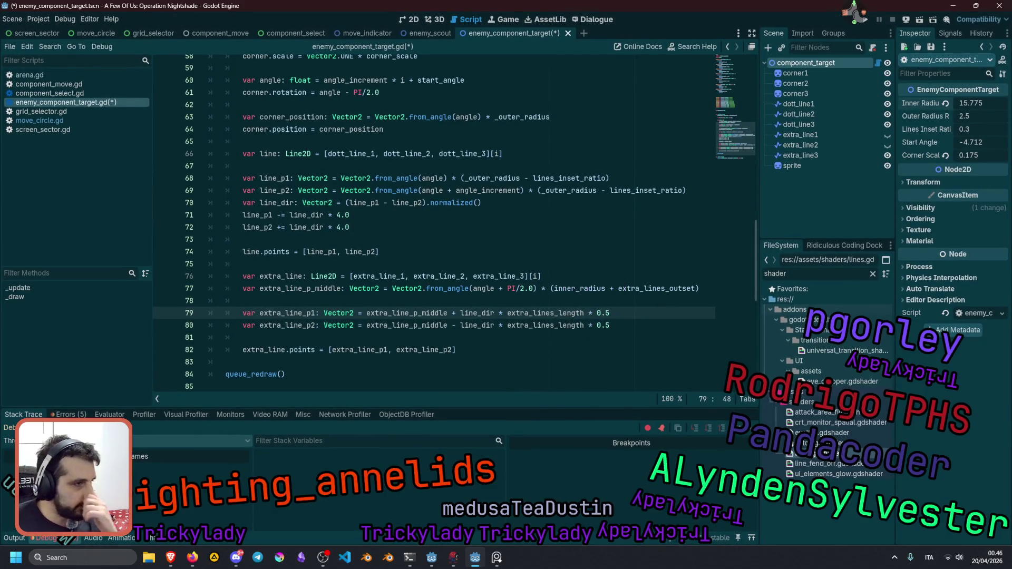
pyautogui.hotkey('alt', 'Tab')
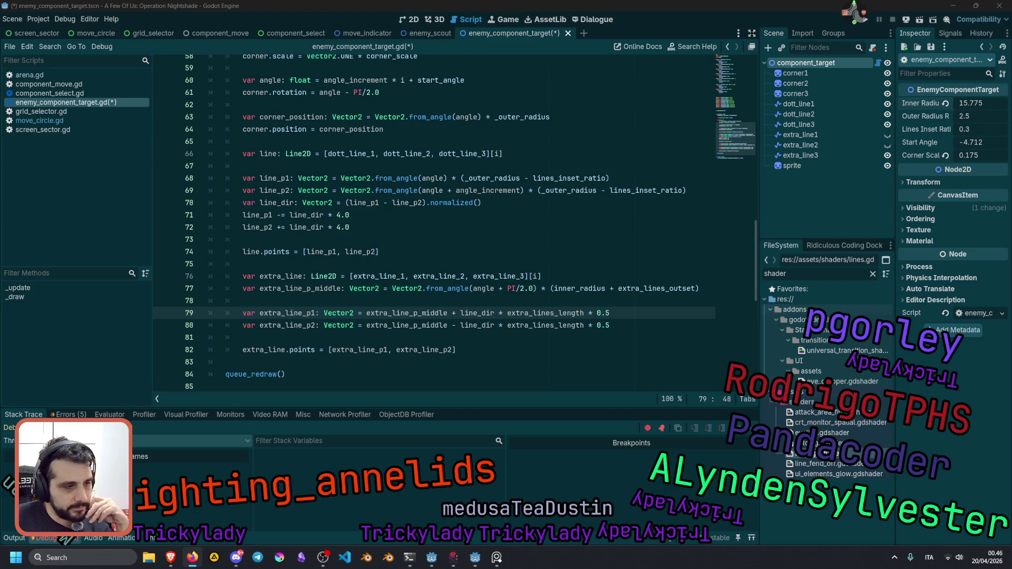
pyautogui.click(444, 262)
pyautogui.scroll(-1, 454, 248)
pyautogui.hotkey('ctrl', 's')
# Review the extra_line_p_middle and line_dir uses on line 79, then return to 2D.
pyautogui.doubleClick(420, 275)
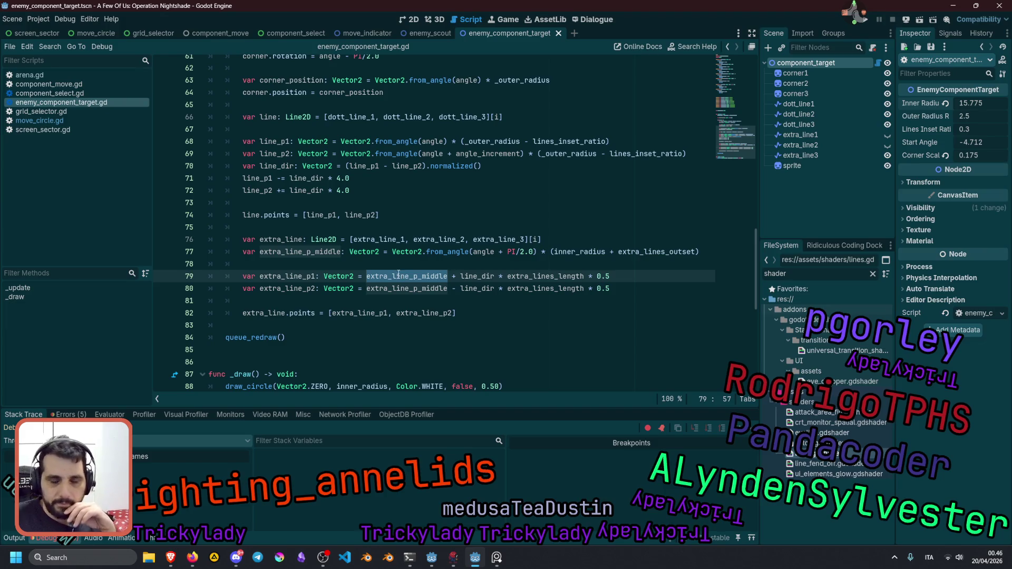
pyautogui.doubleClick(477, 276)
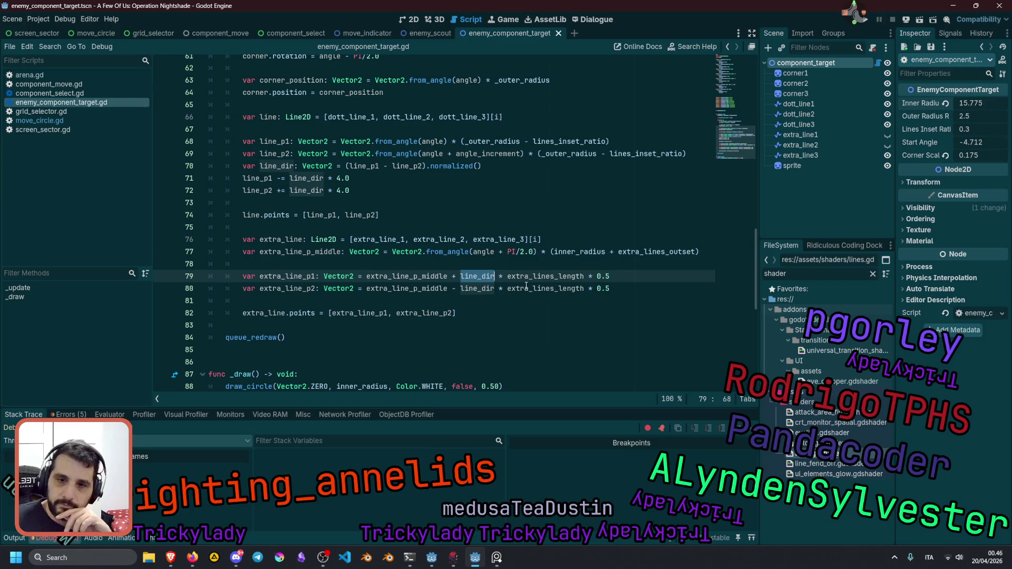
pyautogui.click(547, 215)
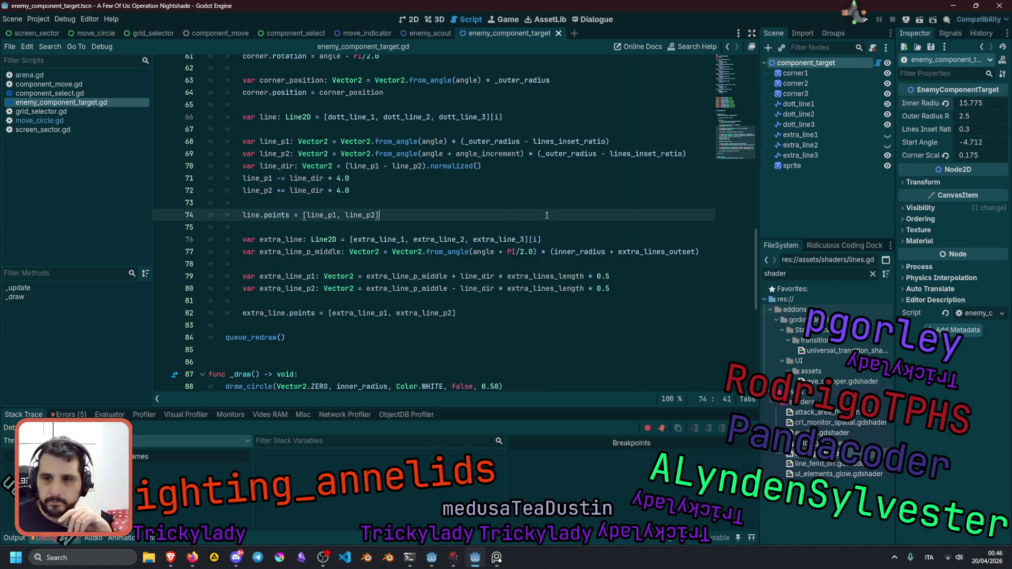
pyautogui.click(421, 19)
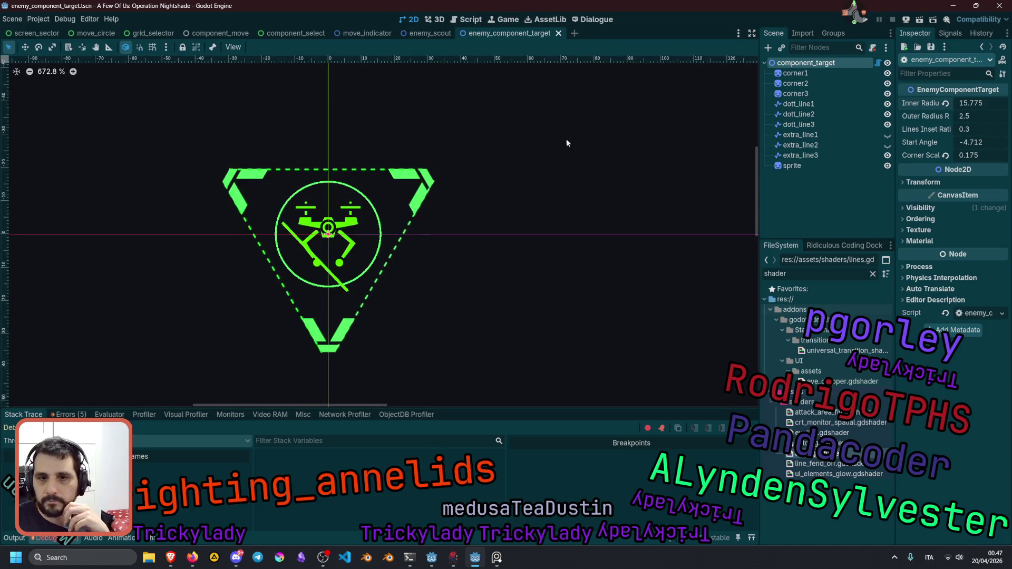
# Make extra_line1 and extra_line2 visible, set Inner Radius to 14.405, and clear the errors list.
pyautogui.moveTo(982, 106); pyautogui.dragTo(957, 107)
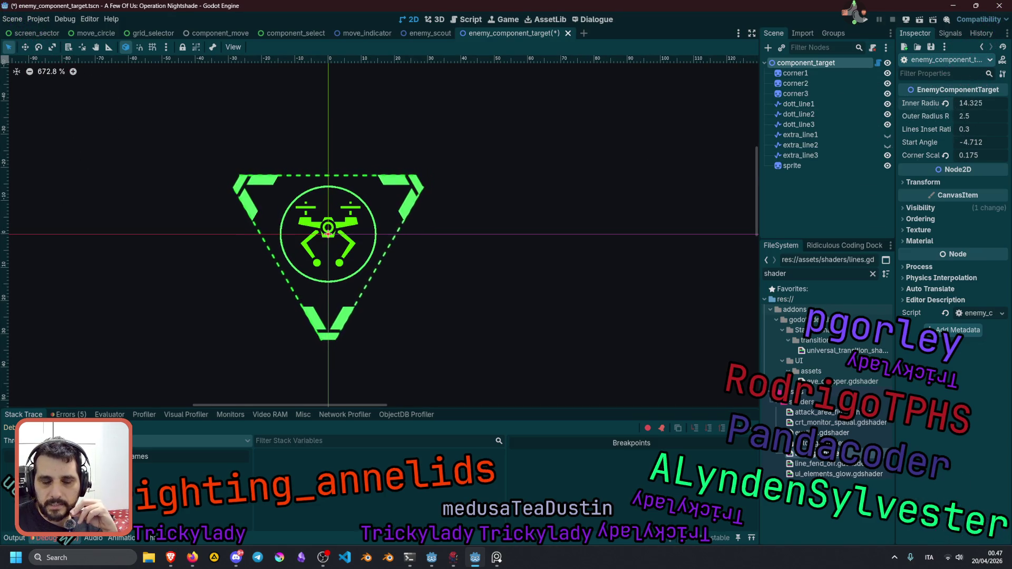
pyautogui.scroll(-10, 357, 276)
pyautogui.scroll(10, 356, 276)
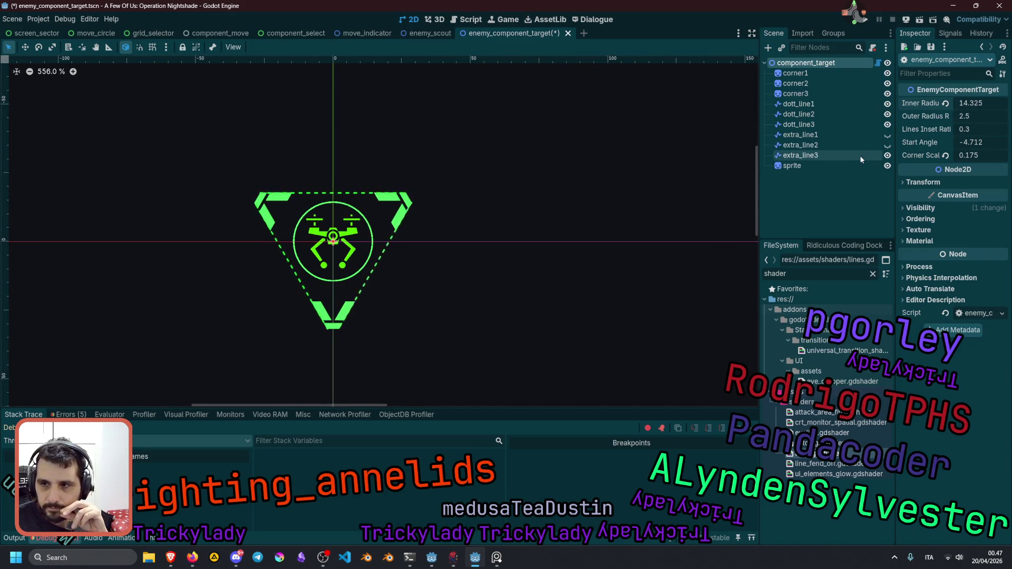
pyautogui.click(888, 135)
pyautogui.click(888, 145)
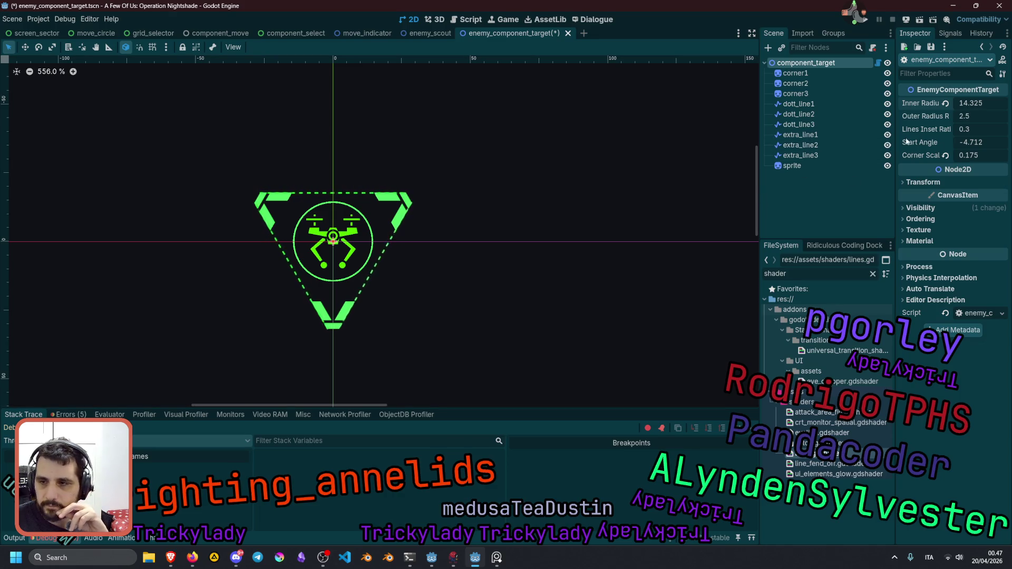
pyautogui.moveTo(965, 103); pyautogui.dragTo(967, 103)
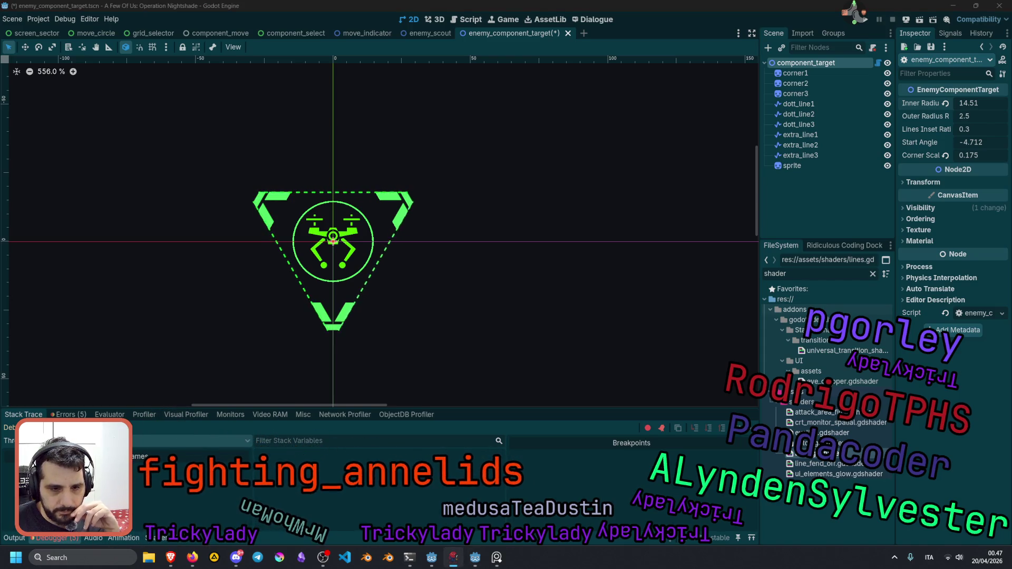
pyautogui.click(68, 414)
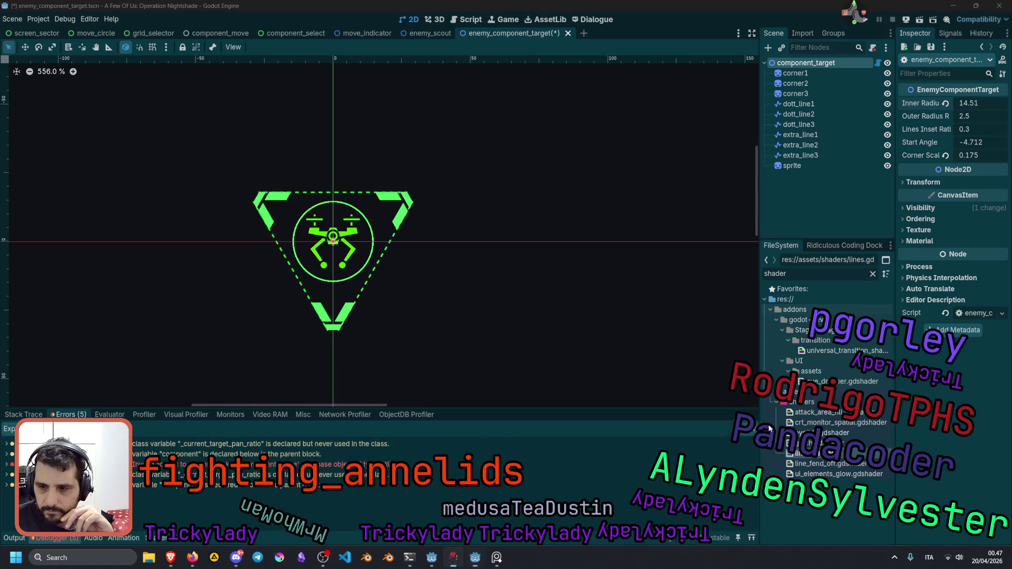
pyautogui.press('F5')
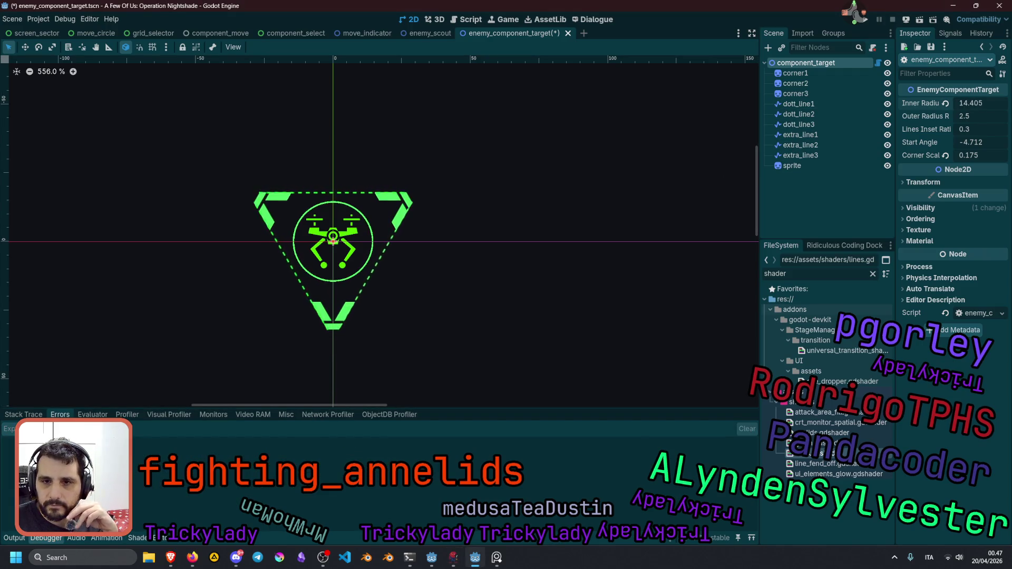
# Review the extra_line_p_middle formula's from_angle, PI/2.0, inner_radius and extra_lines_outset terms.
pyautogui.click(878, 63)
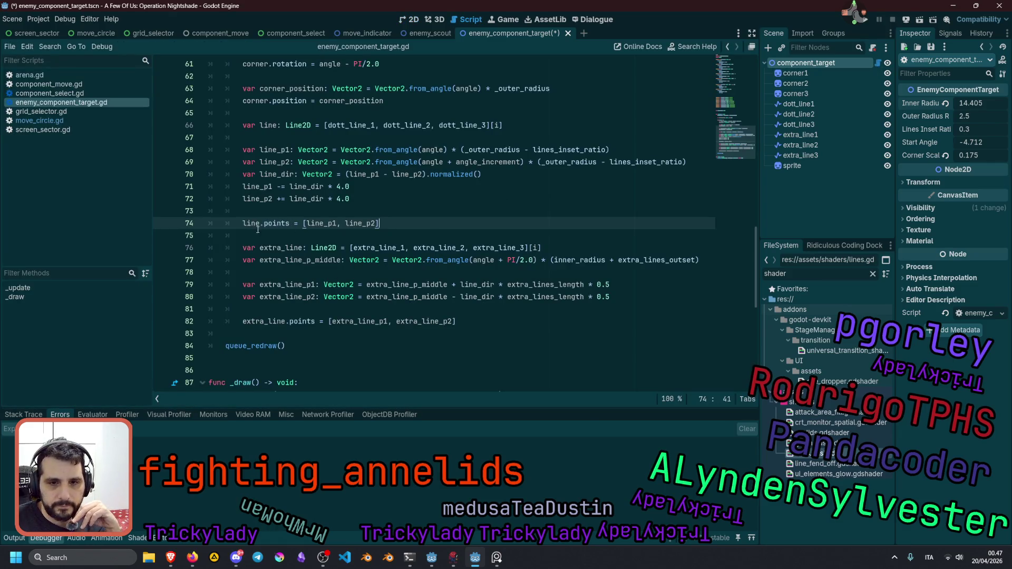
pyautogui.doubleClick(269, 320)
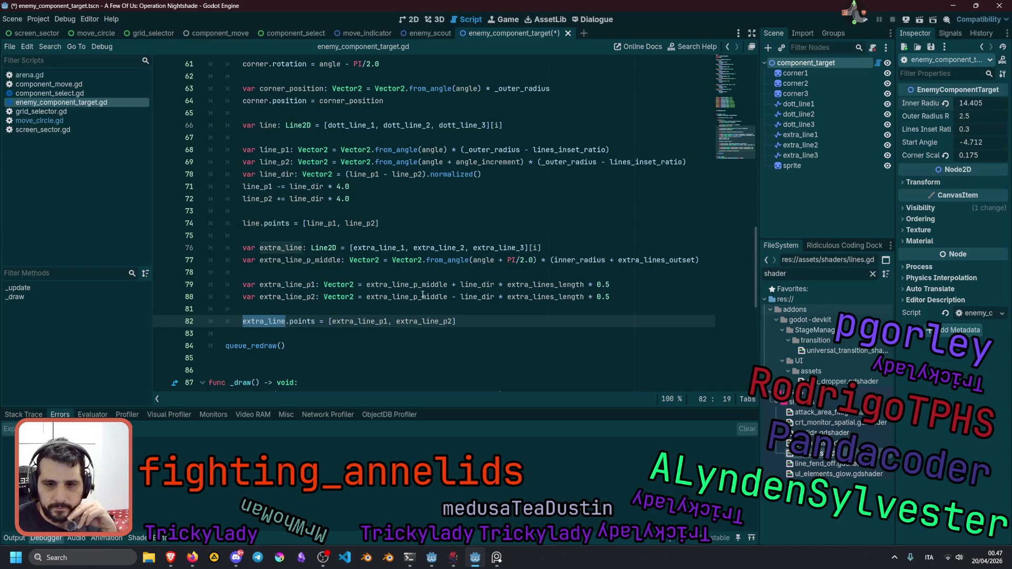
pyautogui.doubleClick(408, 285)
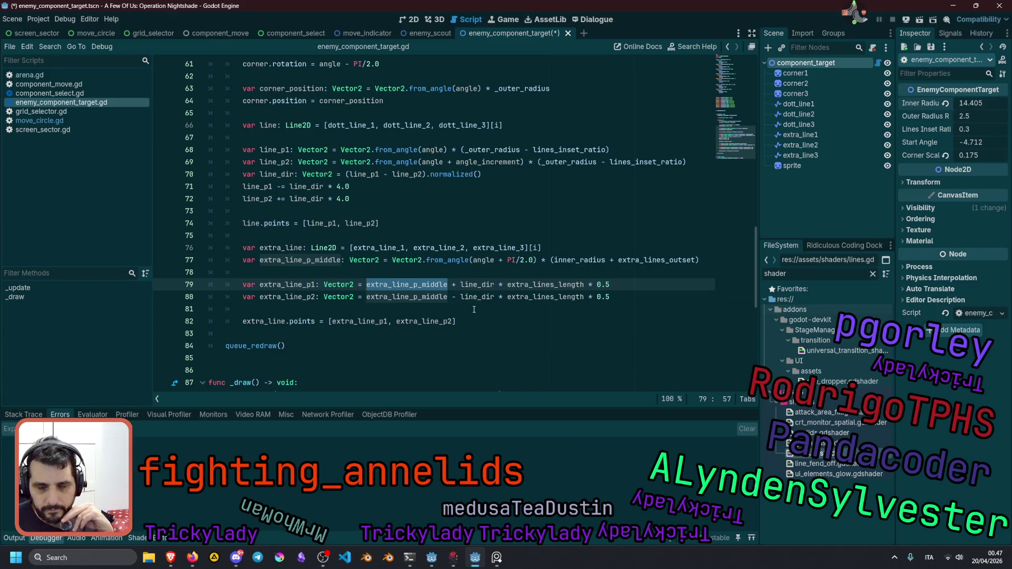
pyautogui.doubleClick(447, 260)
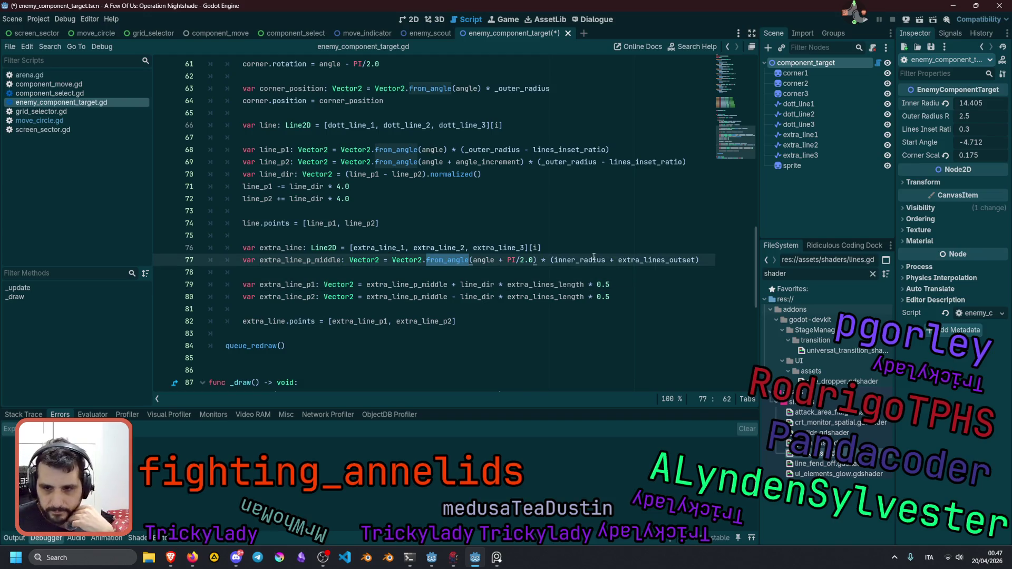
pyautogui.doubleClick(488, 260)
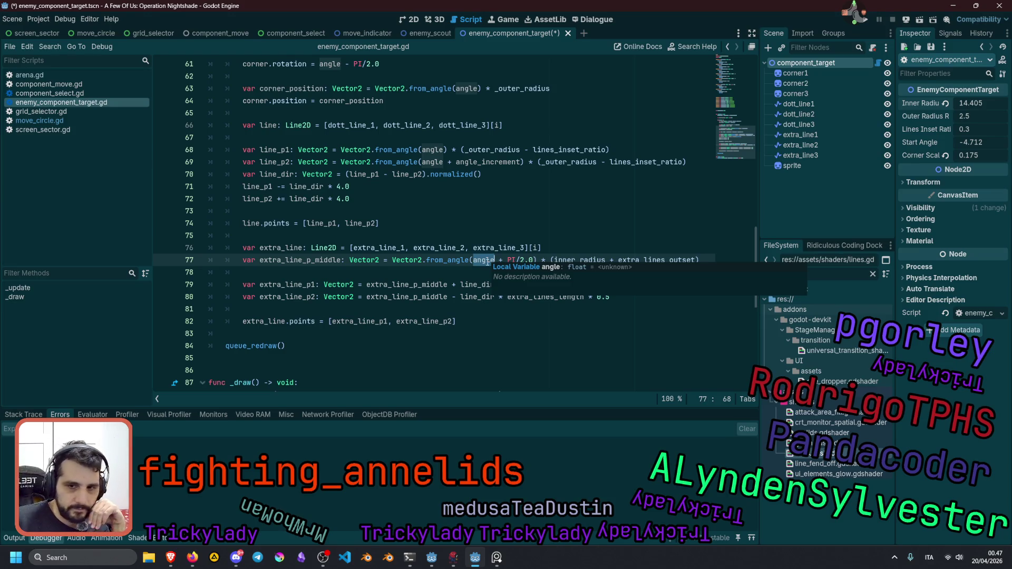
pyautogui.click(525, 258)
pyautogui.moveTo(508, 260); pyautogui.dragTo(533, 260)
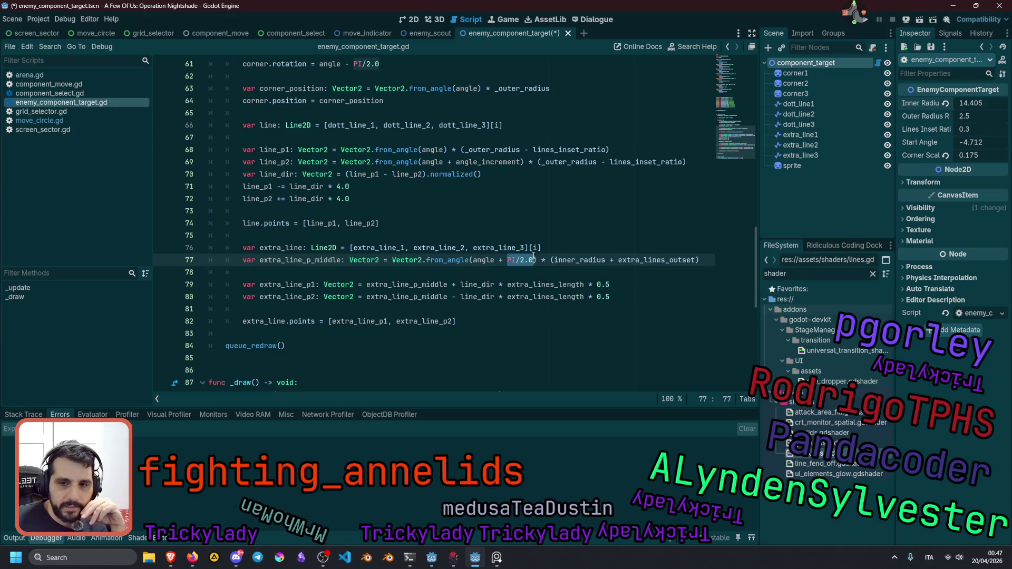
pyautogui.doubleClick(482, 260)
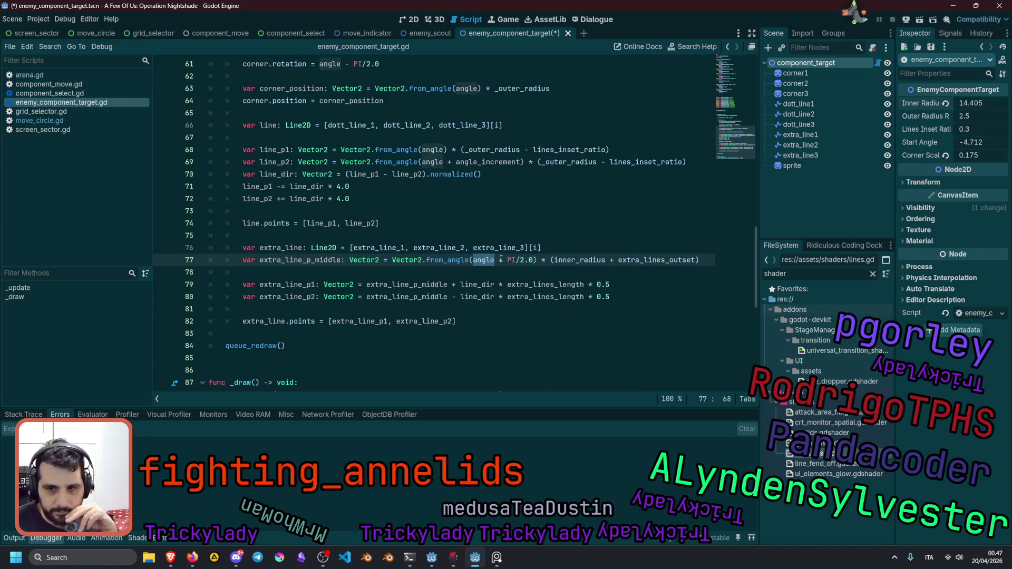
pyautogui.click(559, 260)
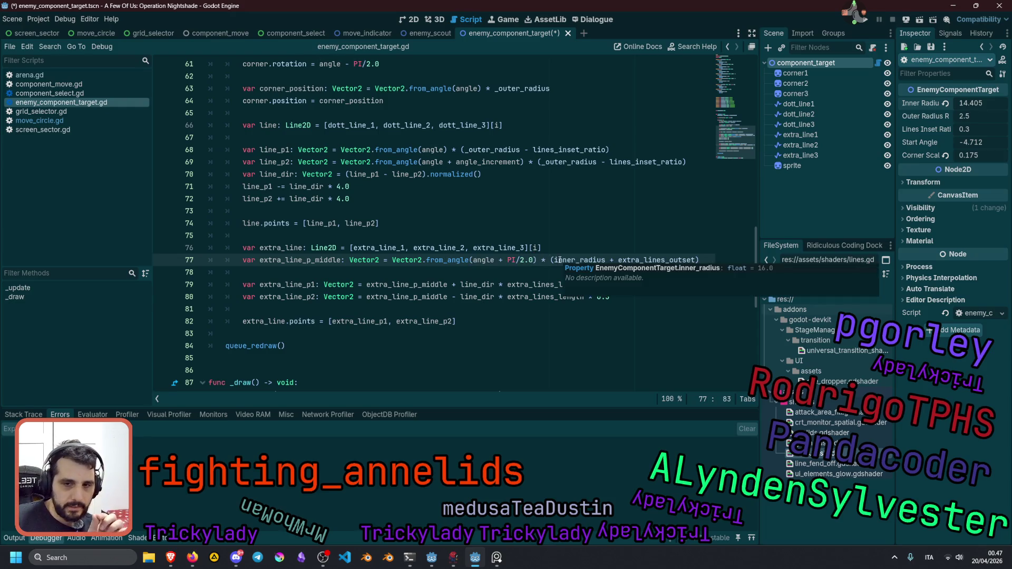
pyautogui.doubleClick(559, 259)
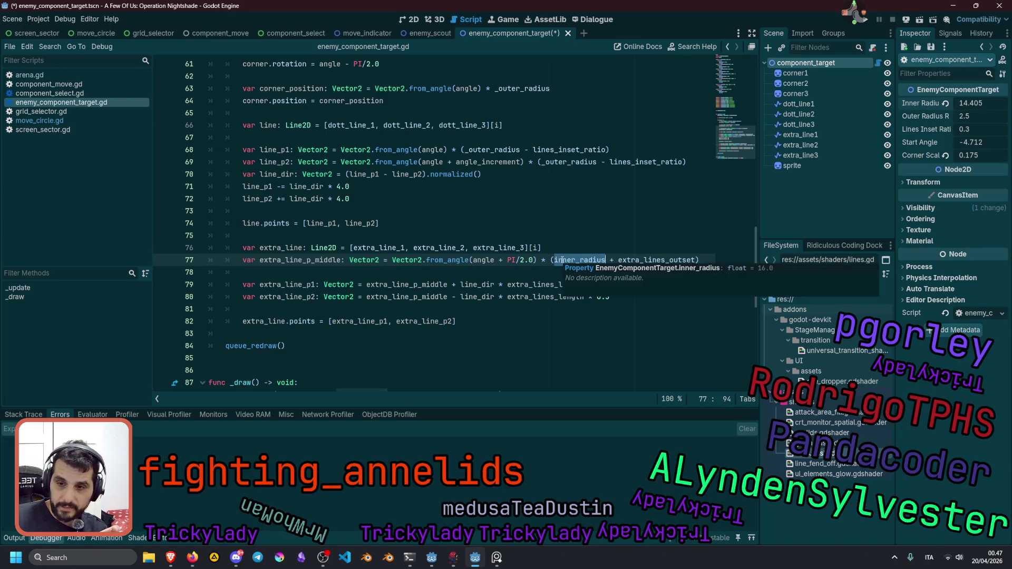
pyautogui.doubleClick(657, 260)
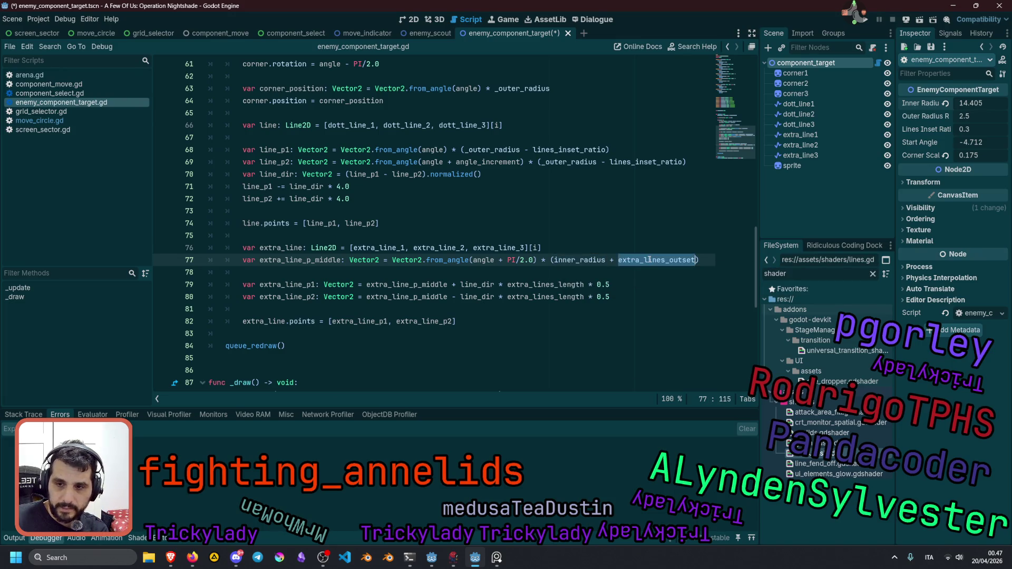
# Revert the marker's Extra Lines Offset and Length to their defaults, 16 and 48.
pyautogui.click(833, 68)
pyautogui.click(834, 58)
pyautogui.click(945, 155)
pyautogui.click(945, 143)
# Restore the default start angle, set Corner Scale to 0.165, and lengthen the extra lines.
pyautogui.click(419, 17)
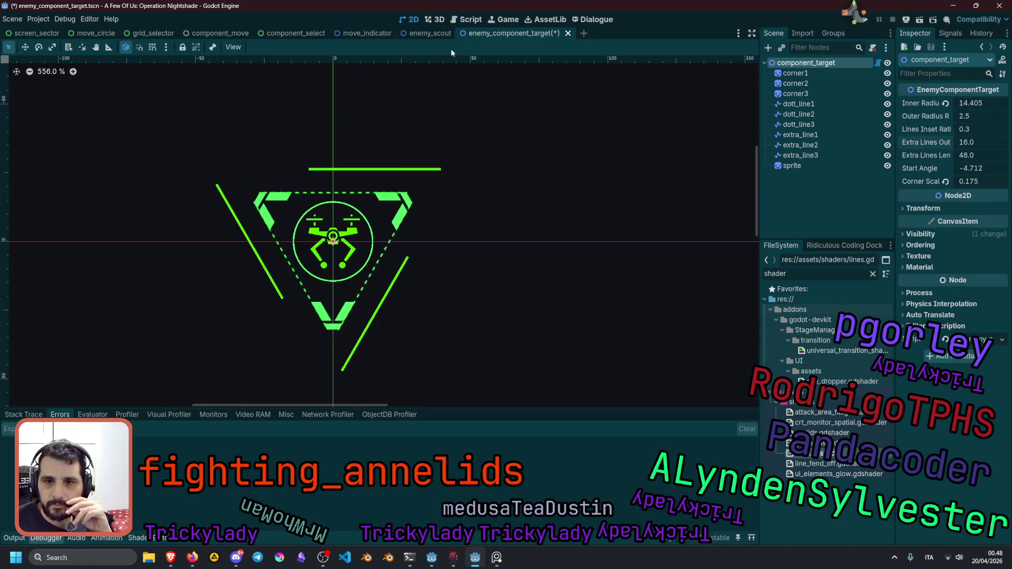
pyautogui.moveTo(974, 169); pyautogui.dragTo(965, 156)
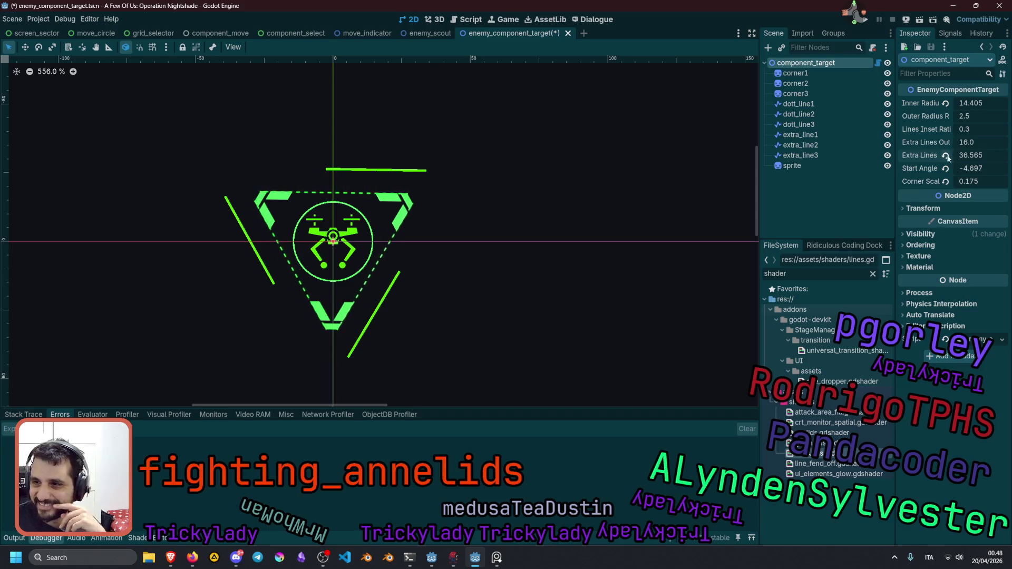
pyautogui.click(945, 169)
pyautogui.click(946, 181)
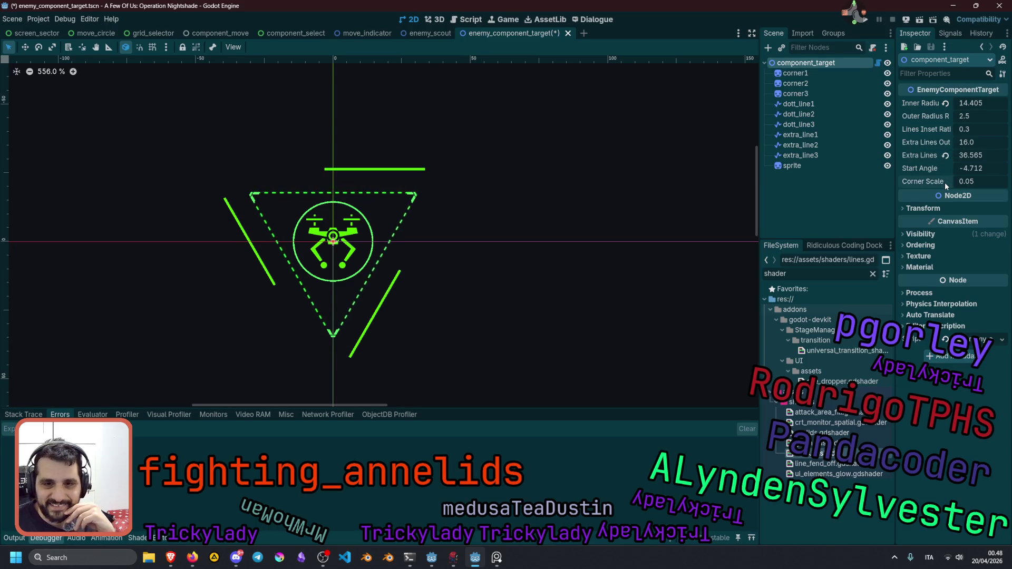
pyautogui.moveTo(973, 182)
pyautogui.mouseDown()
pyautogui.moveTo(1001, 182)
pyautogui.moveTo(973, 181)
pyautogui.moveTo(955, 158)
pyautogui.moveTo(915, 158)
pyautogui.mouseUp()
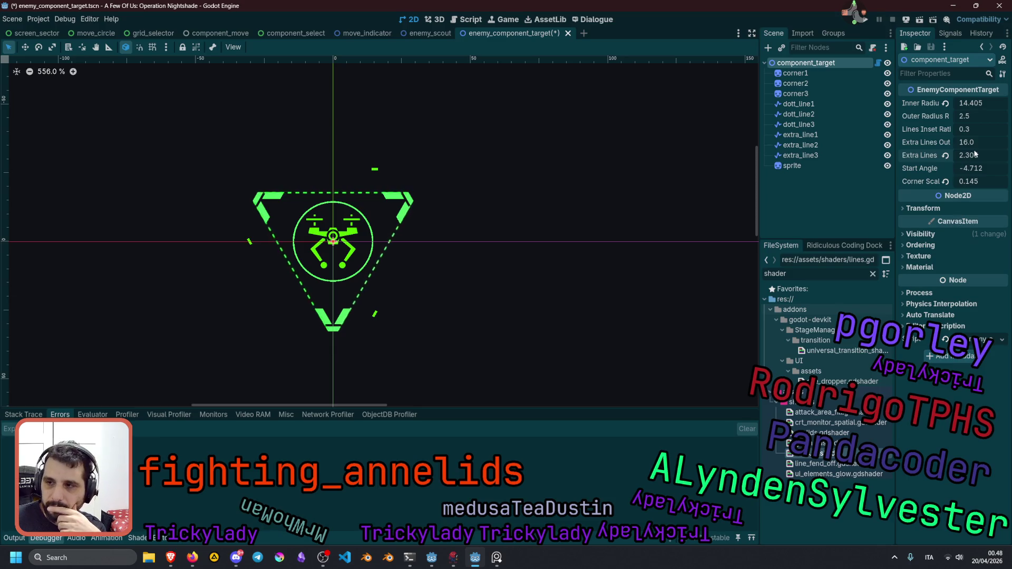
pyautogui.moveTo(977, 160); pyautogui.dragTo(1004, 160)
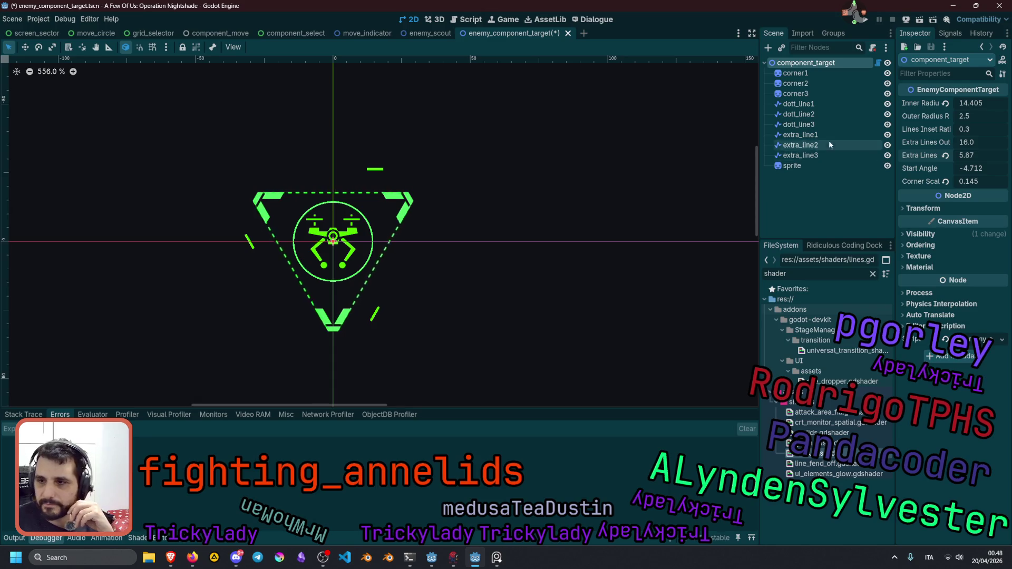
# Revert the Default Color of extra_line1–3 to its default.
pyautogui.click(812, 135)
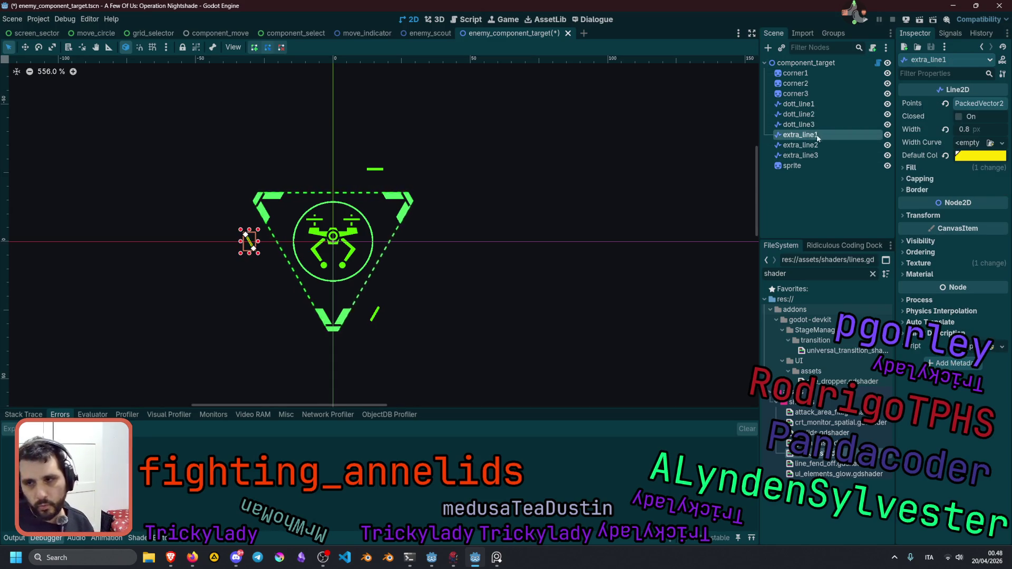
pyautogui.keyDown('shift'); pyautogui.click(815, 156); pyautogui.keyUp('shift')
pyautogui.click(946, 156)
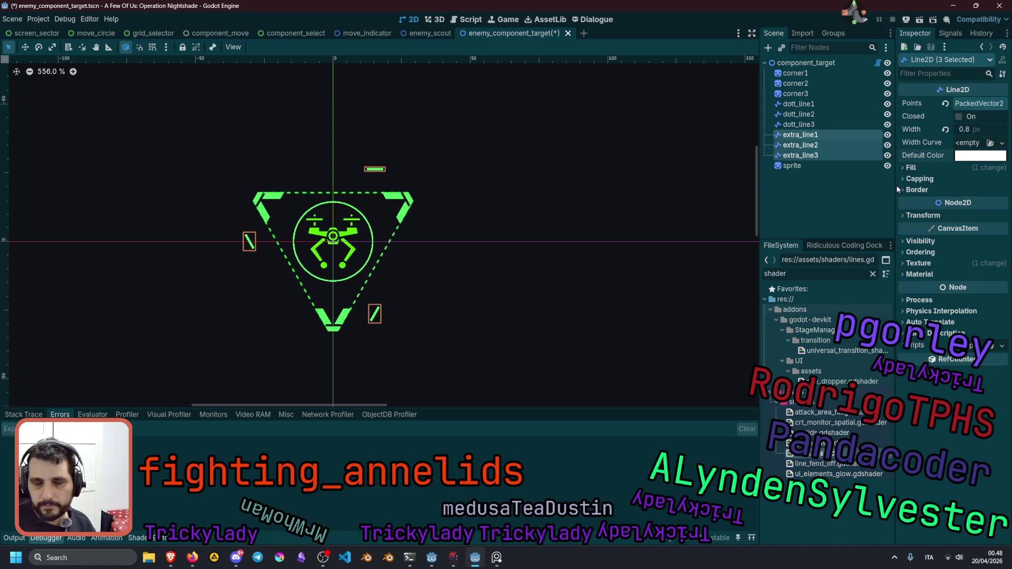
pyautogui.click(830, 199)
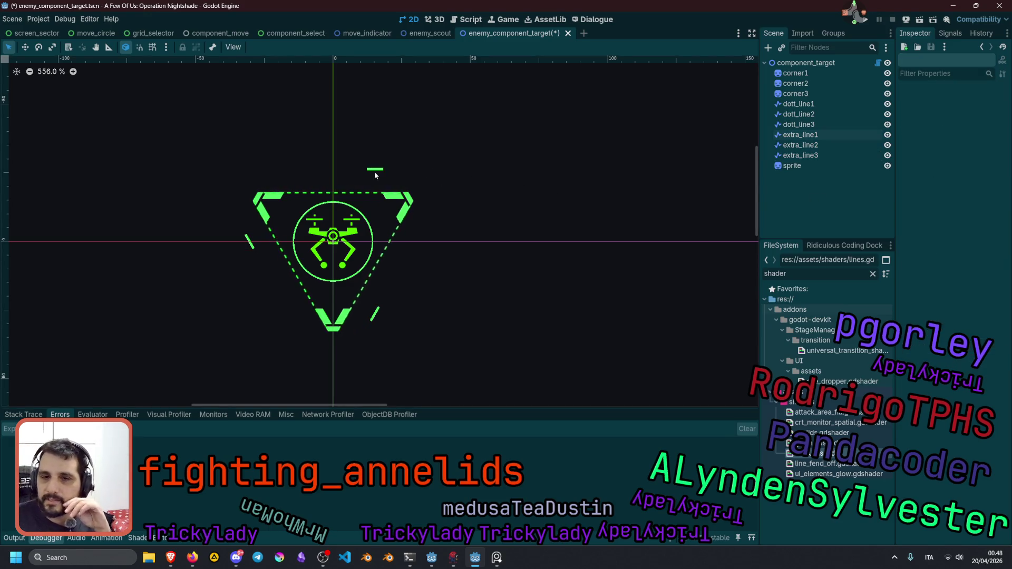
# Set the marker root's Extra Lines Length to 6.9.
pyautogui.click(807, 63)
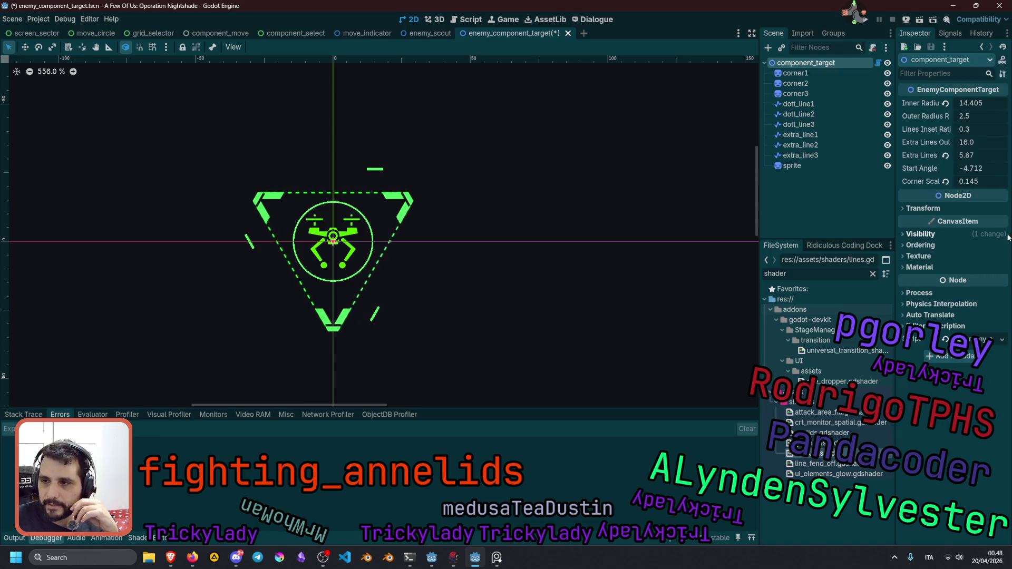
pyautogui.scroll(2, 969, 181)
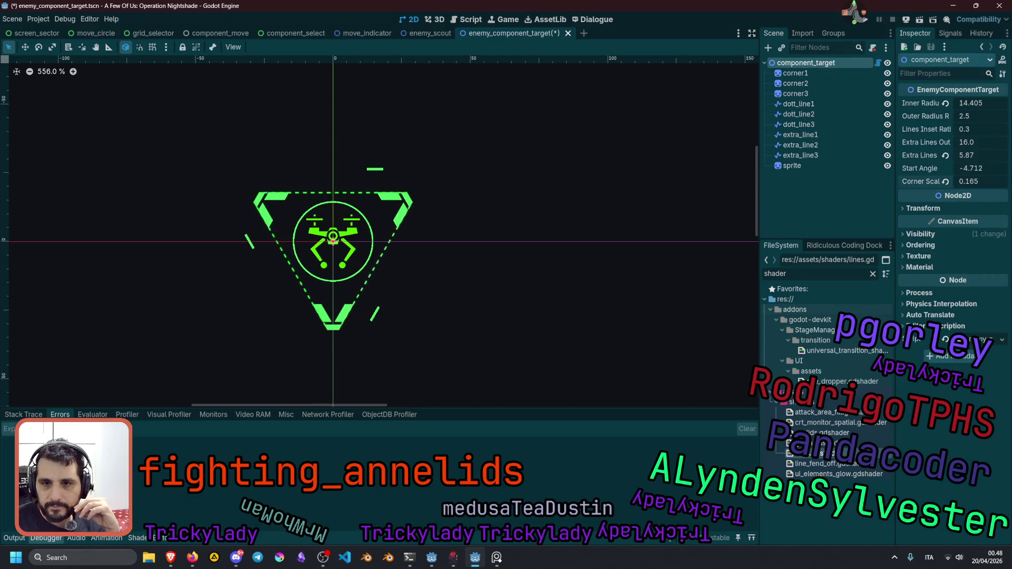
pyautogui.moveTo(968, 155)
pyautogui.mouseDown()
pyautogui.moveTo(994, 155)
pyautogui.moveTo(981, 155)
pyautogui.mouseUp()
pyautogui.moveTo(975, 155); pyautogui.dragTo(980, 155)
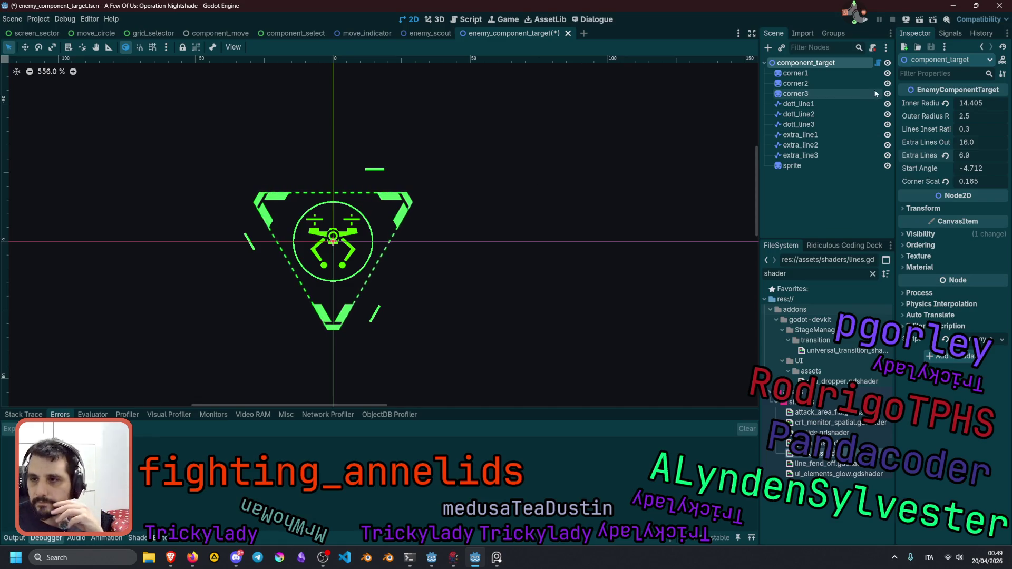
pyautogui.click(880, 65)
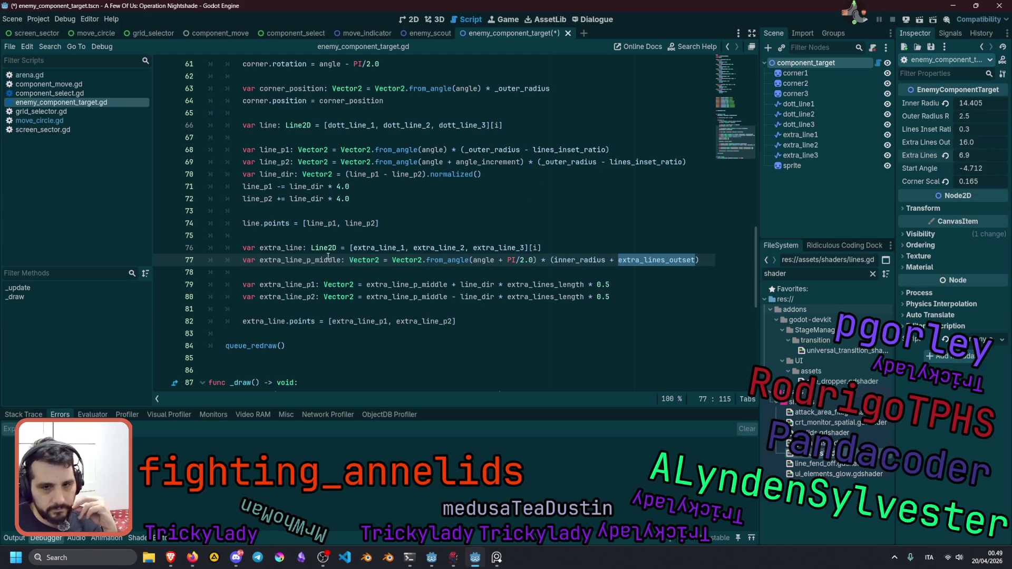
# Check where extra_line_p_middle and extra_lines_length are used on lines 77–80.
pyautogui.doubleClick(308, 261)
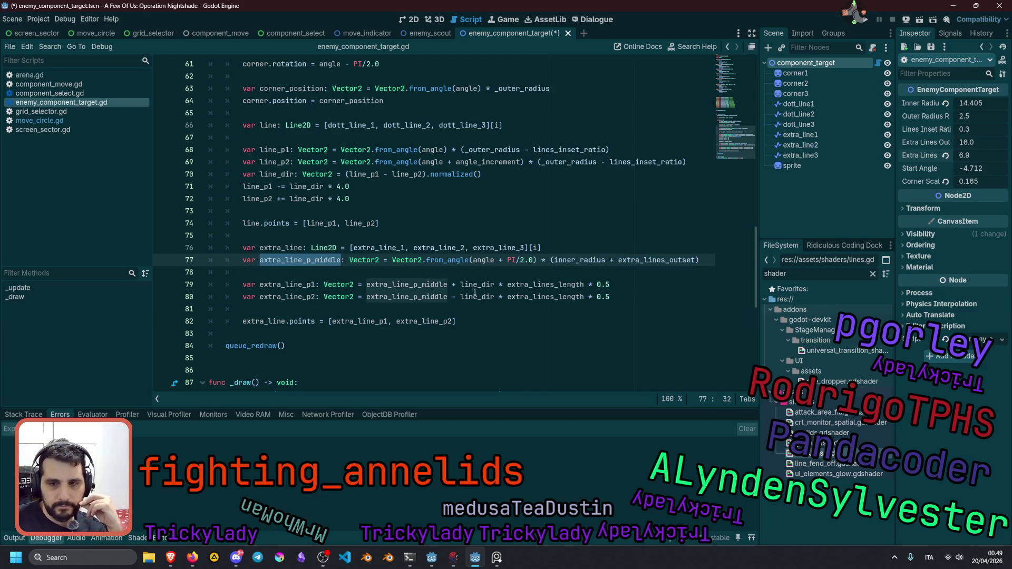
pyautogui.doubleClick(525, 285)
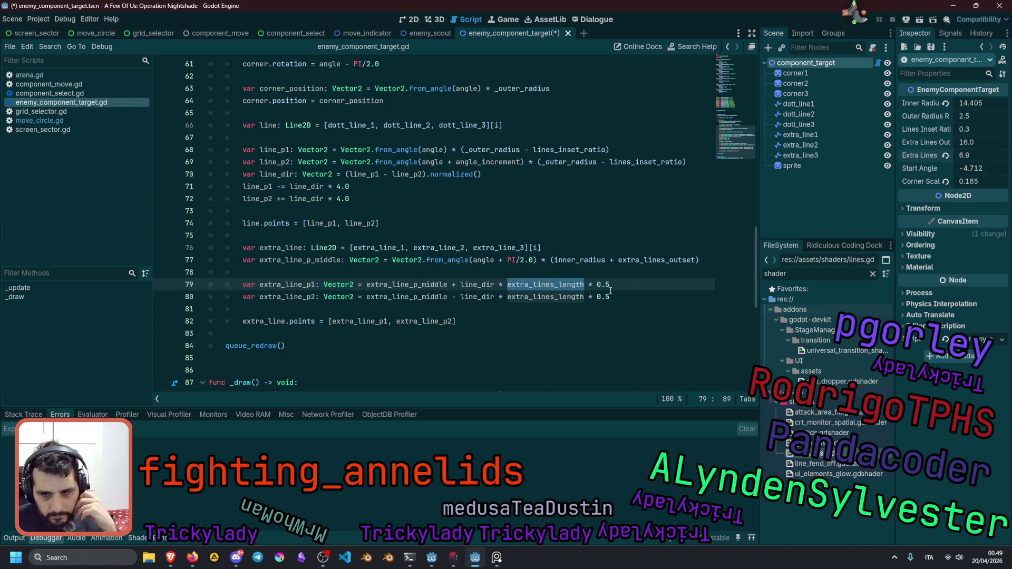
pyautogui.doubleClick(369, 298)
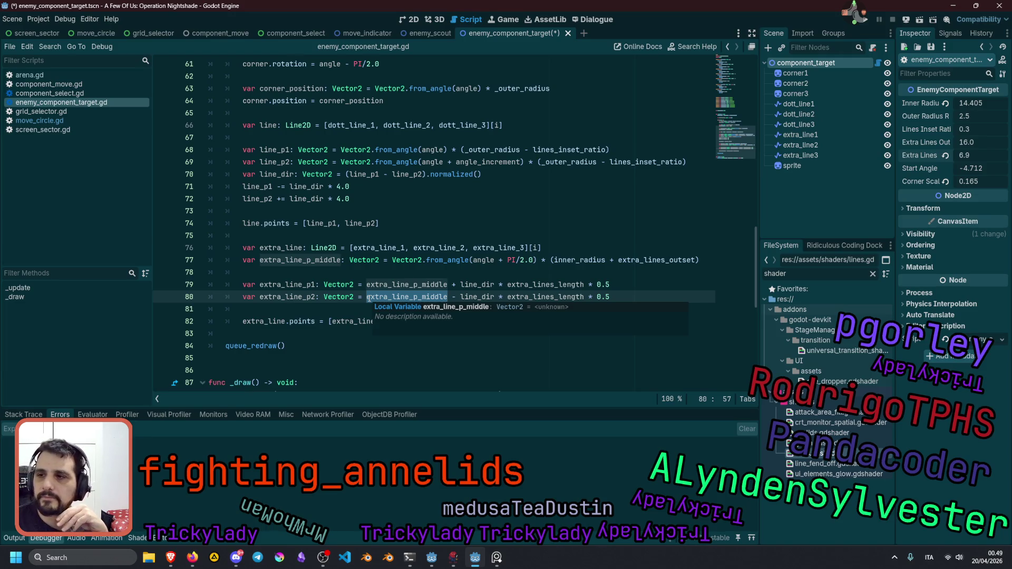
pyautogui.click(411, 19)
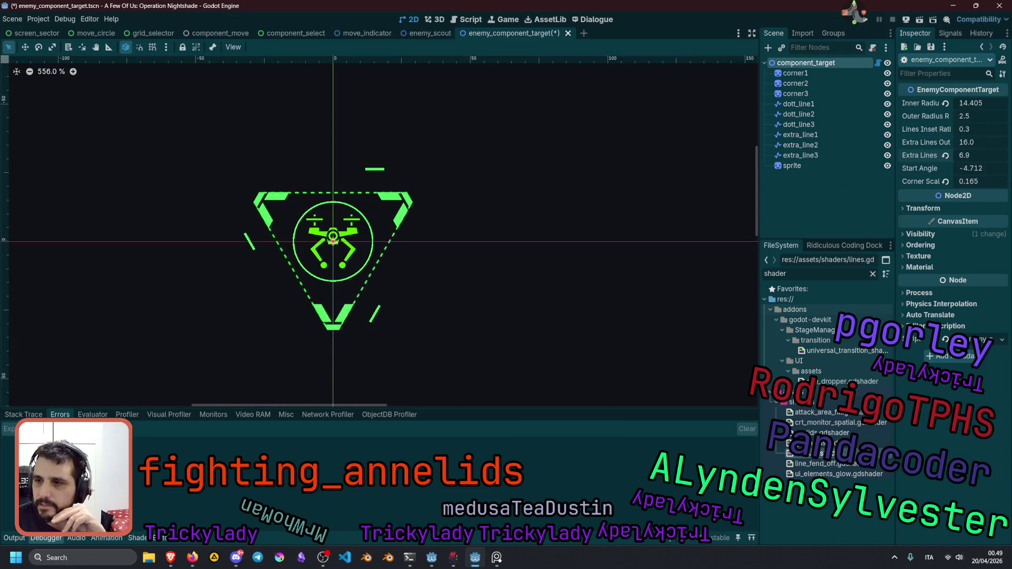
# Nudge the extra lines inward, then inspect line_dir and the extra_line_p_middle calculation on line 77.
pyautogui.moveTo(983, 143)
pyautogui.mouseDown()
pyautogui.moveTo(946, 143)
pyautogui.moveTo(978, 143)
pyautogui.moveTo(965, 143)
pyautogui.mouseUp()
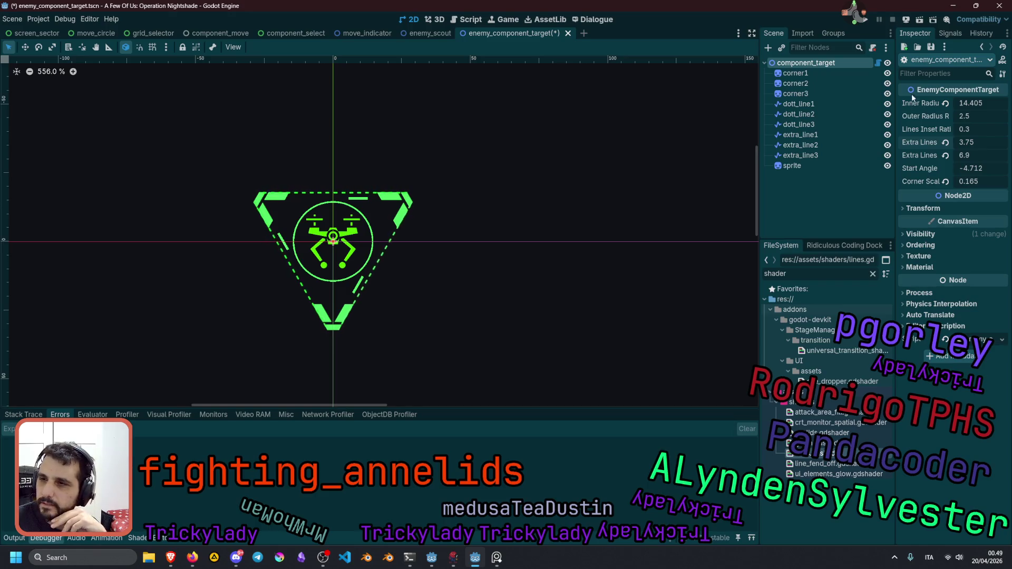
pyautogui.click(878, 62)
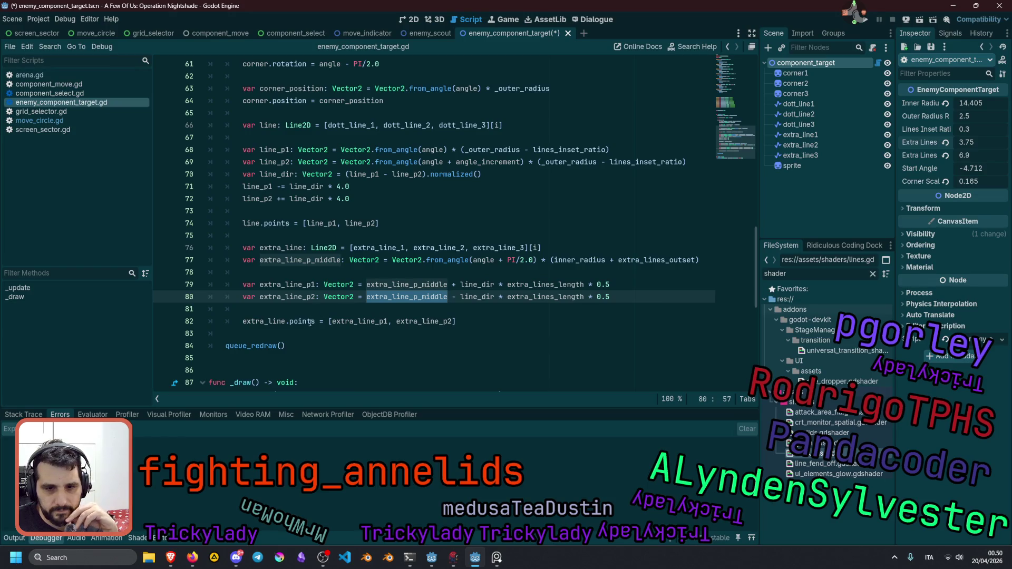
pyautogui.doubleClick(477, 284)
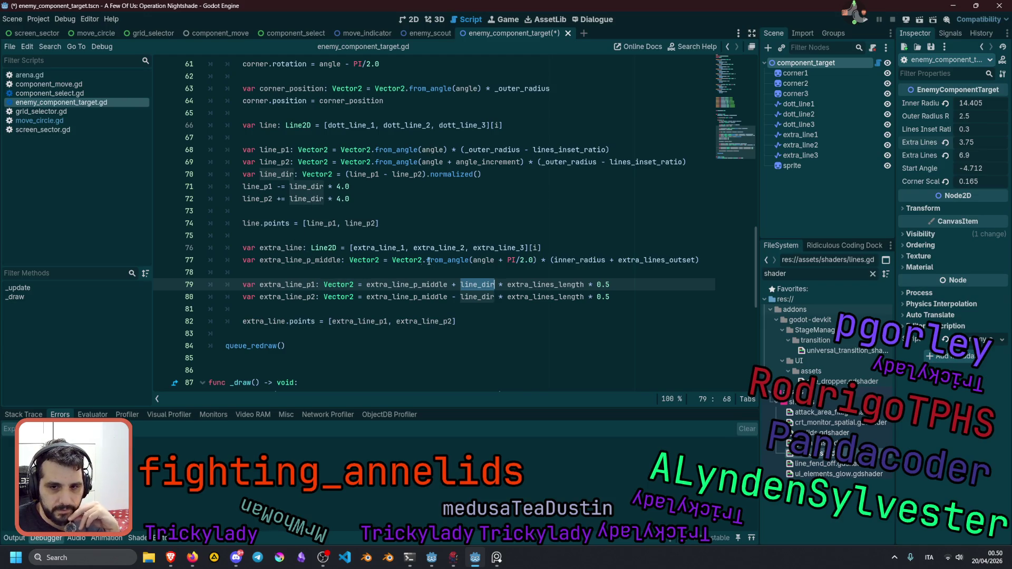
pyautogui.doubleClick(295, 259)
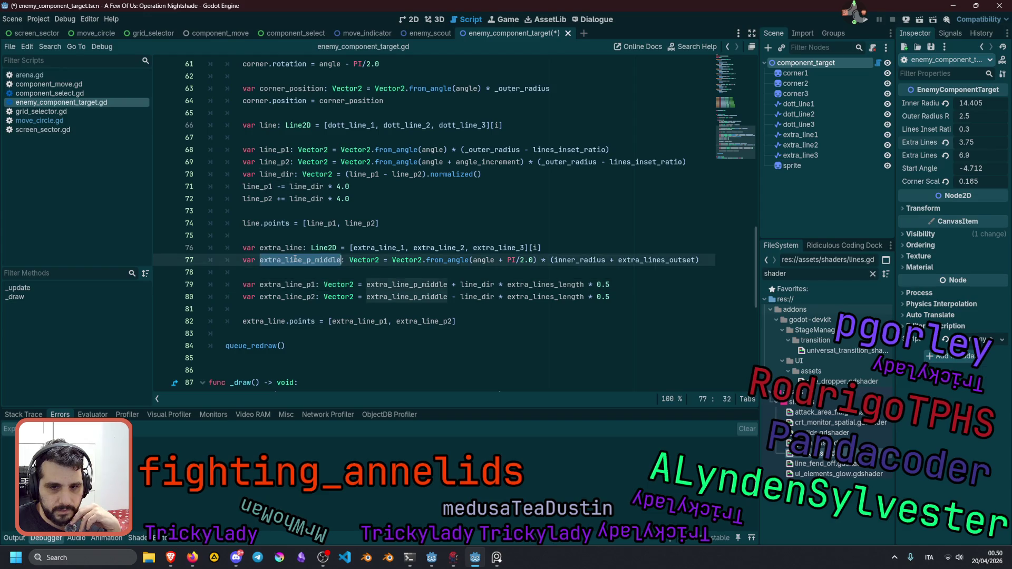
pyautogui.doubleClick(450, 260)
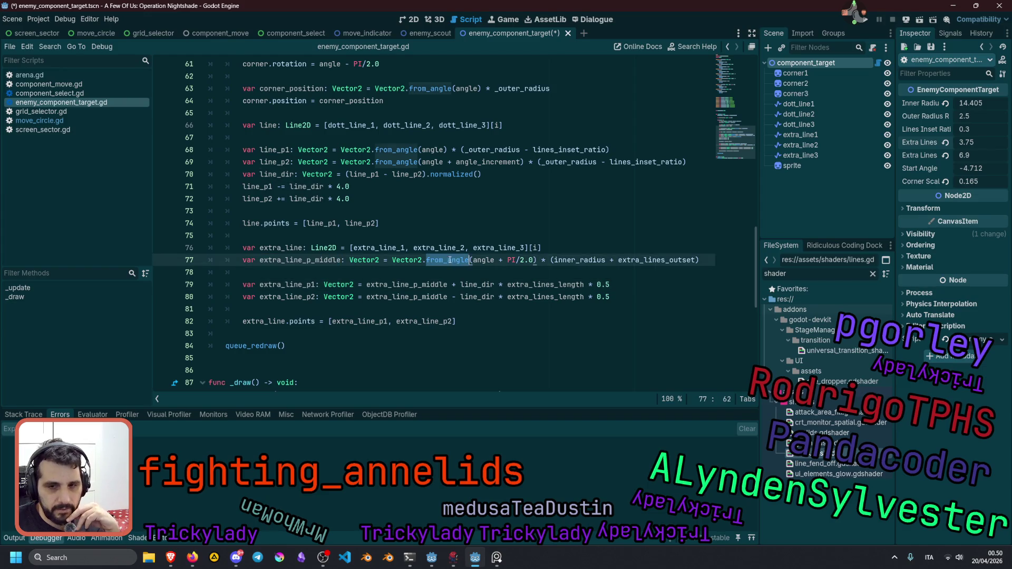
pyautogui.doubleClick(486, 260)
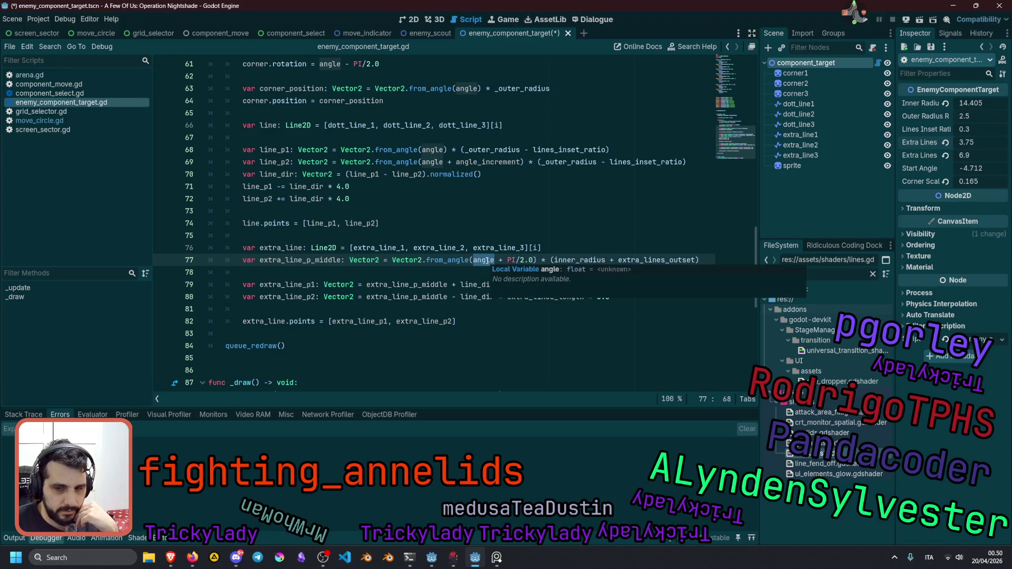
# Delete ' + PI/2.0' after angle on line 77, save, and set Extra Lines Outset to 22.91.
pyautogui.press('Right')
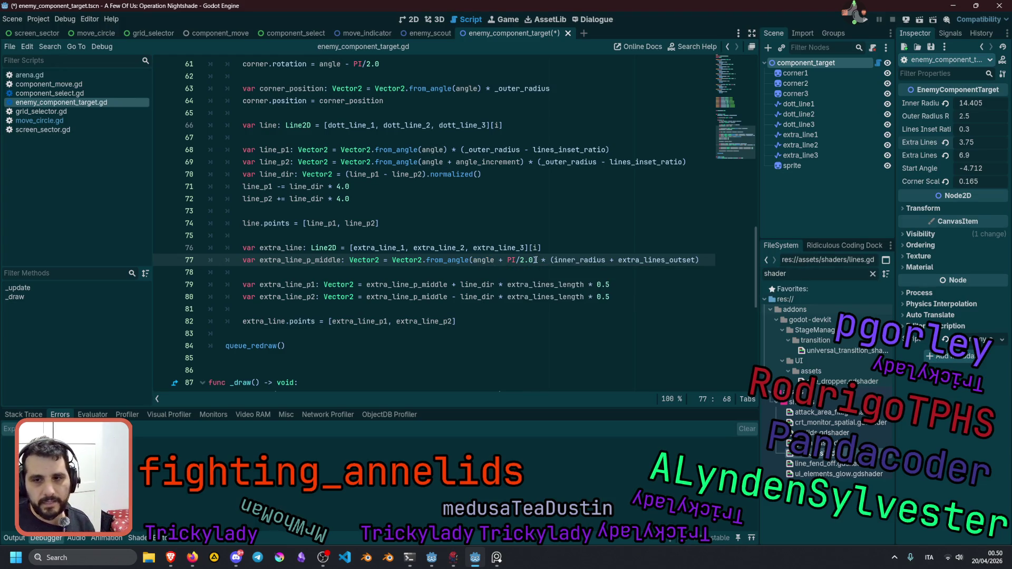
pyautogui.keyDown('shift'); pyautogui.click(534, 260); pyautogui.keyUp('shift')
pyautogui.press('Delete')
pyautogui.hotkey('ctrl', 's')
pyautogui.hotkey('ctrl', 'F1')
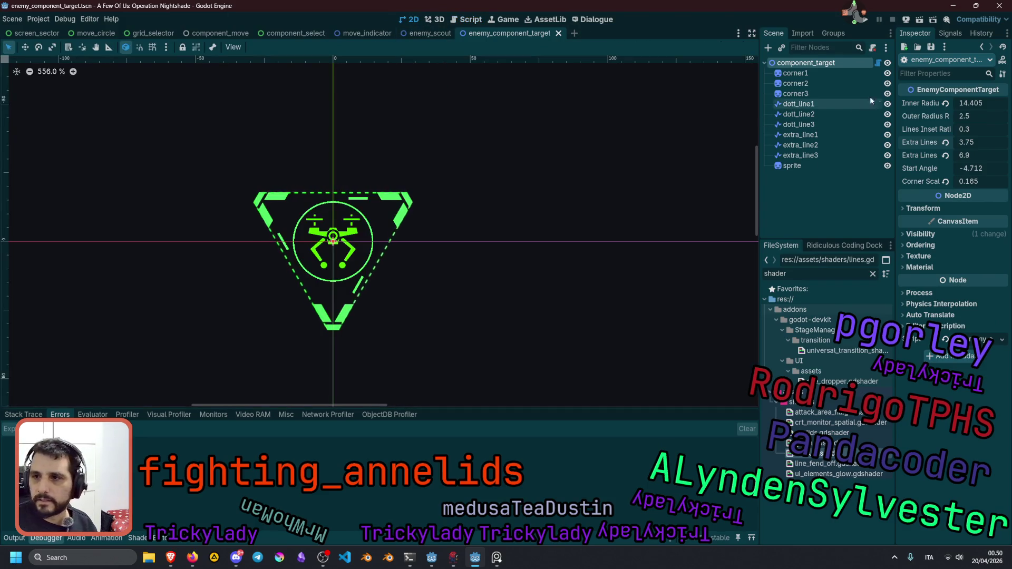
pyautogui.moveTo(969, 142)
pyautogui.mouseDown()
pyautogui.moveTo(917, 141)
pyautogui.moveTo(980, 142)
pyautogui.mouseUp()
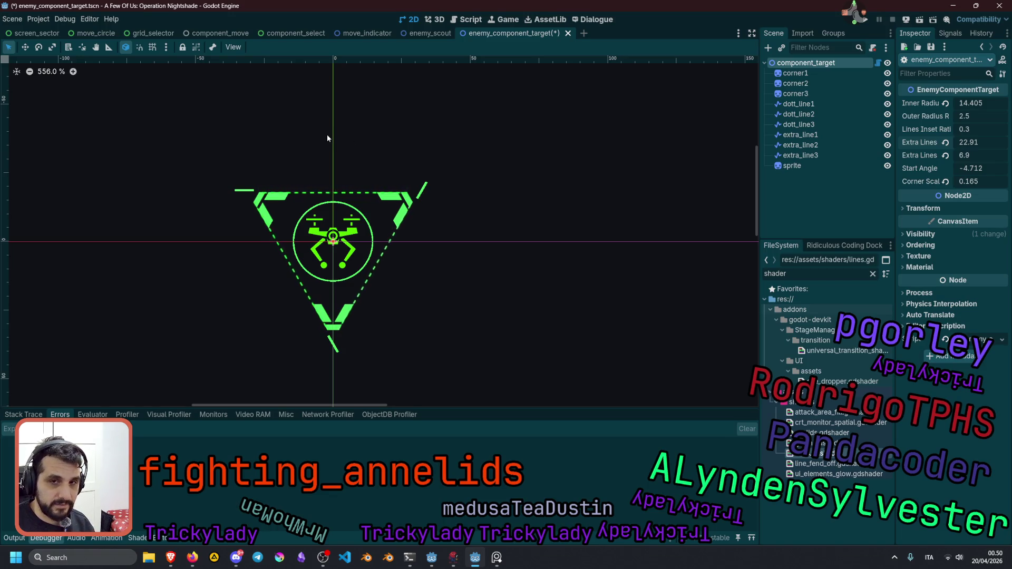
# Add ' + PI/6.0' after angle on line 77, save, and check the marker in 2D.
pyautogui.click(878, 62)
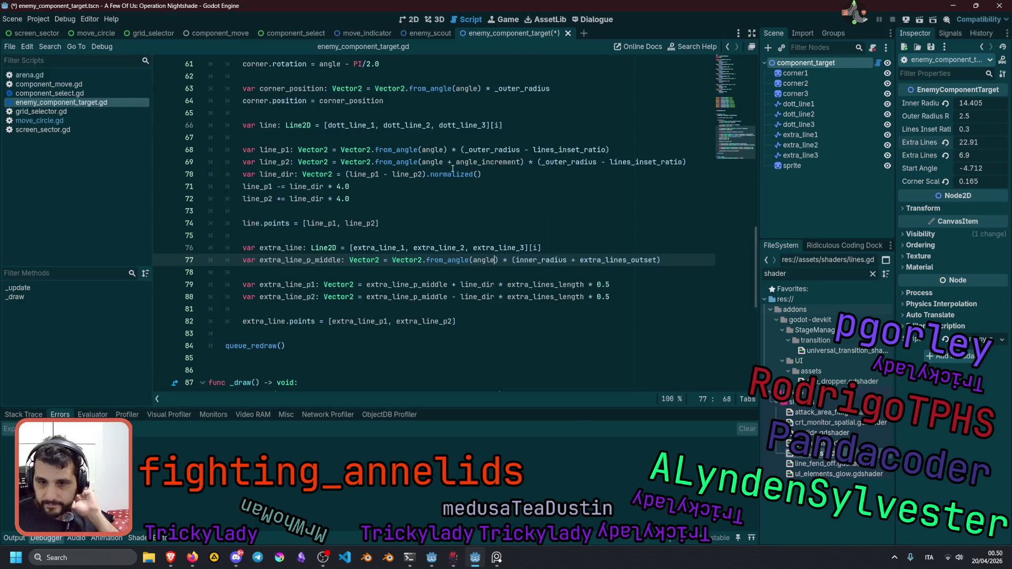
pyautogui.write('+ PI')
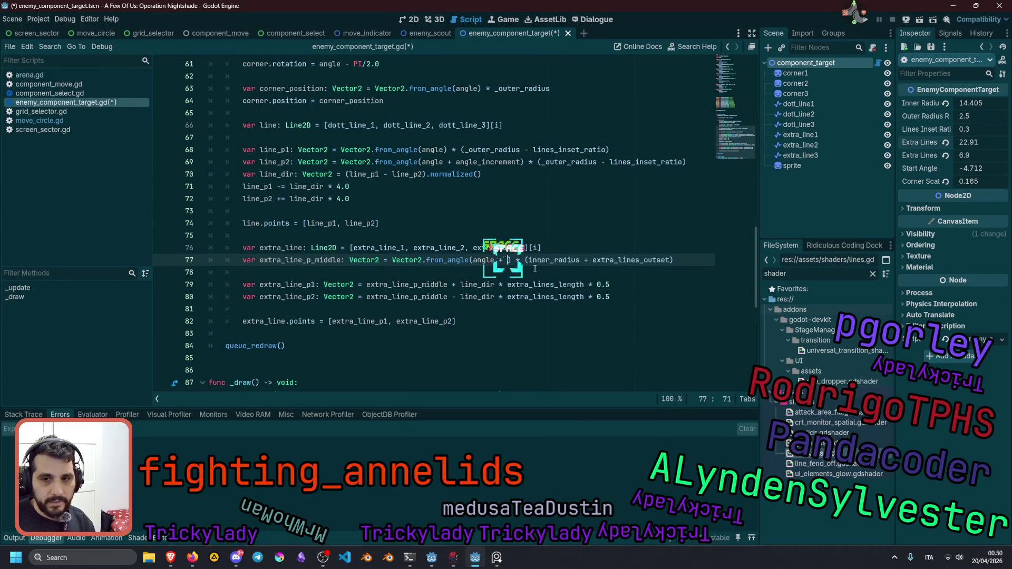
pyautogui.write('/')
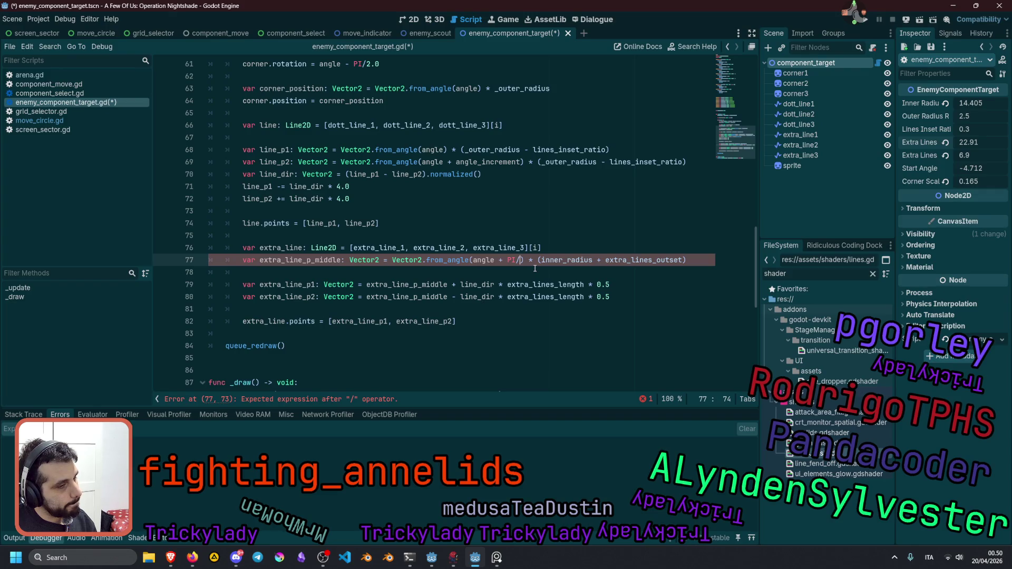
pyautogui.write('6.0')
pyautogui.hotkey('ctrl', 's')
pyautogui.click(423, 209)
pyautogui.click(416, 17)
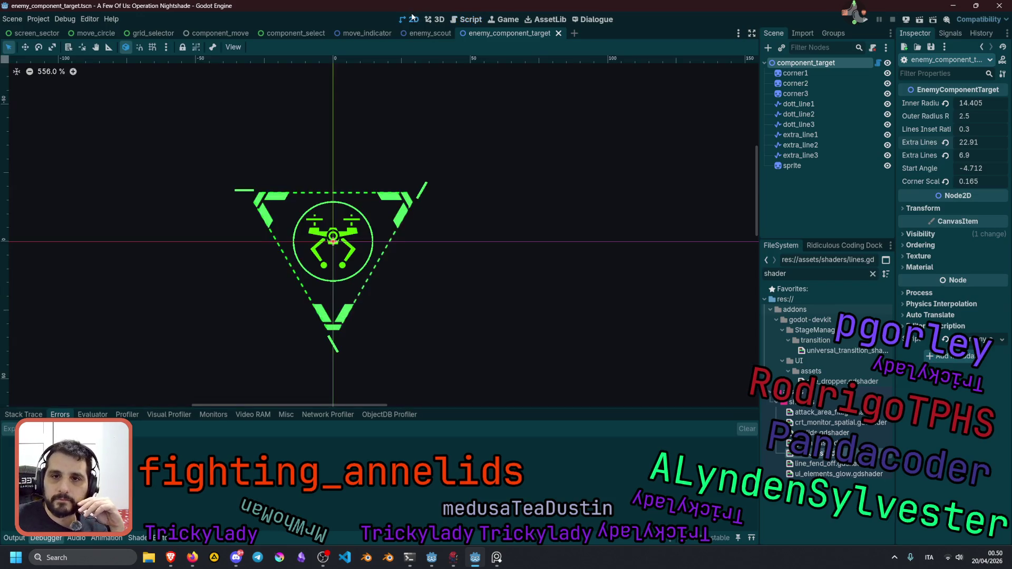
pyautogui.moveTo(979, 141); pyautogui.dragTo(939, 141)
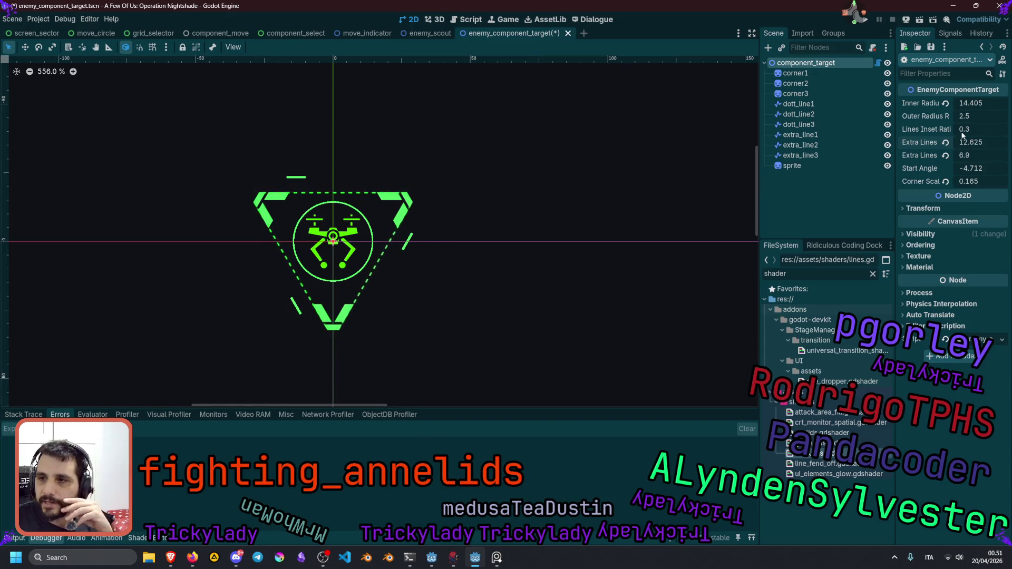
# Change the line 77 angle offset to + PI/3.0, save, and review the marker in 2D.
pyautogui.hotkey('ctrl', 'F3')
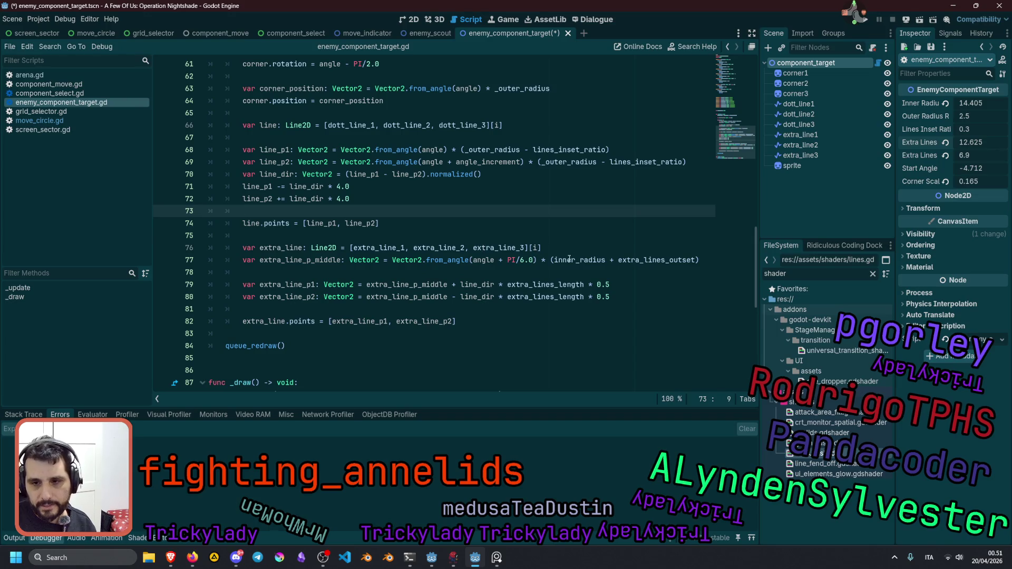
pyautogui.click(520, 260)
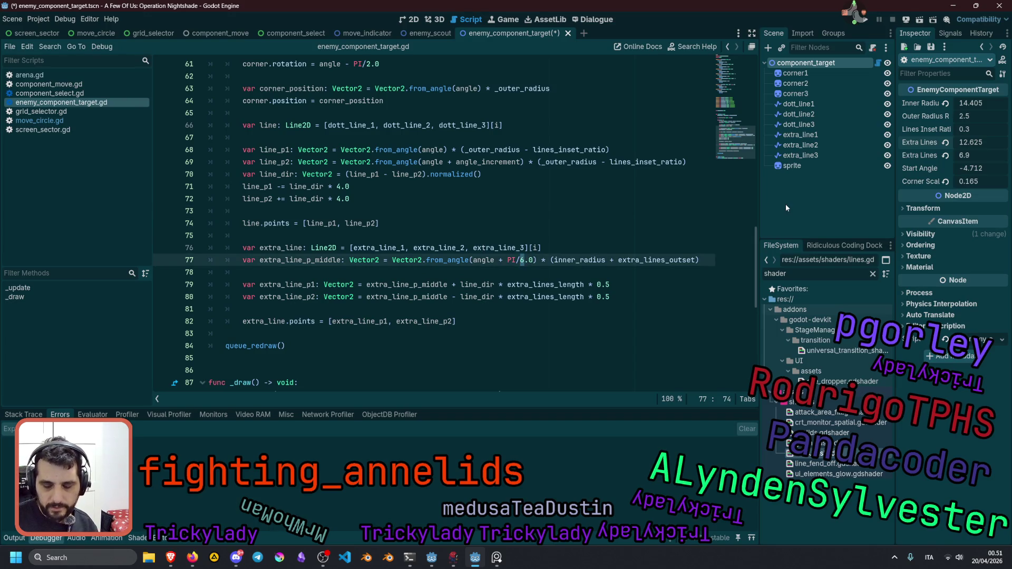
pyautogui.press('Delete')
pyautogui.write('3')
pyautogui.hotkey('ctrl', 's')
pyautogui.press('Up')
pyautogui.press('Up')
pyautogui.press('Up')
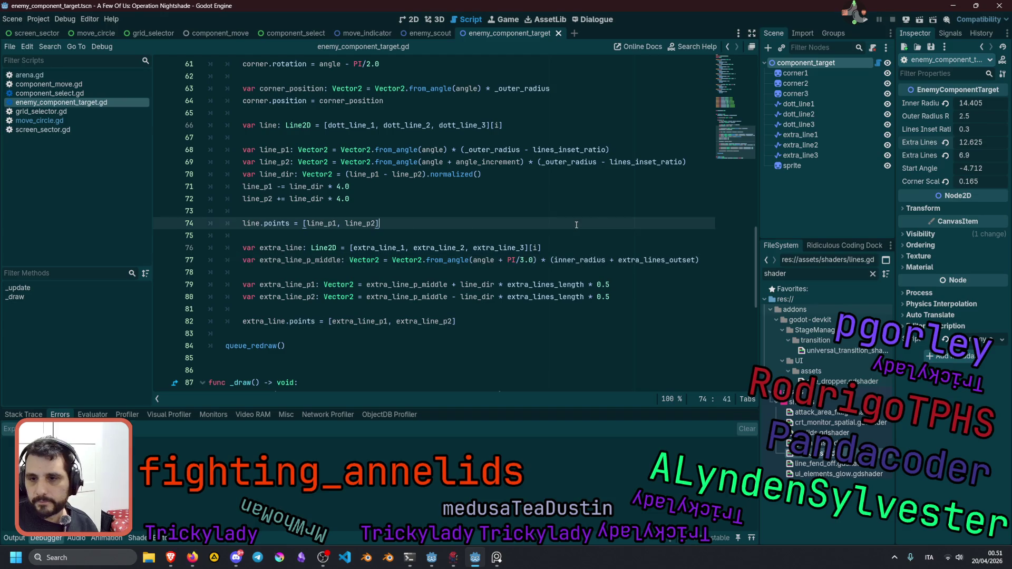
pyautogui.click(414, 21)
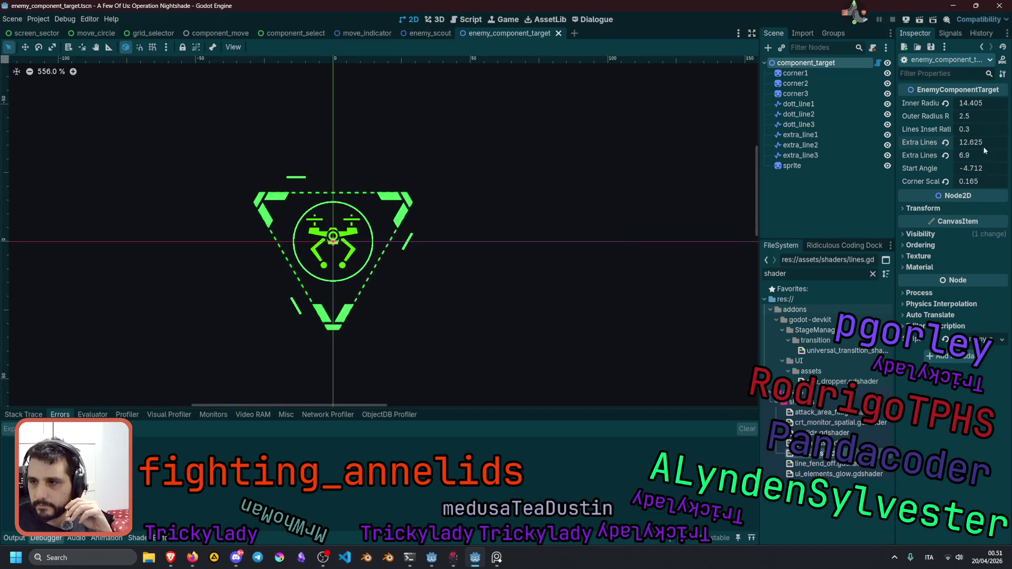
pyautogui.moveTo(975, 142); pyautogui.dragTo(945, 154)
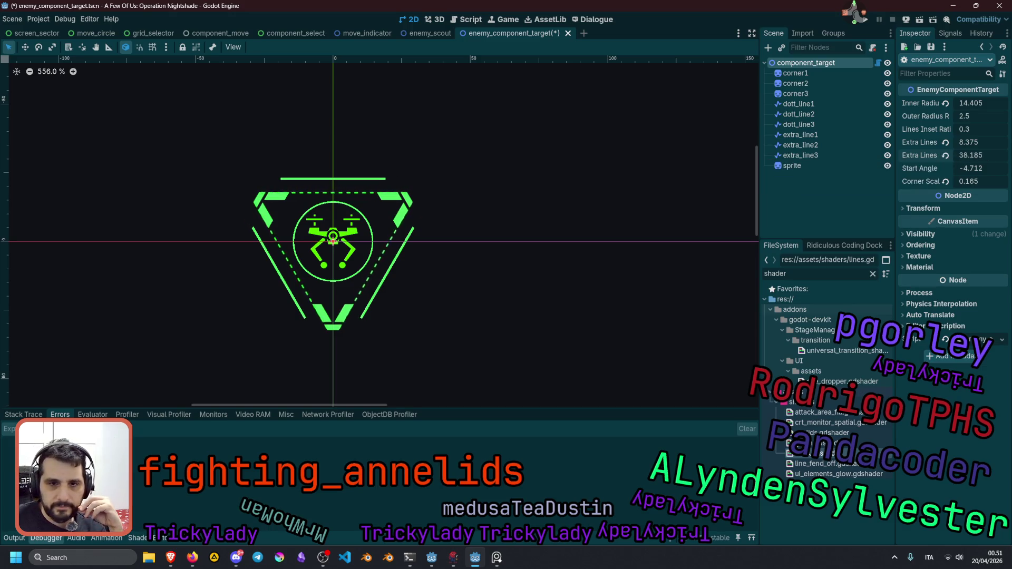
# Compare against the reference concept art and set Extra Lines Outset to 6.
pyautogui.moveTo(989, 154); pyautogui.dragTo(976, 154)
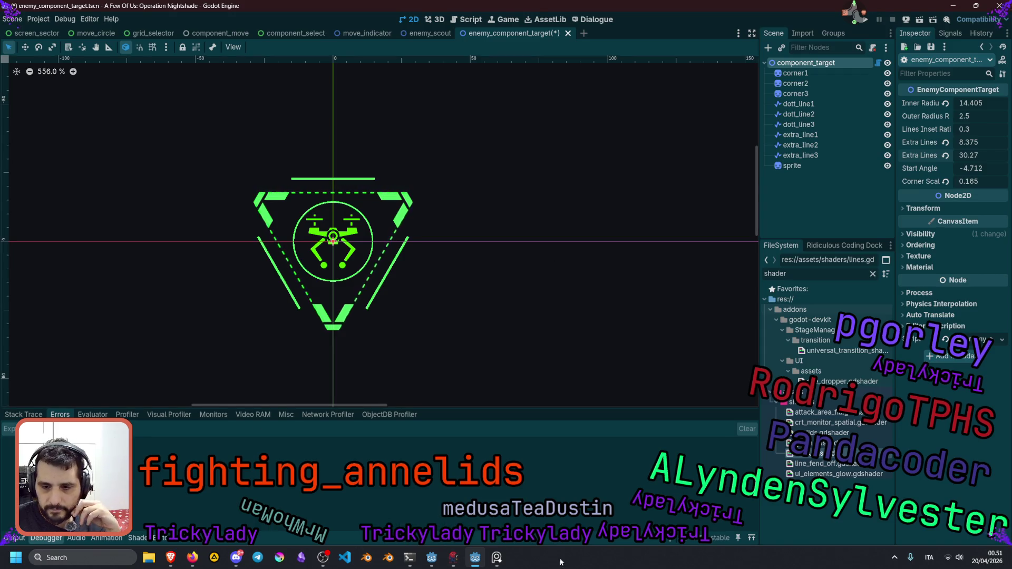
pyautogui.click(497, 557)
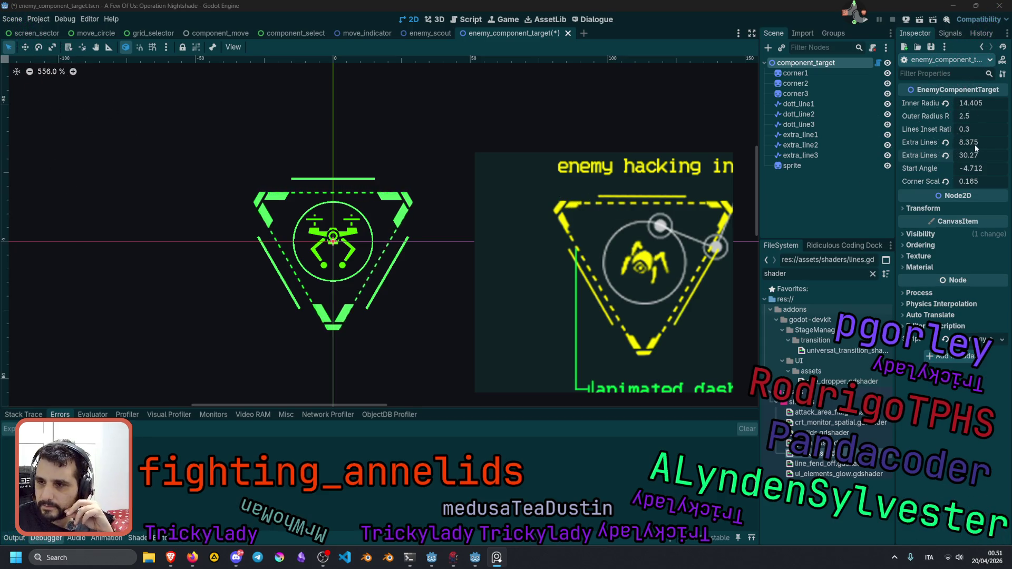
pyautogui.moveTo(987, 142); pyautogui.dragTo(964, 141)
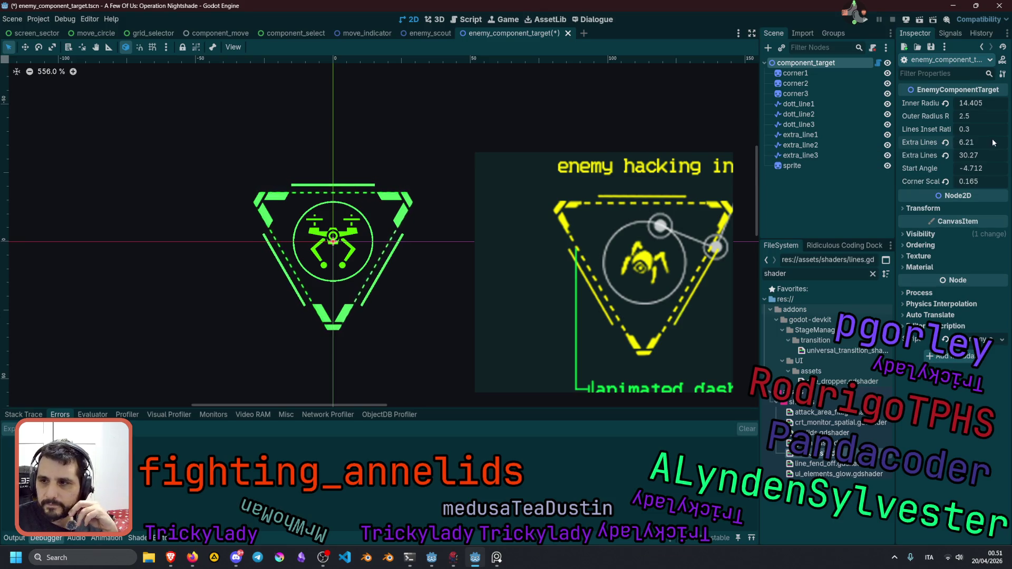
pyautogui.moveTo(975, 141); pyautogui.dragTo(959, 141)
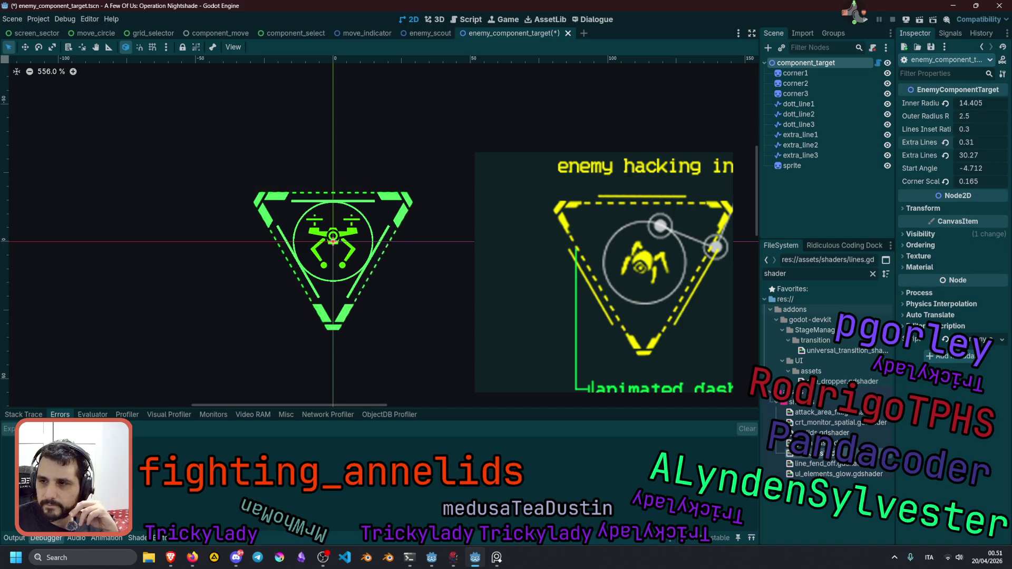
pyautogui.moveTo(965, 141)
pyautogui.mouseDown()
pyautogui.moveTo(975, 142)
pyautogui.moveTo(962, 142)
pyautogui.mouseUp()
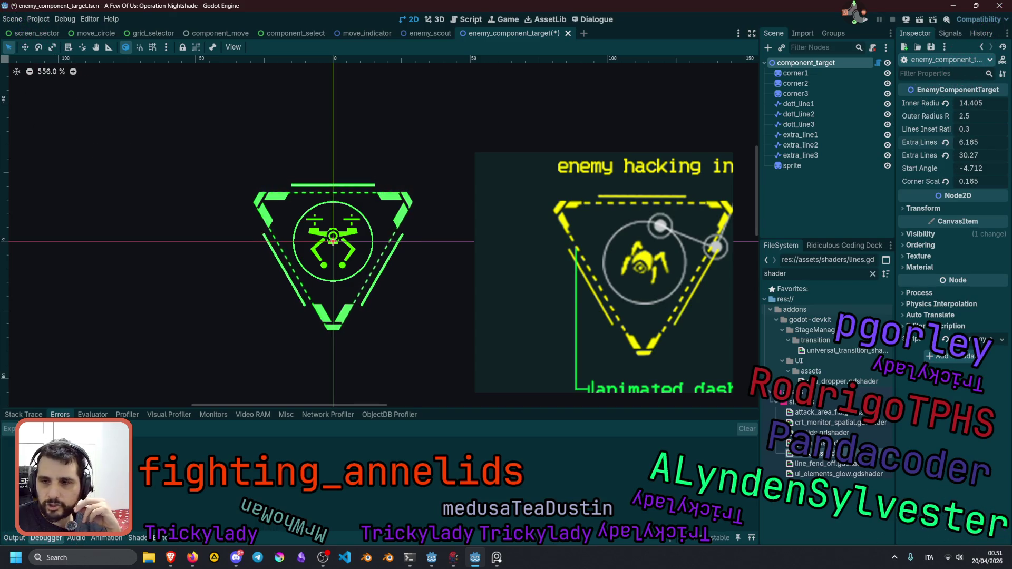
pyautogui.click(970, 140)
pyautogui.write('6')
# Set Extra Lines Length to 24, after briefly trying 25.
pyautogui.click(973, 156)
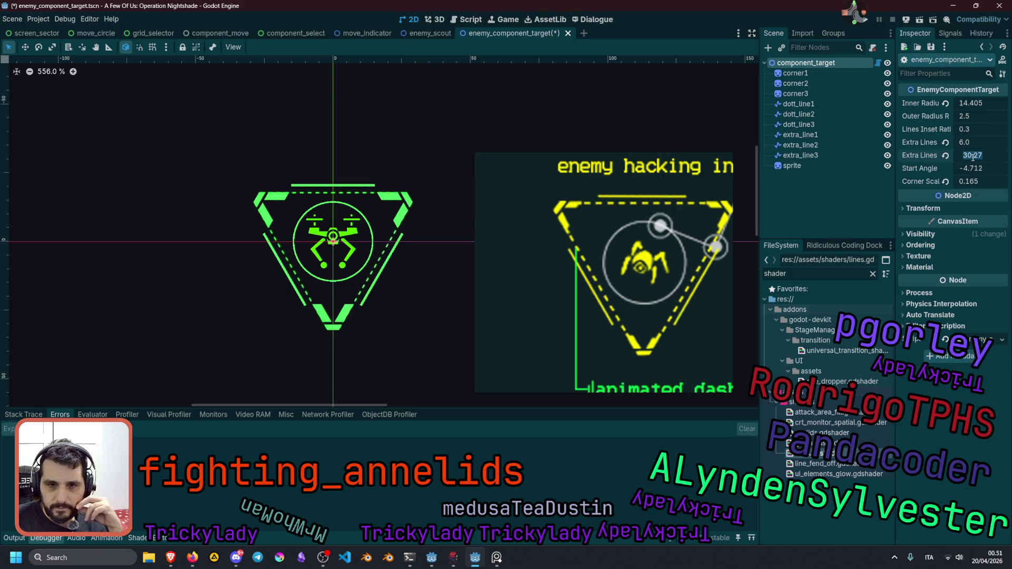
pyautogui.write('25')
pyautogui.press('Return')
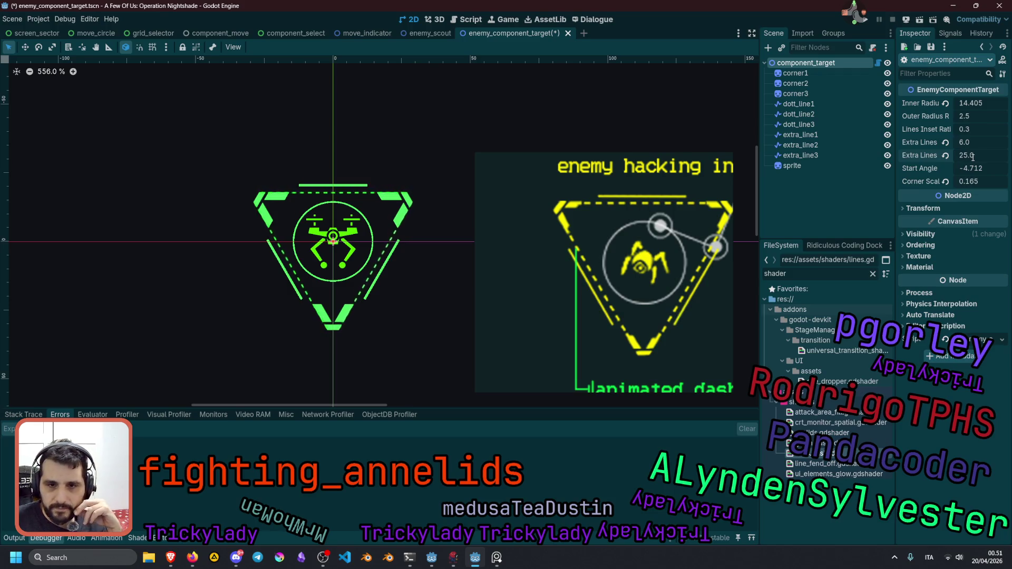
pyautogui.click(972, 156)
pyautogui.write('24')
pyautogui.press('Return')
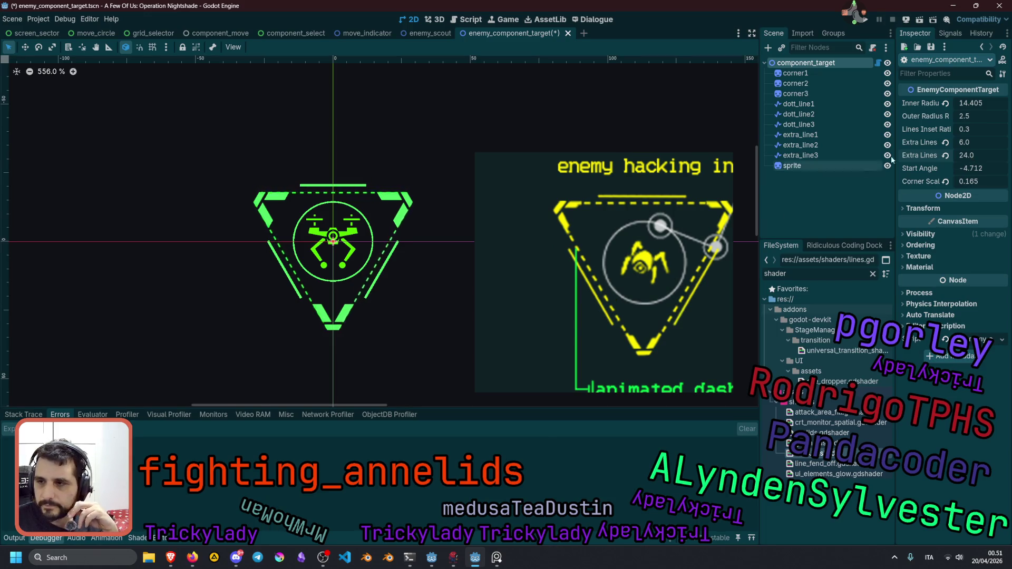
pyautogui.click(800, 135)
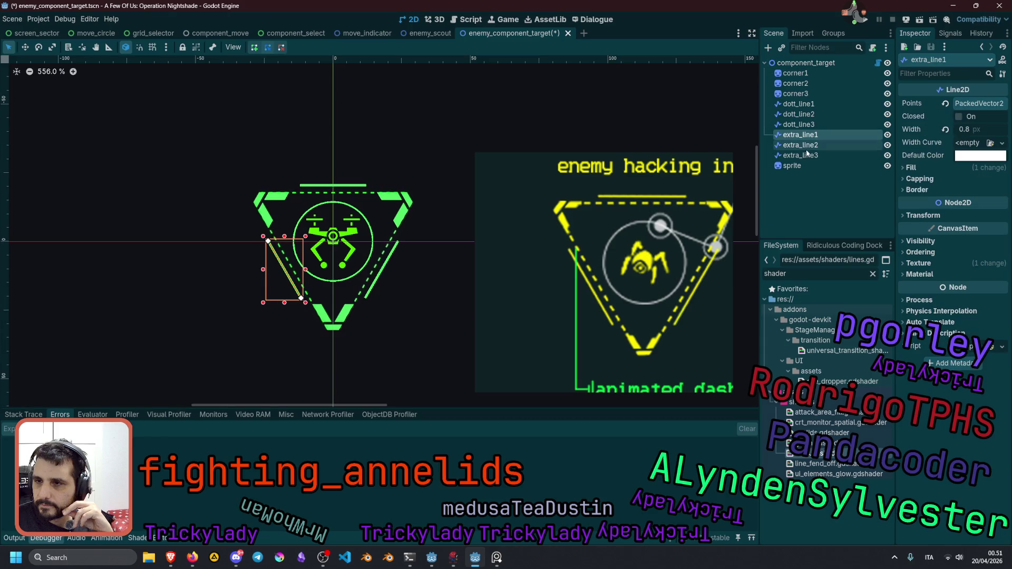
# Give extra_line1, extra_line2 and extra_line3 a width of 0.5 px and view the marker at 100%.
pyautogui.keyDown('shift'); pyautogui.click(800, 155); pyautogui.keyUp('shift')
pyautogui.click(985, 126)
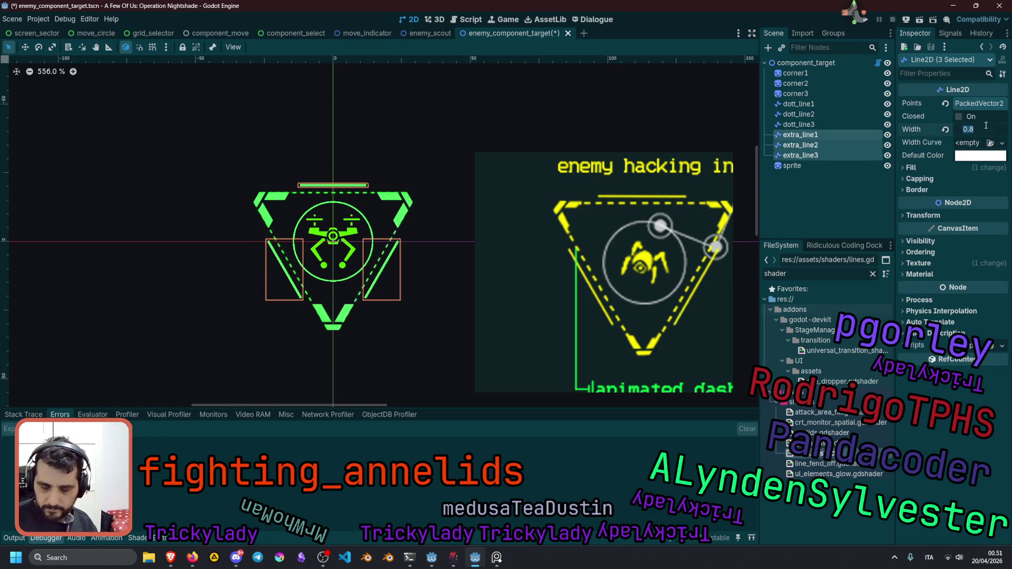
pyautogui.write('0.5')
pyautogui.press('Return')
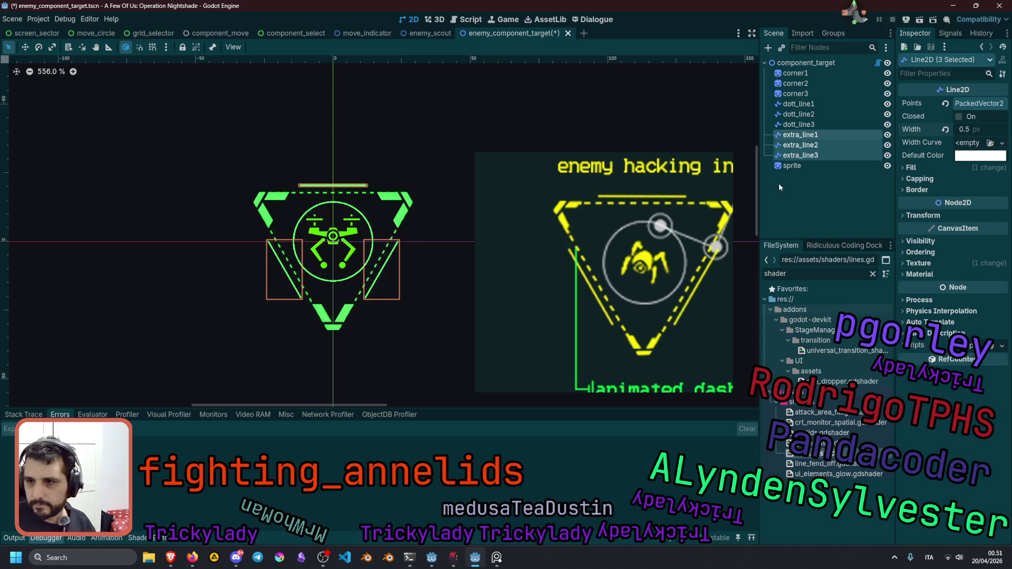
pyautogui.click(779, 182)
pyautogui.scroll(-3, 287, 163)
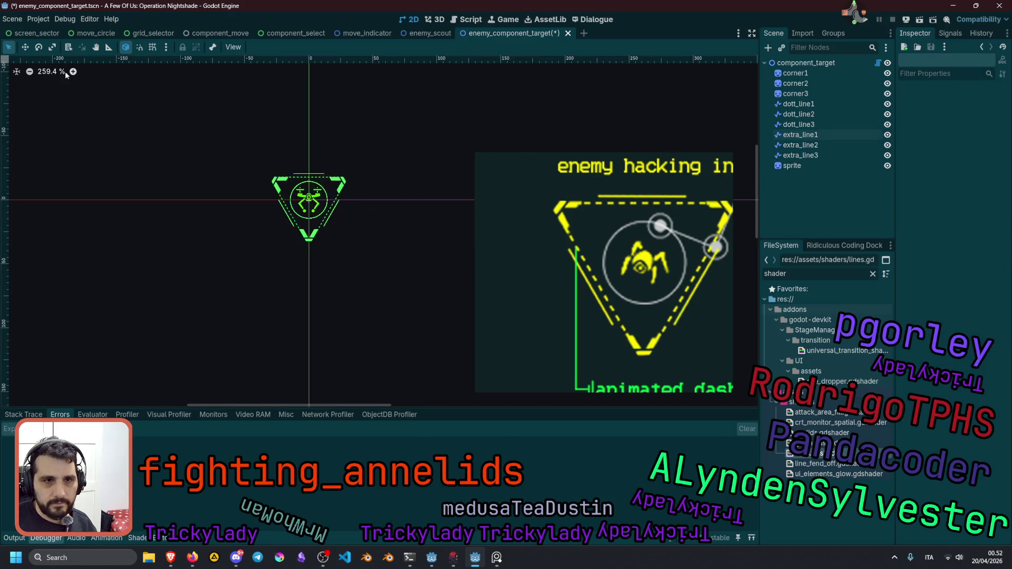
pyautogui.click(47, 72)
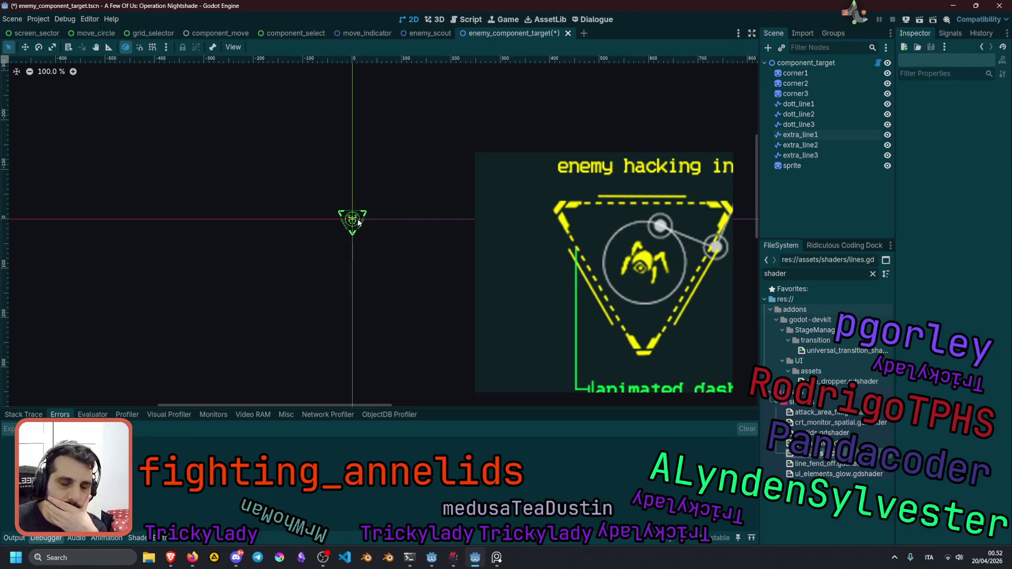
# Revert component_target's Inner Radius, Outer Radius, Extra Lines Outset and Length to defaults 16, 2.5, 16, 48.
pyautogui.click(780, 62)
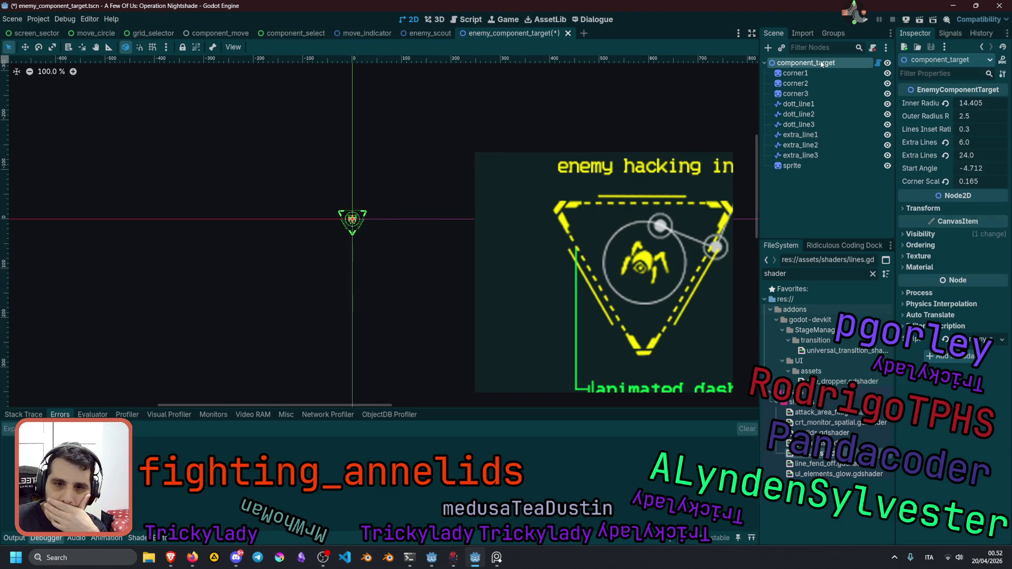
pyautogui.moveTo(966, 102); pyautogui.dragTo(985, 103)
pyautogui.moveTo(975, 103); pyautogui.dragTo(980, 102)
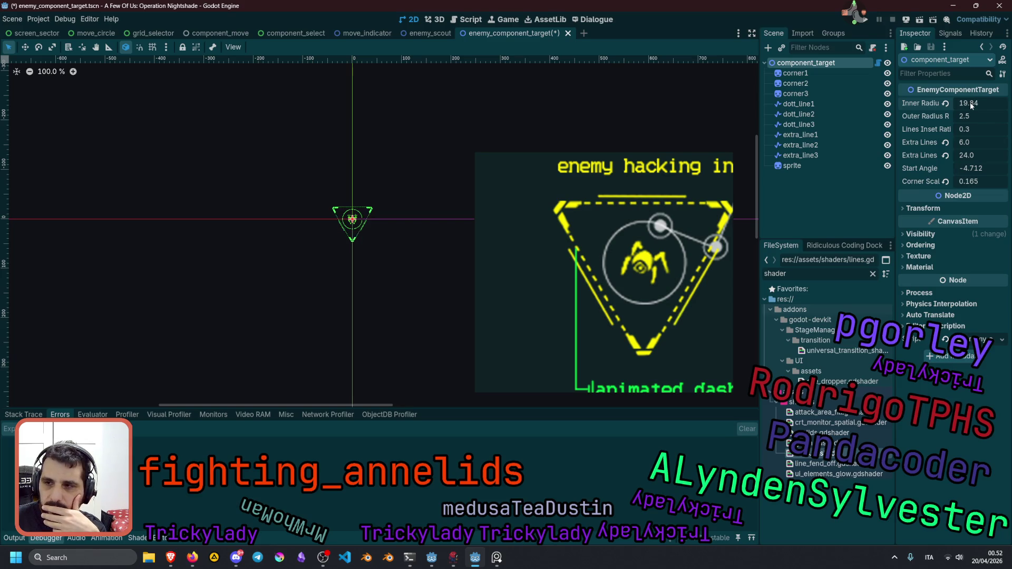
pyautogui.moveTo(978, 102)
pyautogui.mouseDown()
pyautogui.moveTo(965, 103)
pyautogui.moveTo(968, 116)
pyautogui.moveTo(925, 116)
pyautogui.moveTo(949, 116)
pyautogui.mouseUp()
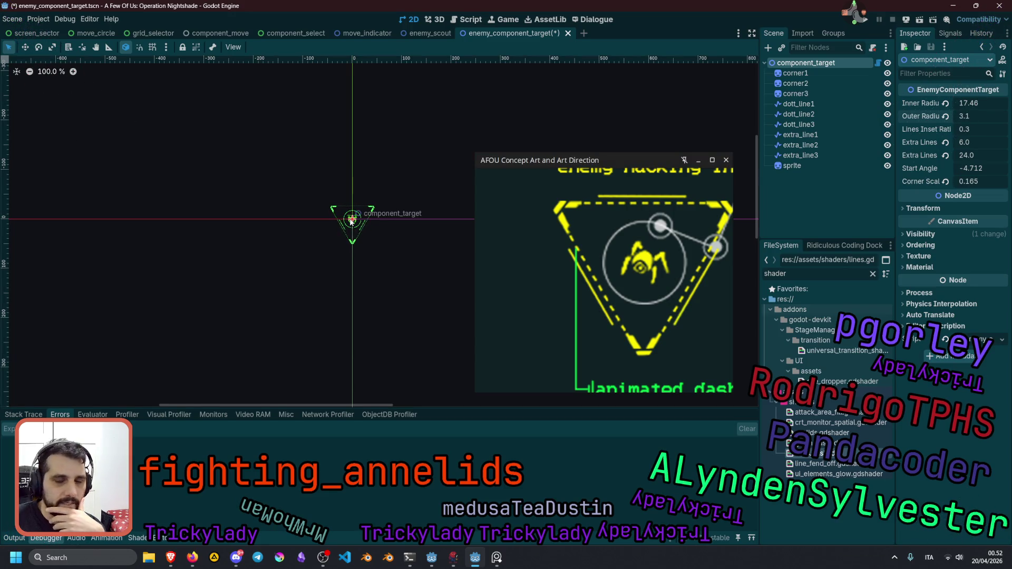
pyautogui.click(946, 104)
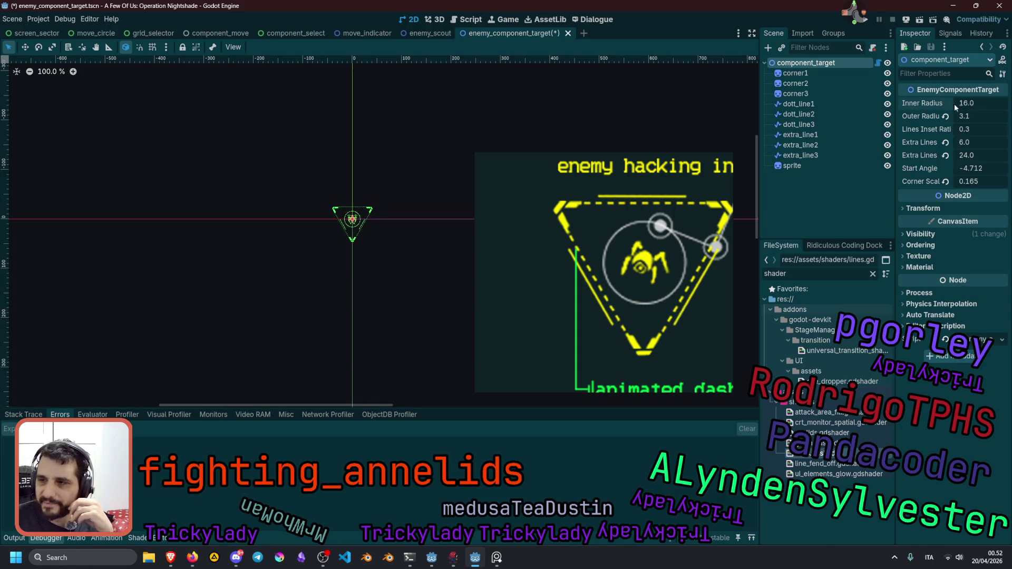
pyautogui.click(946, 115)
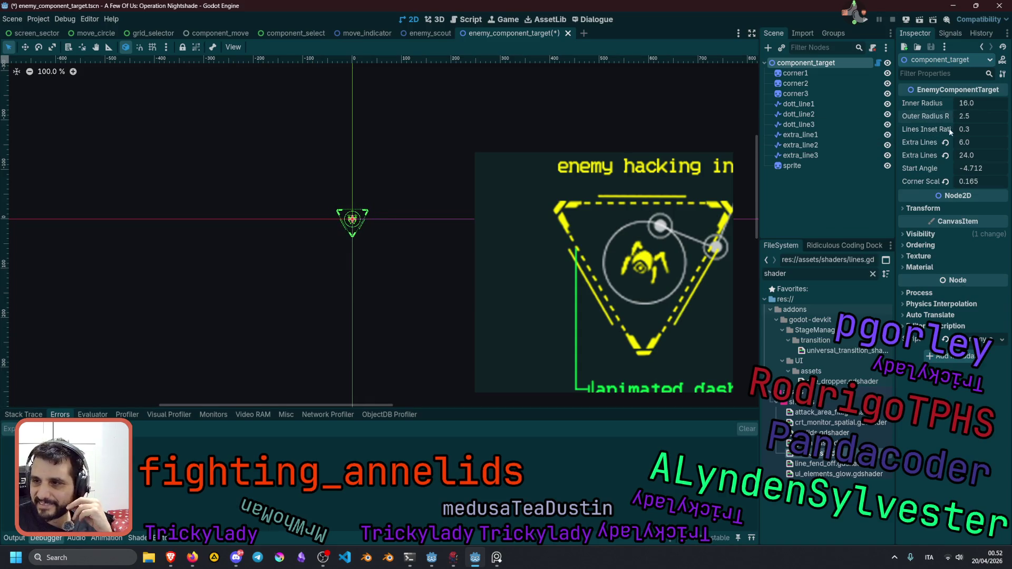
pyautogui.click(945, 142)
pyautogui.click(946, 155)
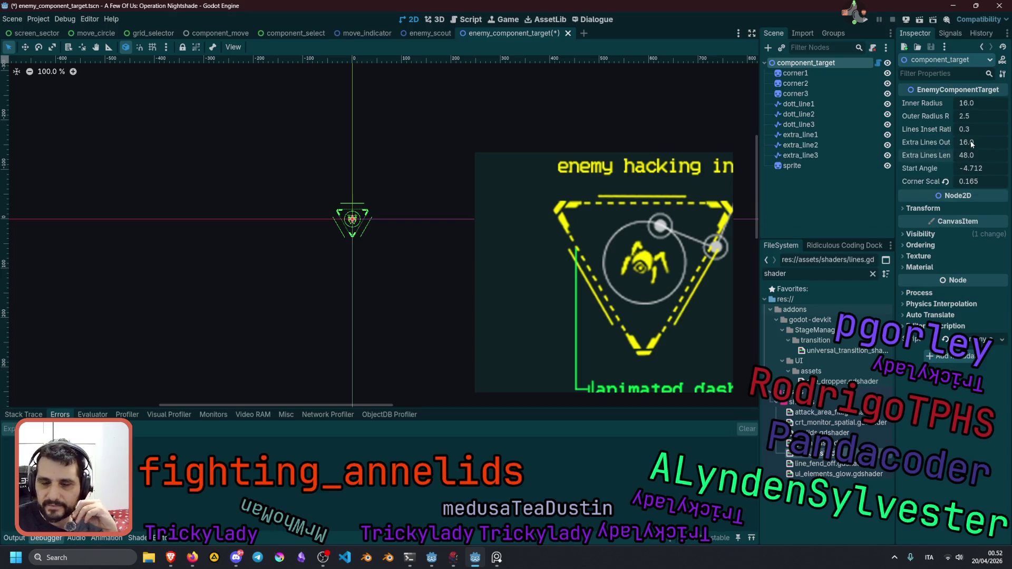
pyautogui.click(877, 63)
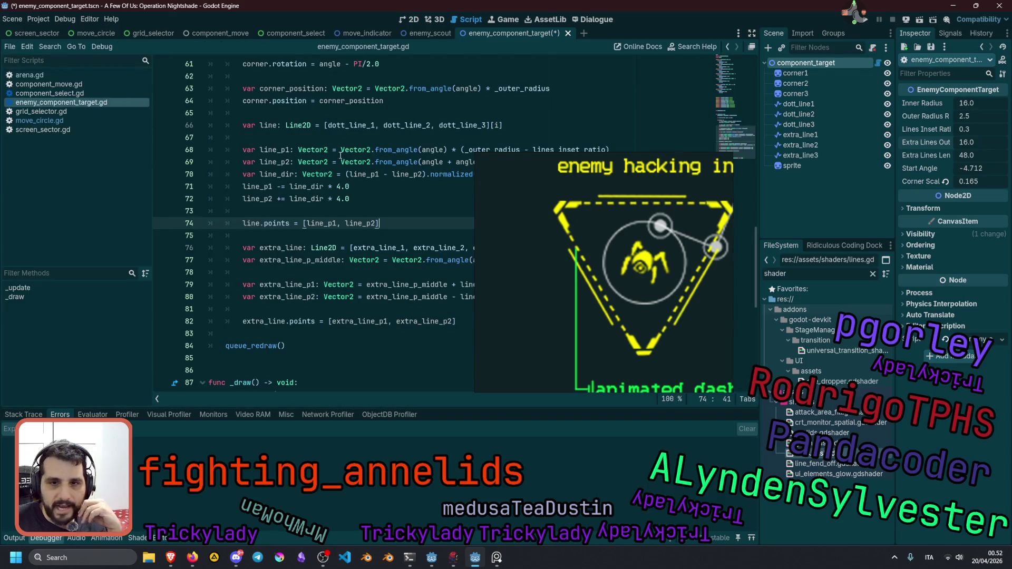
# Change the extra_lines_outset default in the script from 16.0 to 6.0.
pyautogui.click(695, 165)
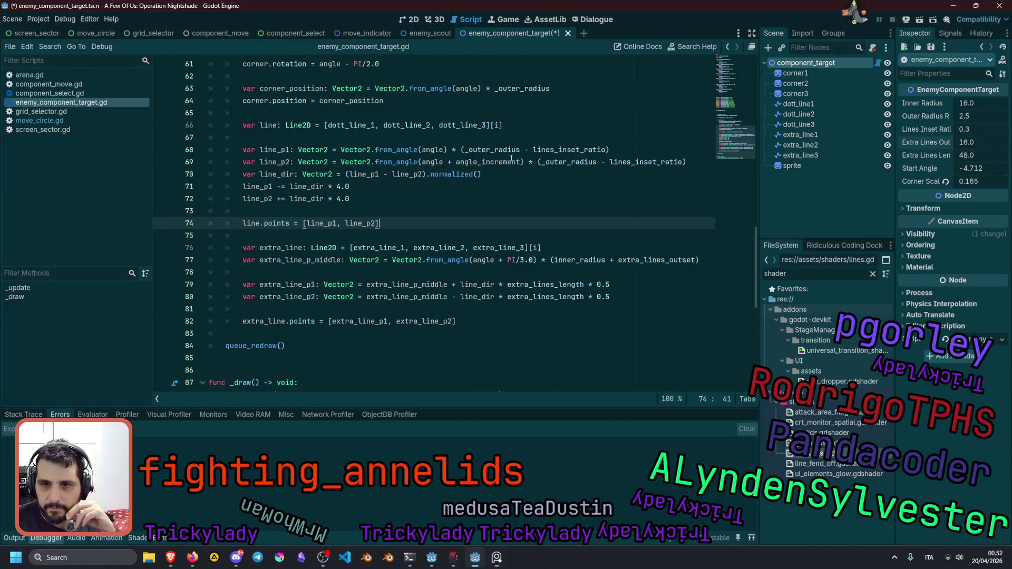
pyautogui.scroll(20, 538, 147)
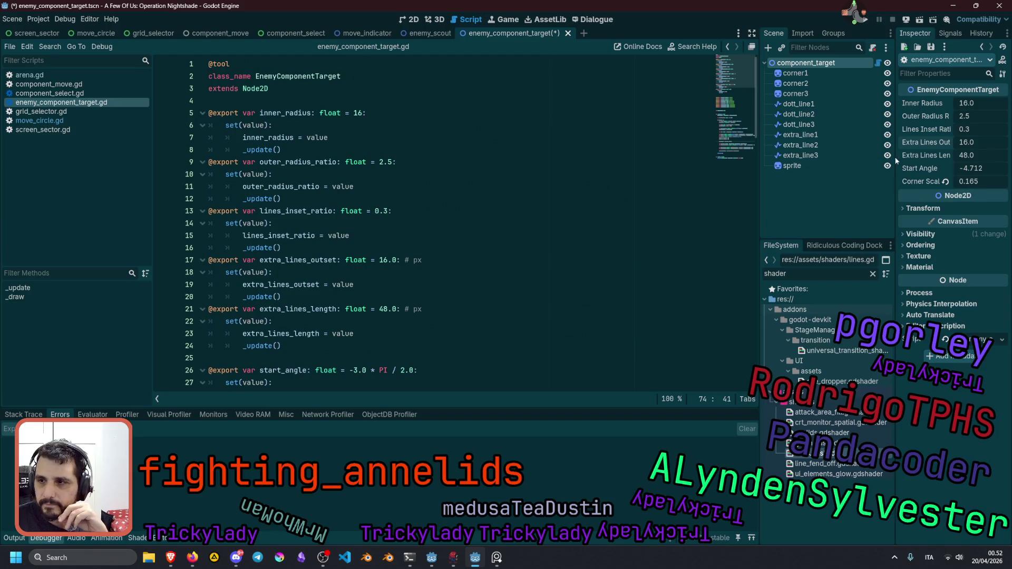
pyautogui.doubleClick(304, 256)
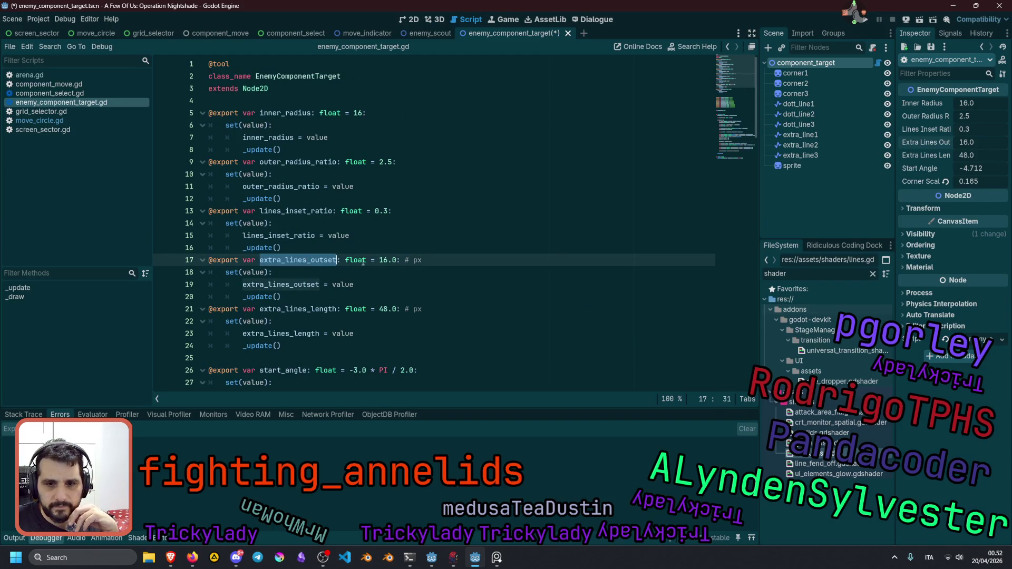
pyautogui.click(379, 260)
pyautogui.press('Delete')
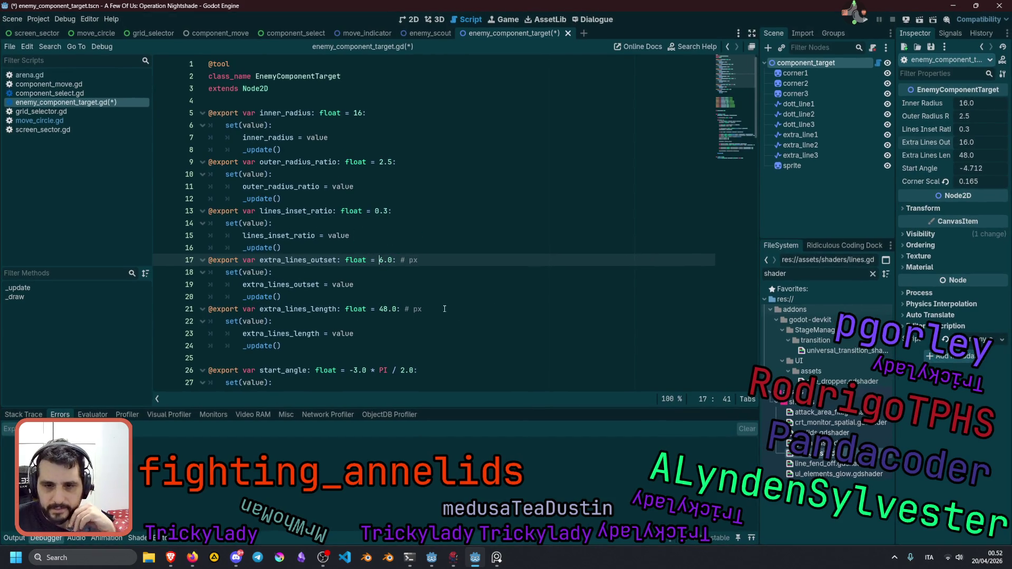
# Change the extra_lines_length default from 48.0 to 24.0, save, and reselect component_target in 2D.
pyautogui.click(378, 309)
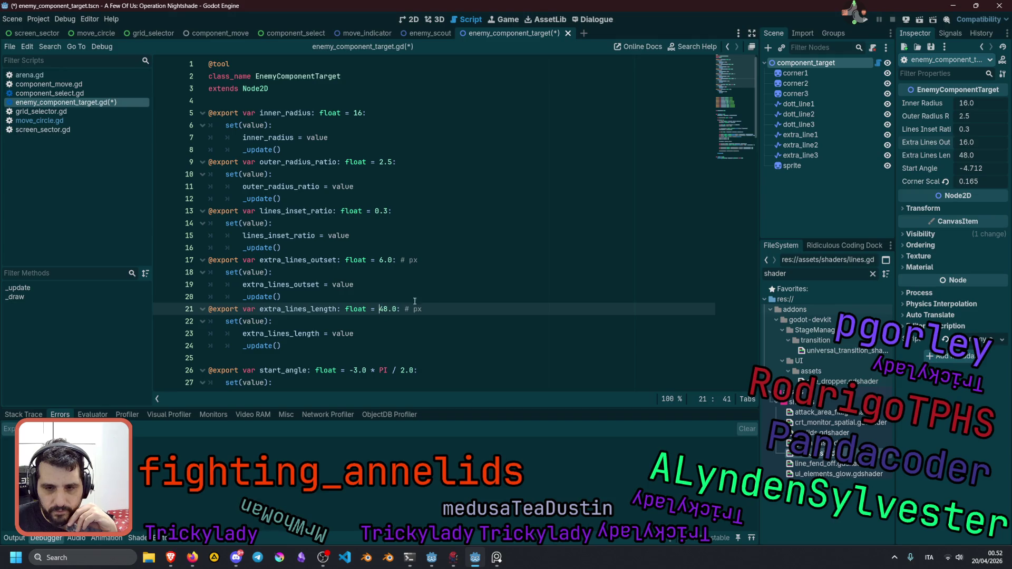
pyautogui.hotkey('shift', 'Right')
pyautogui.hotkey('shift', 'Right')
pyautogui.write('24')
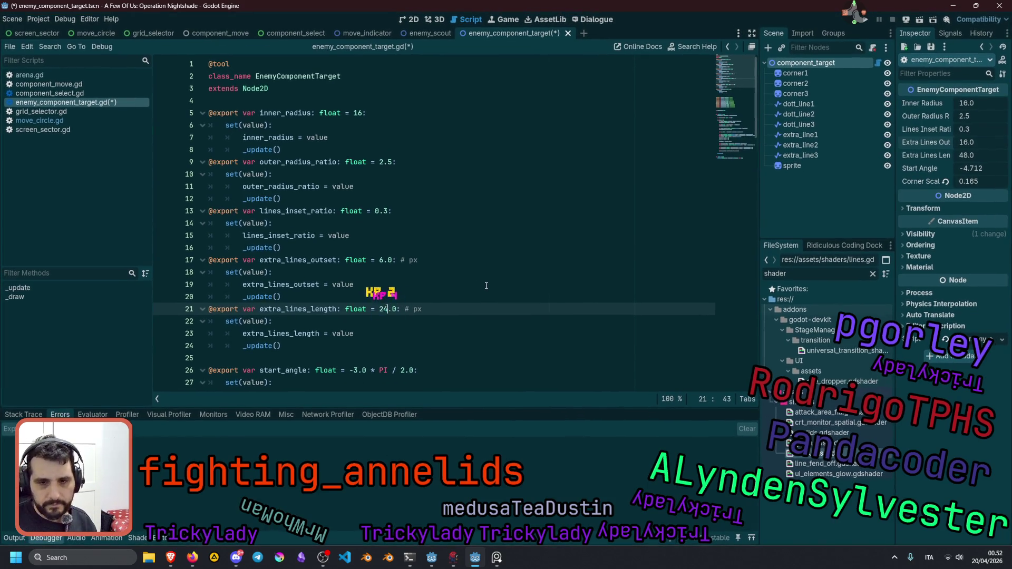
pyautogui.click(486, 285)
pyautogui.hotkey('ctrl', 's')
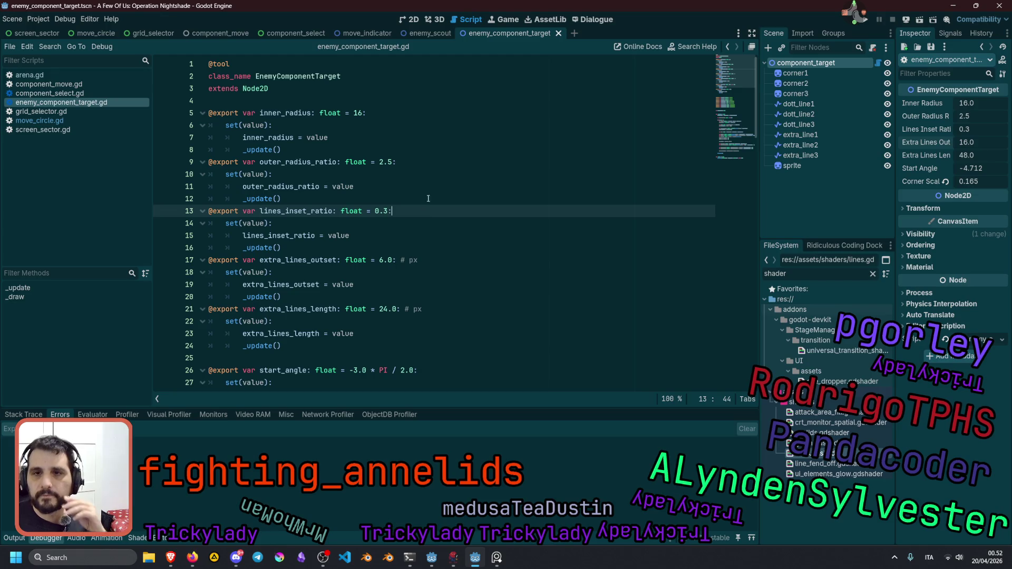
pyautogui.click(411, 19)
pyautogui.click(795, 72)
pyautogui.click(806, 62)
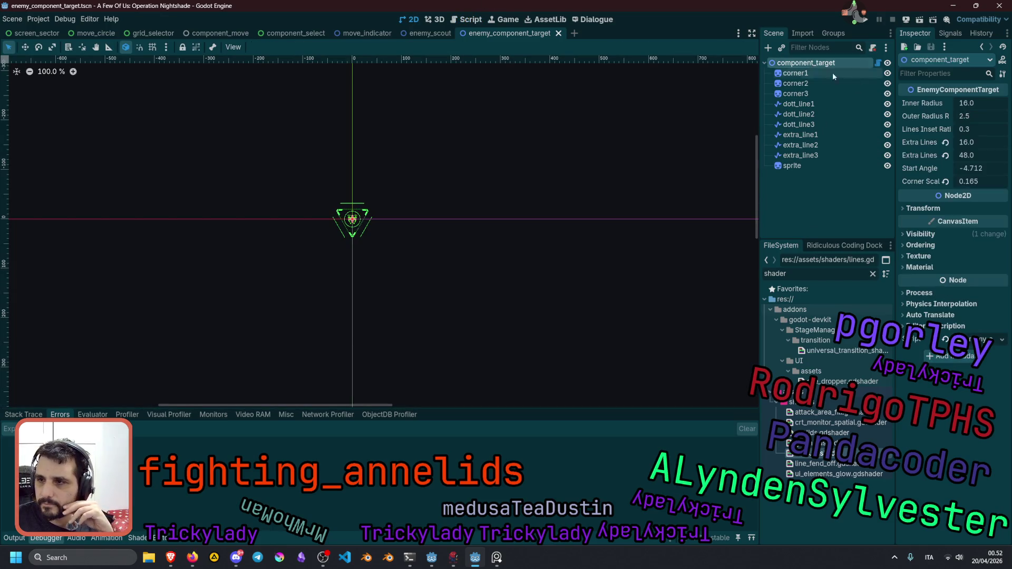
# Revert Extra Lines Outset and Length on component_target so they pick up 6.0 and 24.0.
pyautogui.click(945, 142)
pyautogui.click(945, 155)
pyautogui.scroll(6, 354, 226)
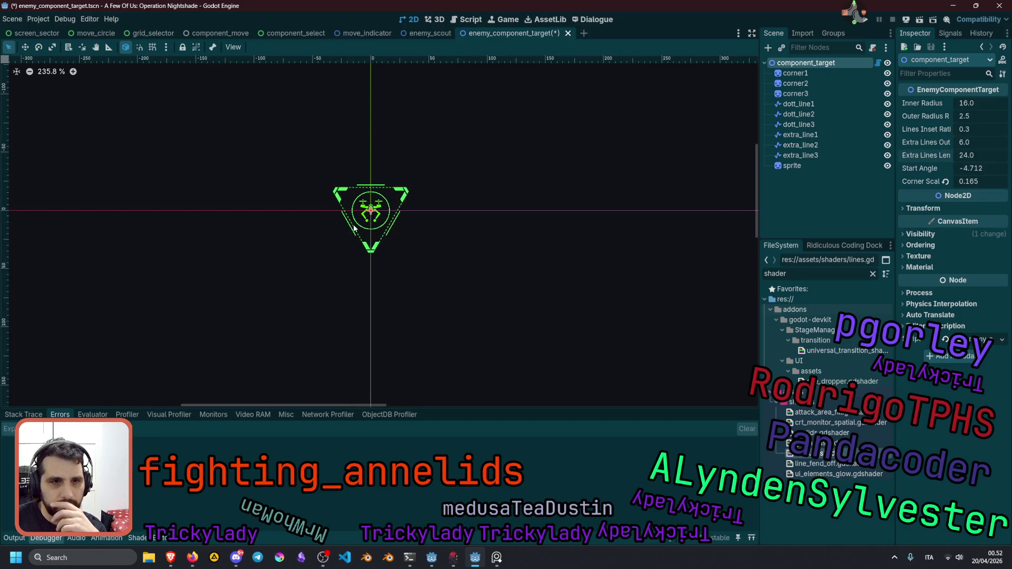
pyautogui.scroll(-3, 355, 228)
pyautogui.click(410, 175)
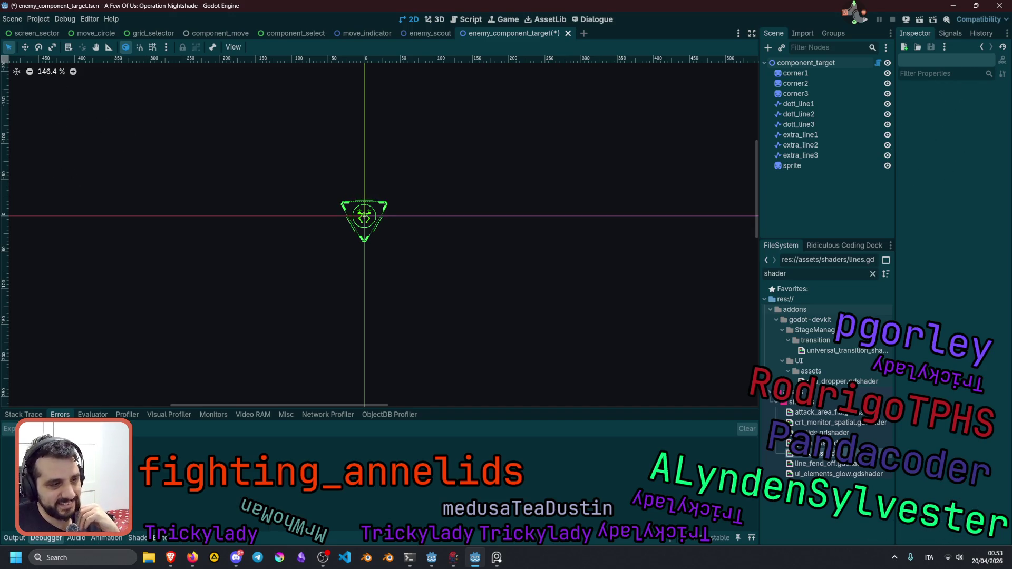
pyautogui.hotkey('alt', 'Tab')
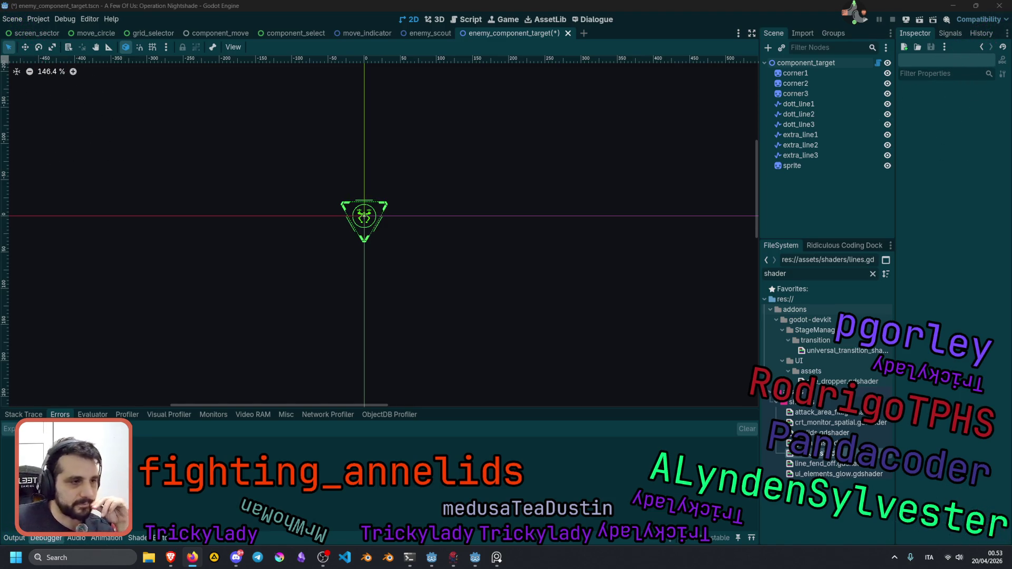
pyautogui.click(807, 63)
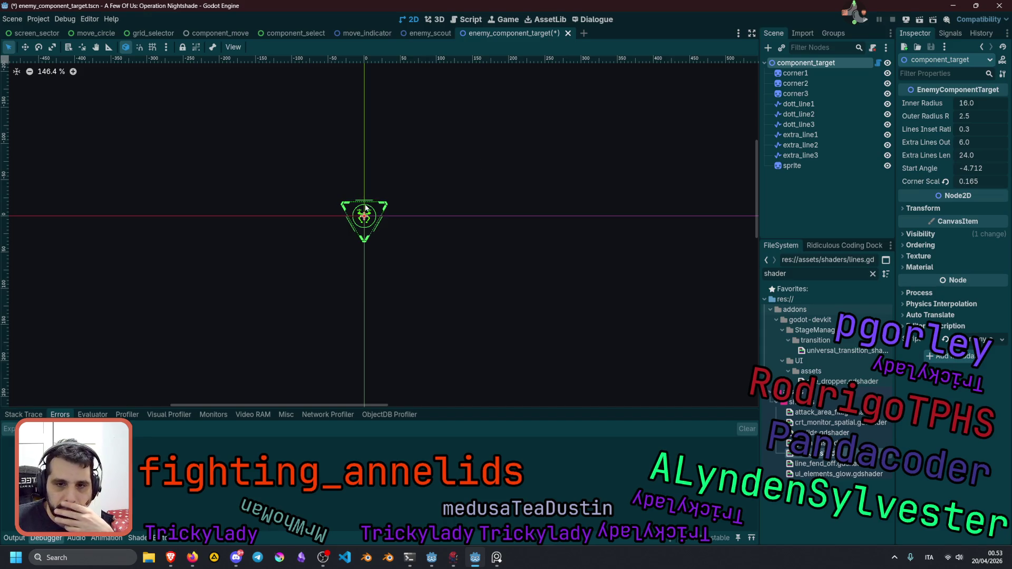
pyautogui.scroll(3, 366, 207)
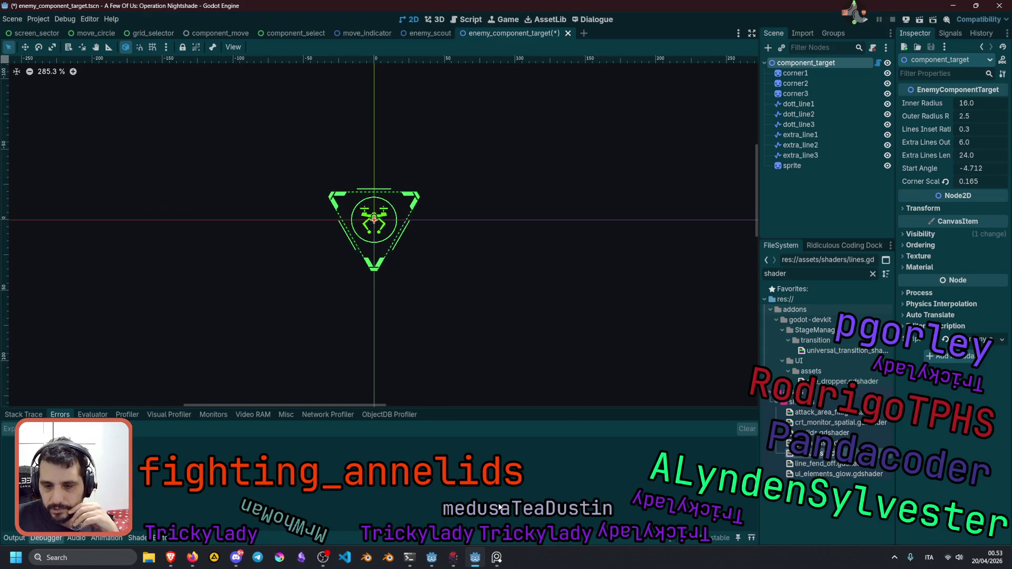
# Set component_target's Corner Scale to 0.2 in the Inspector.
pyautogui.scroll(5, 352, 219)
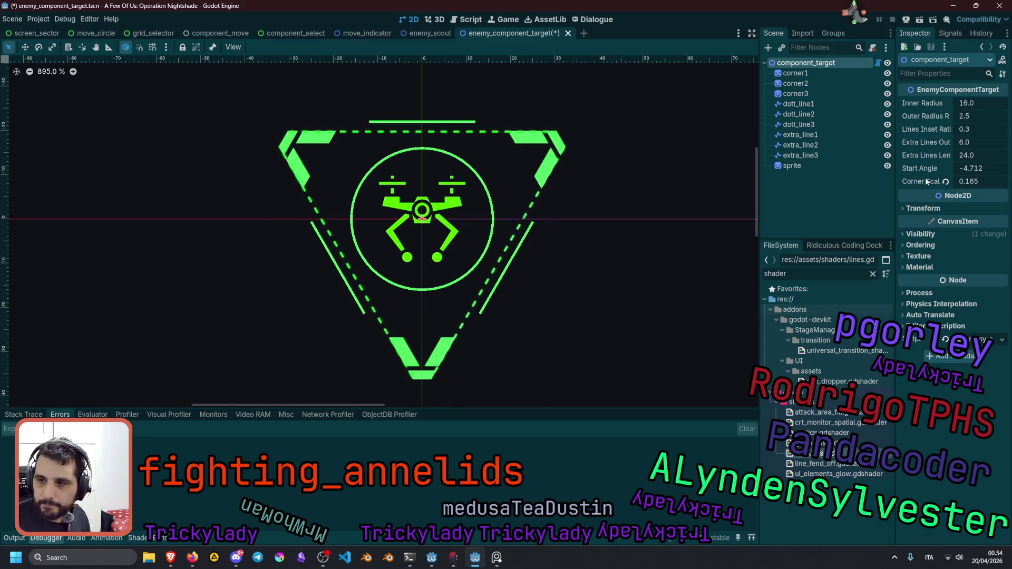
pyautogui.moveTo(960, 182)
pyautogui.mouseDown()
pyautogui.moveTo(997, 182)
pyautogui.moveTo(928, 182)
pyautogui.mouseUp()
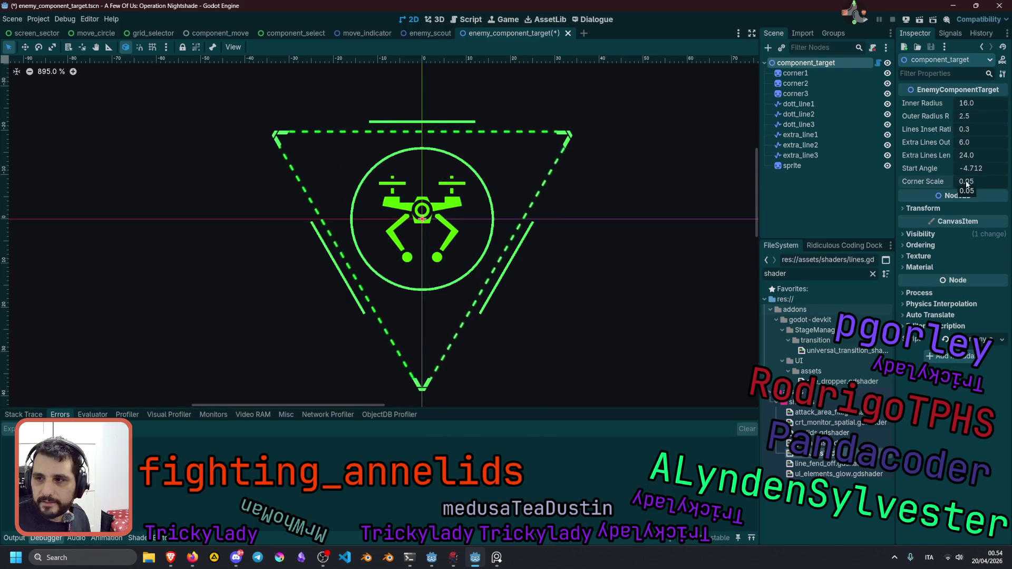
pyautogui.click(975, 182)
pyautogui.write('0.')
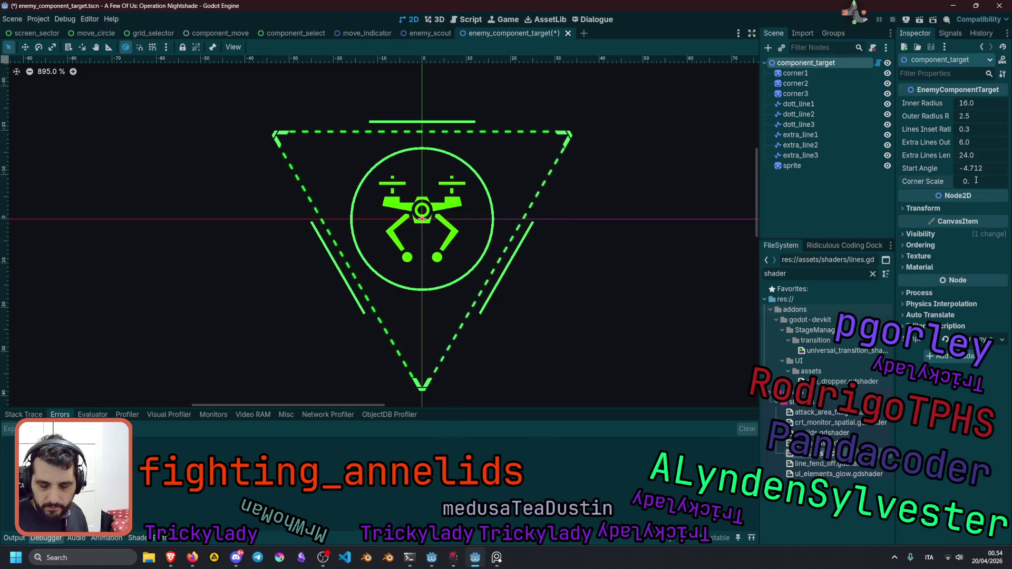
pyautogui.write('2')
pyautogui.press('Return')
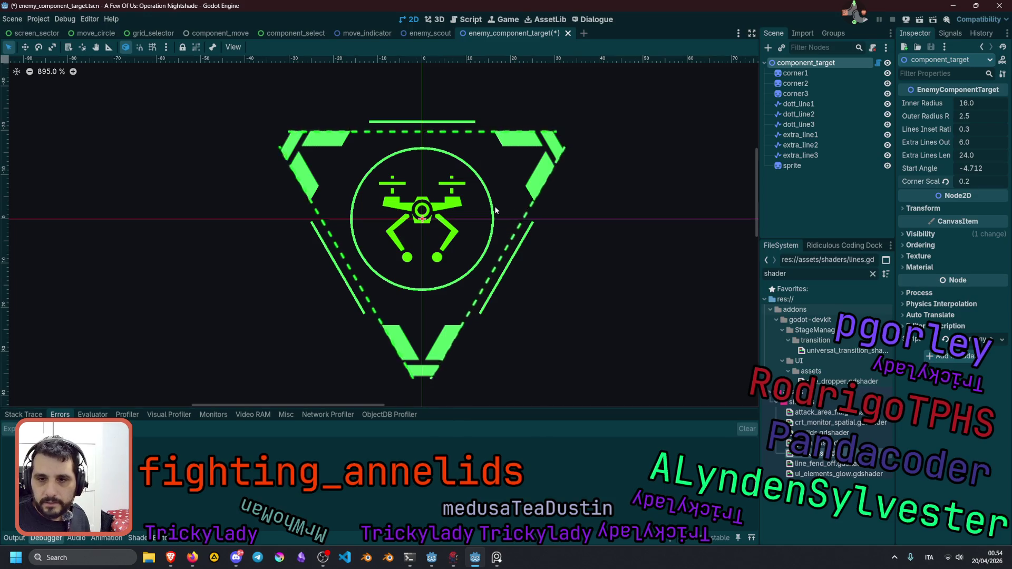
# Bring up the marker script and locate the start_angle variable.
pyautogui.scroll(-6, 495, 210)
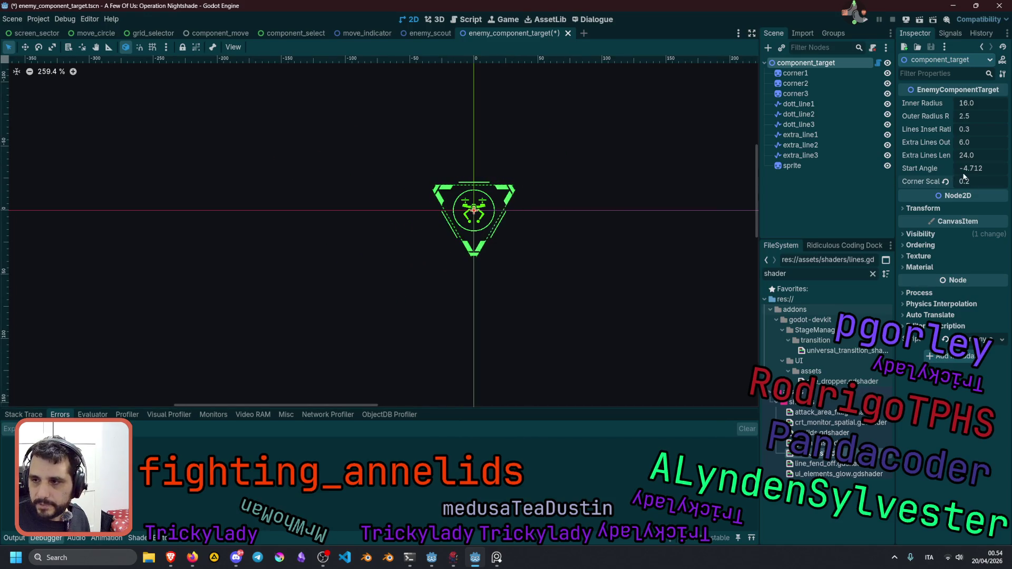
pyautogui.click(878, 62)
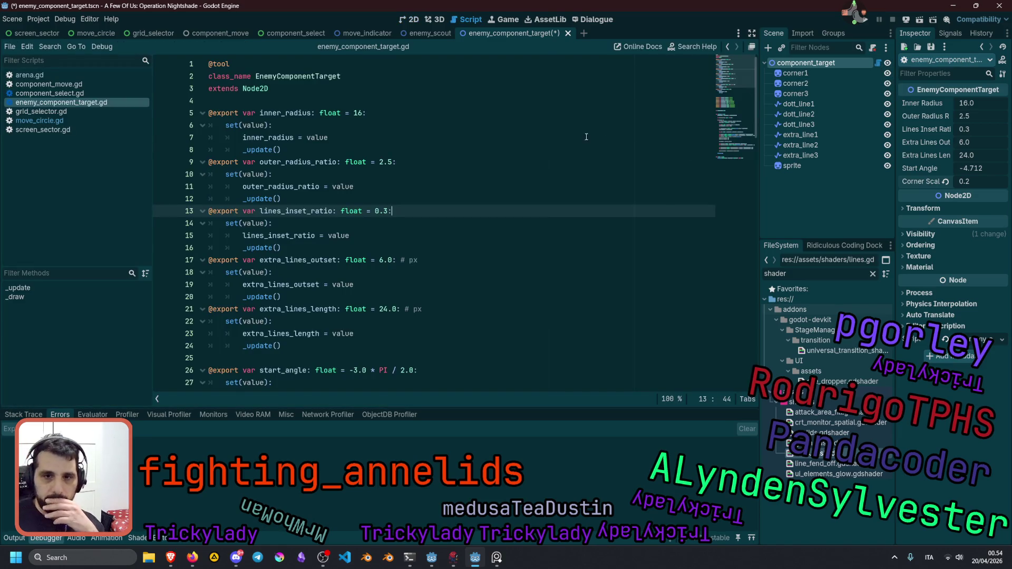
pyautogui.click(302, 161)
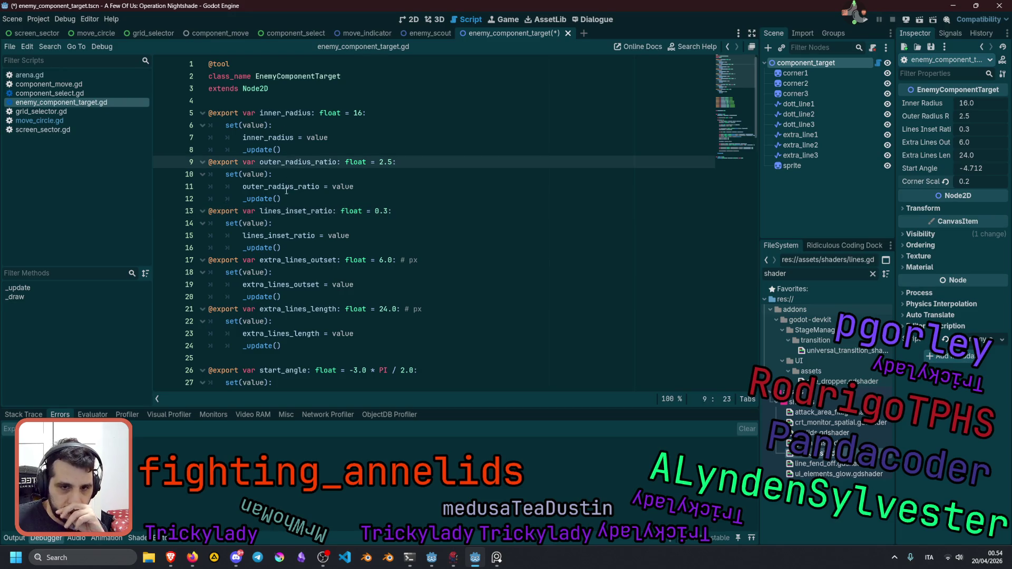
pyautogui.doubleClick(282, 371)
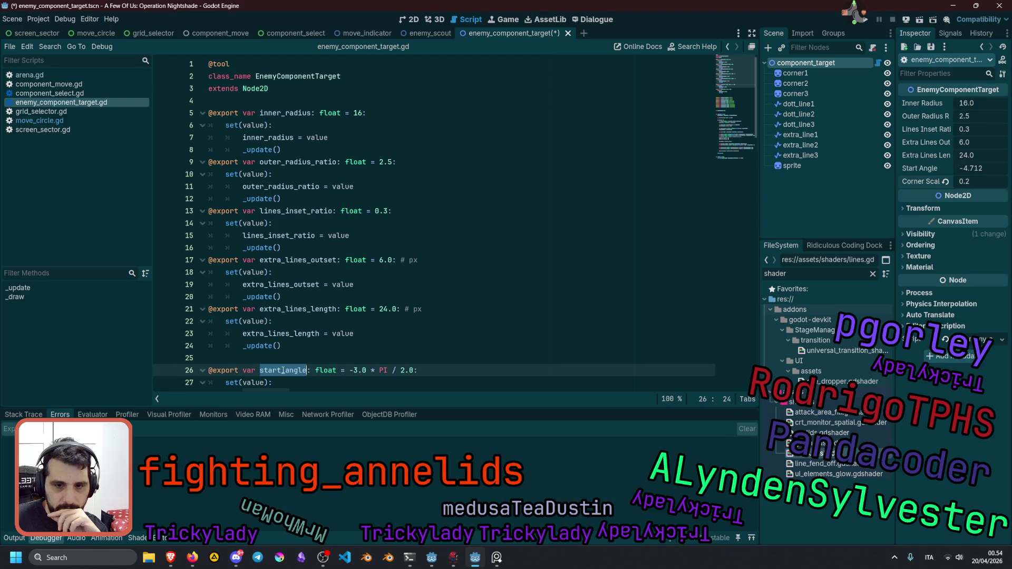
# Change the exported corner_scale default from 0.05 to 0.20.
pyautogui.scroll(-4, 294, 310)
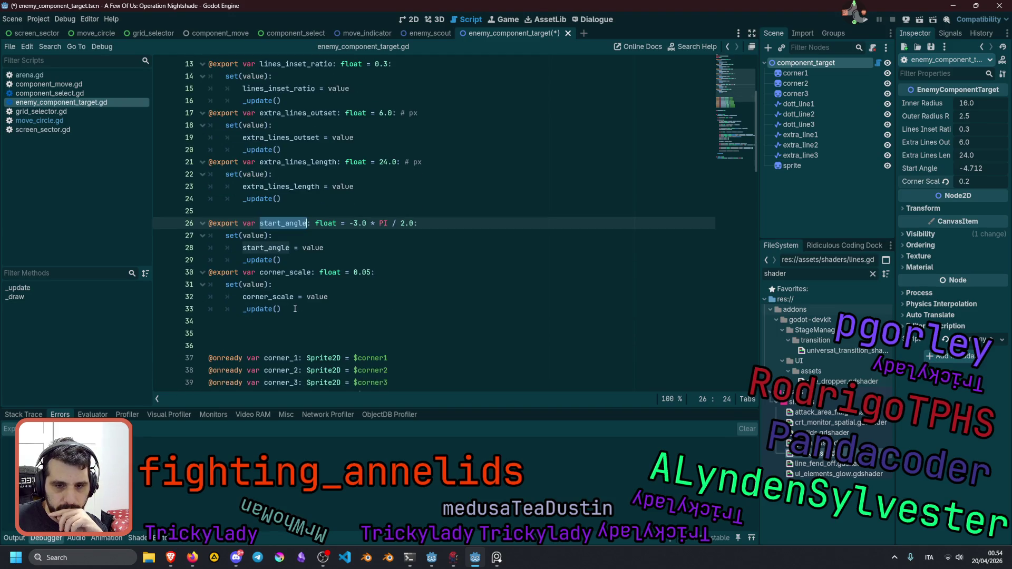
pyautogui.click(371, 274)
pyautogui.press('BackSpace')
pyautogui.press('BackSpace')
pyautogui.write('2')
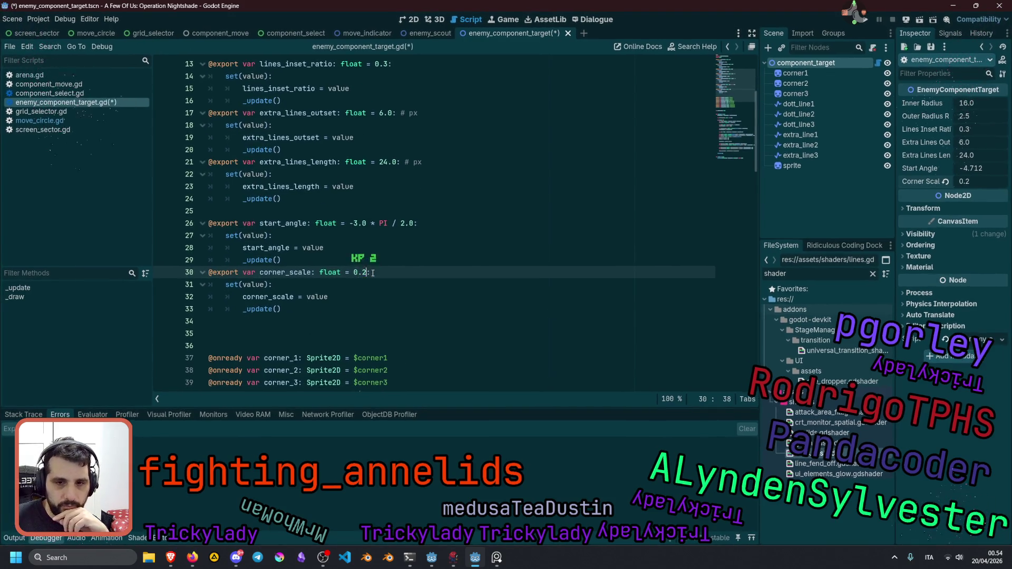
pyautogui.write('0')
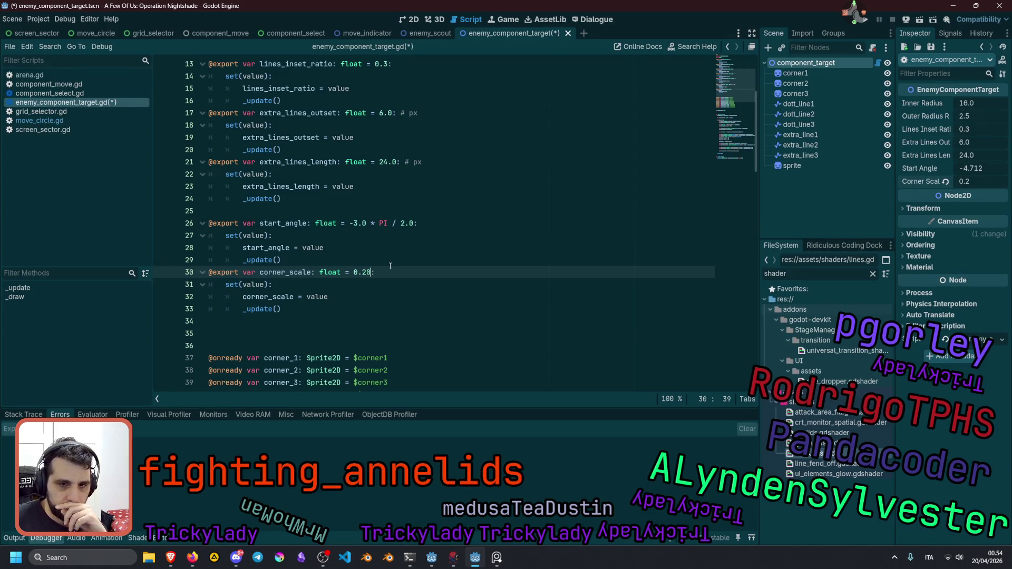
# Review where corner_scale and line_p1 are used, down to the 4.0 offset on line 71.
pyautogui.doubleClick(282, 272)
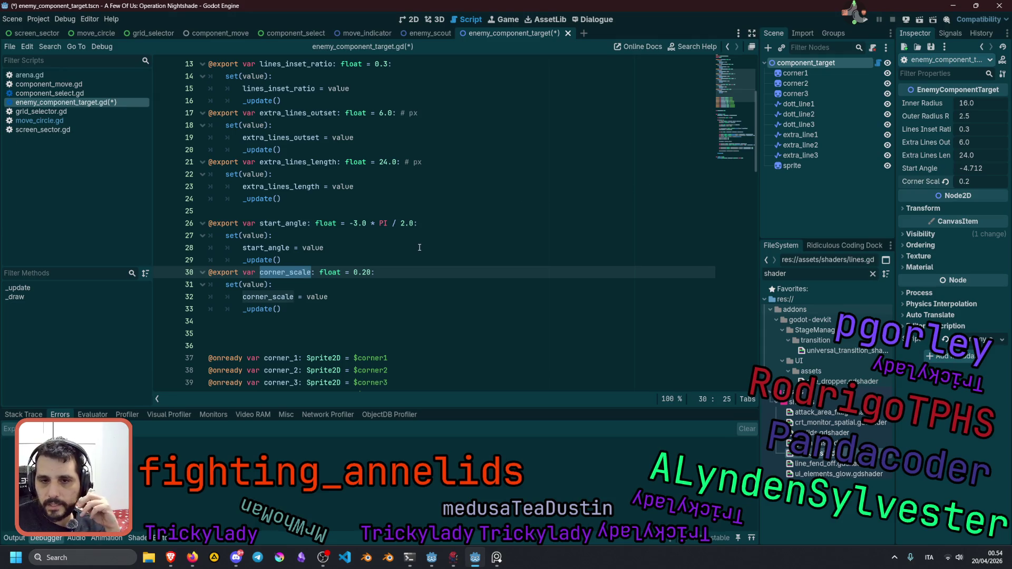
pyautogui.scroll(-15, 420, 248)
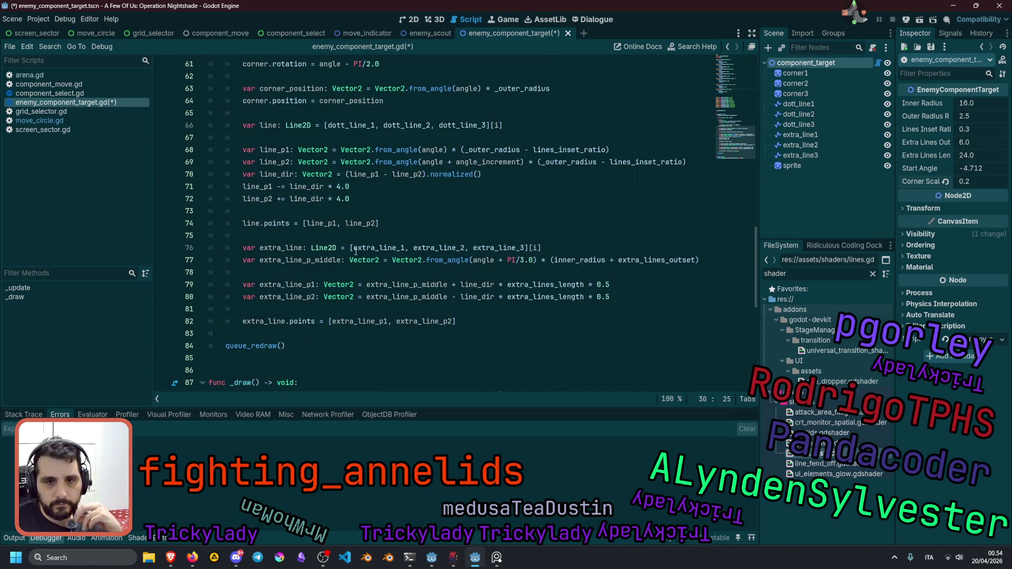
pyautogui.doubleClick(270, 151)
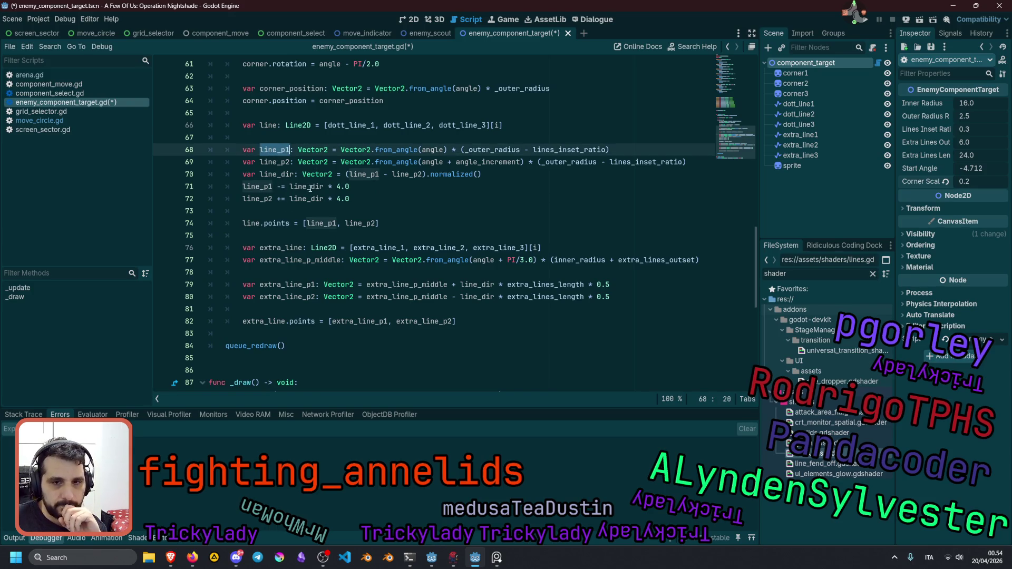
pyautogui.click(338, 187)
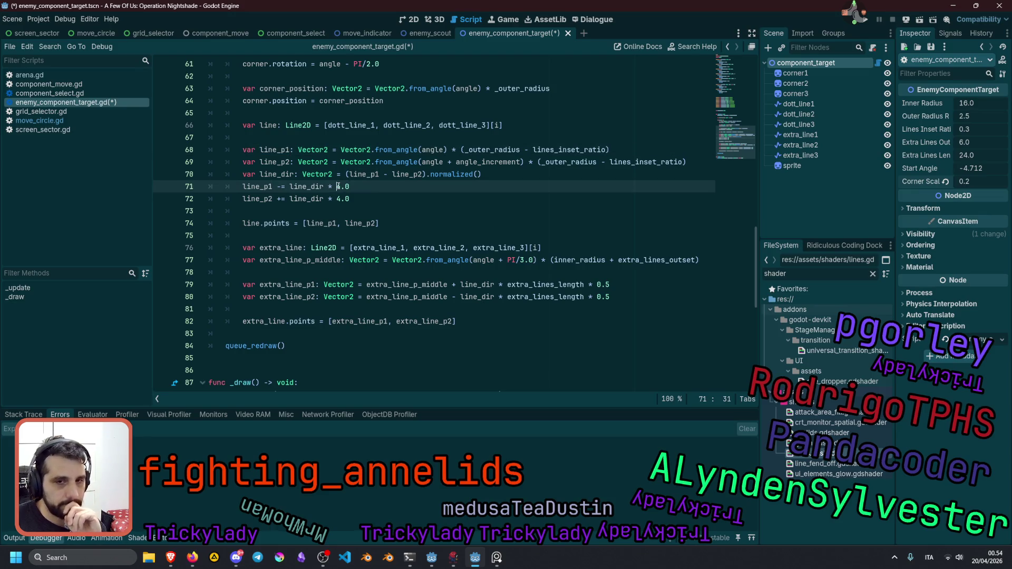
pyautogui.scroll(4, 358, 206)
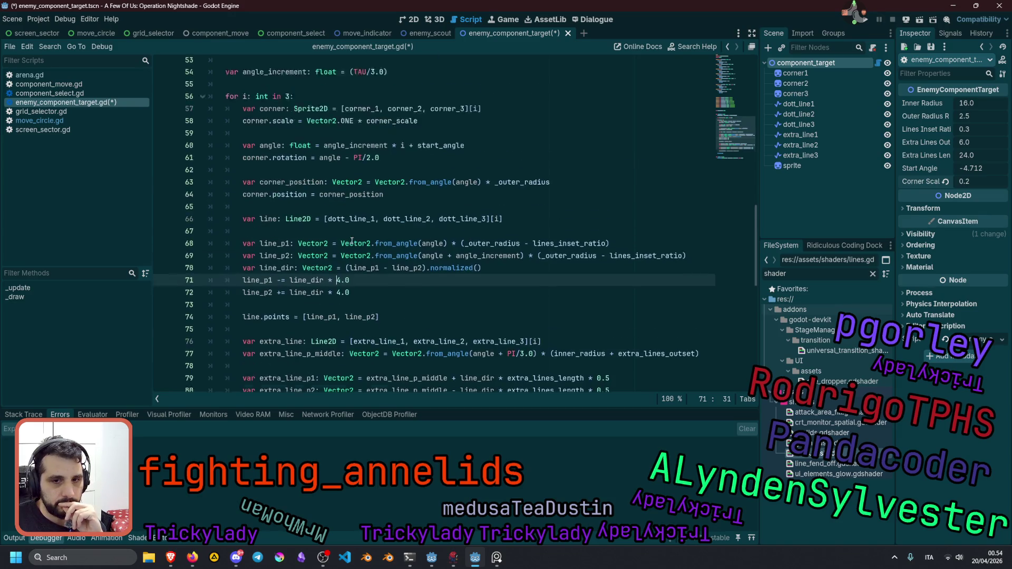
# Insert a new line 55 declaring var line_corner_dist_px: float = corner_scale.
pyautogui.click(316, 137)
pyautogui.press('Return')
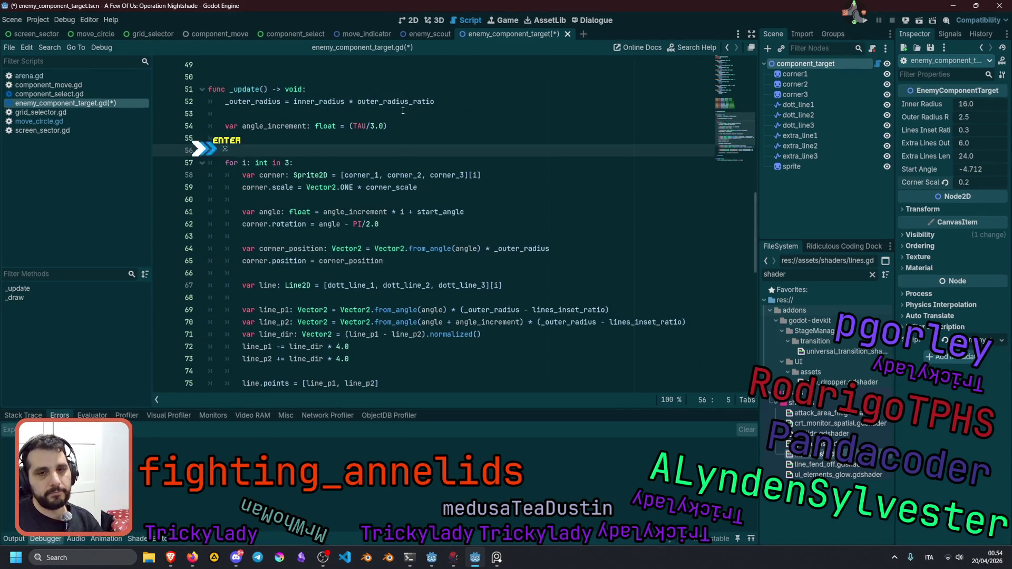
pyautogui.write('var ')
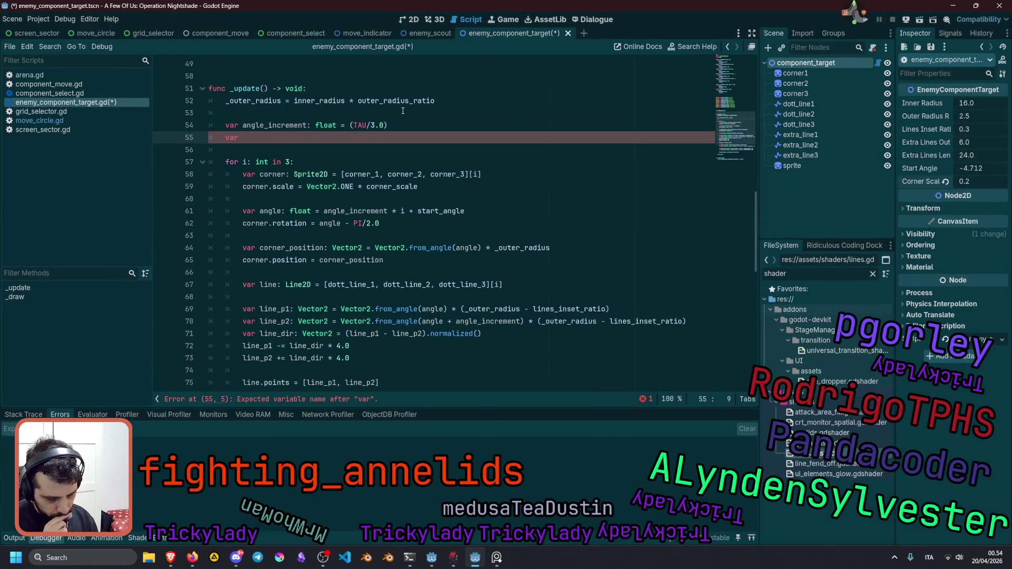
pyautogui.write('line')
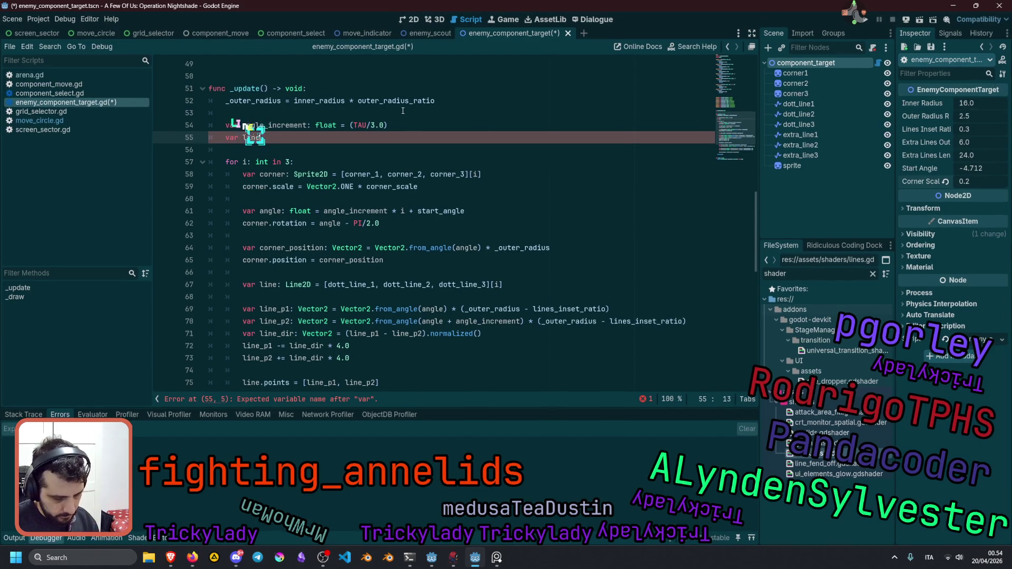
pyautogui.write('_corner_dis')
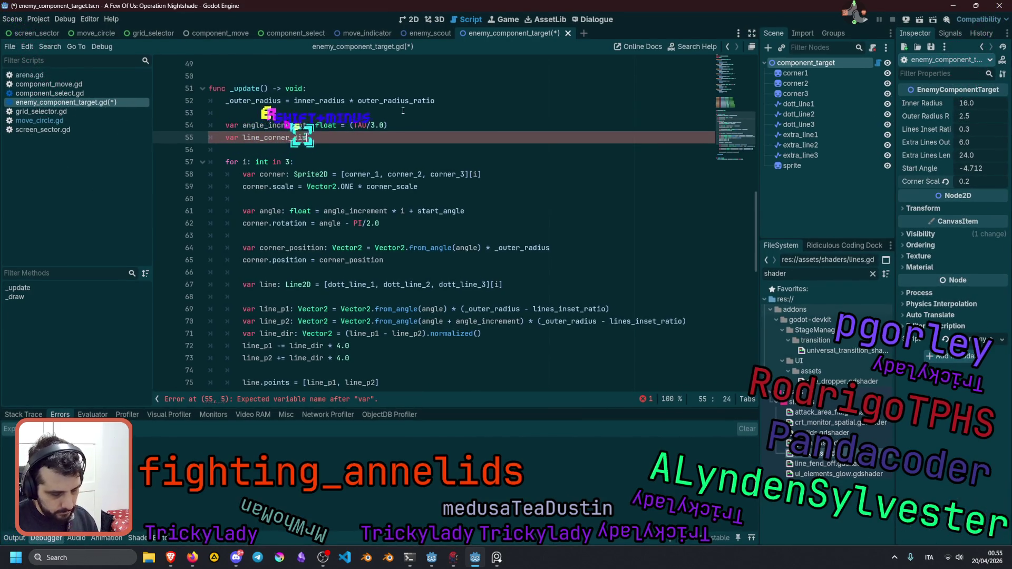
pyautogui.write('t: float =')
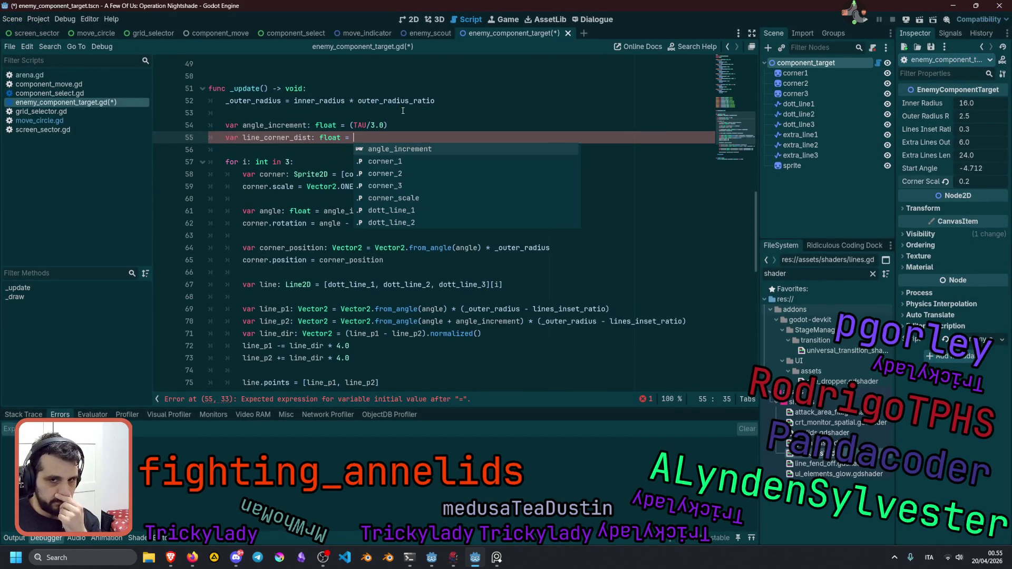
pyautogui.press('Left')
pyautogui.press('Left')
pyautogui.press('Left')
pyautogui.write('_px')
pyautogui.press('End')
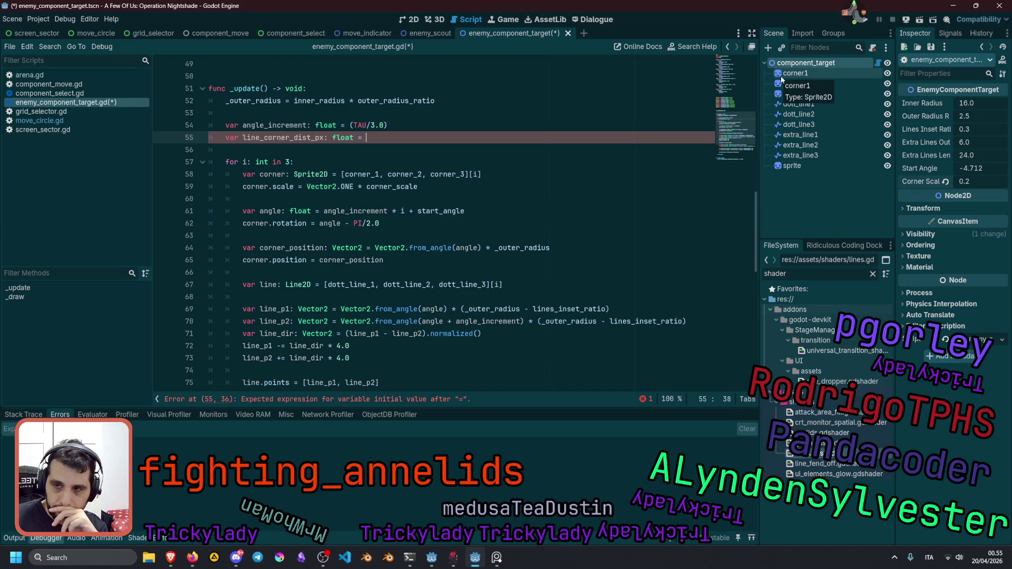
pyautogui.write('corner_')
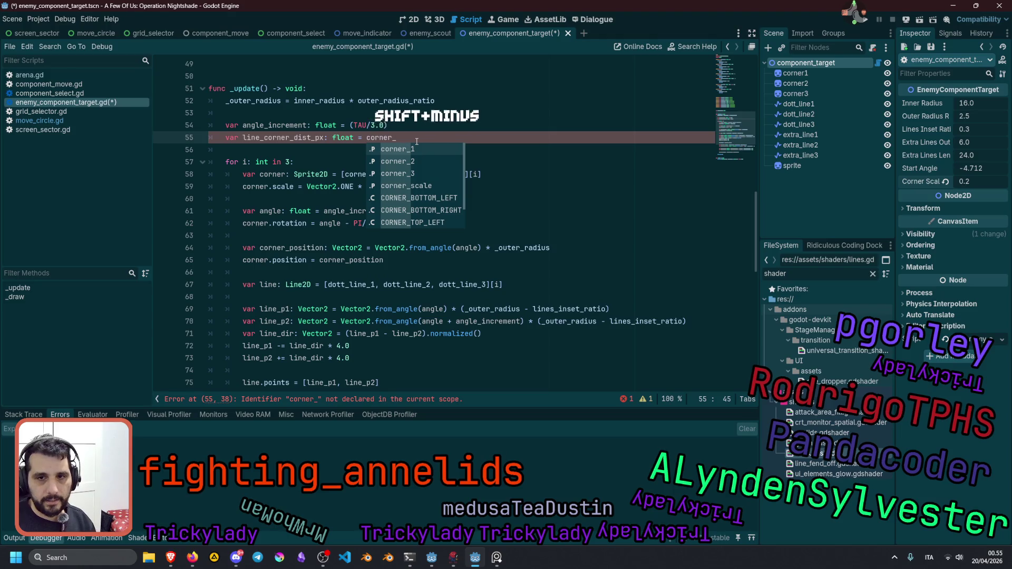
pyautogui.write('sc')
pyautogui.press('Return')
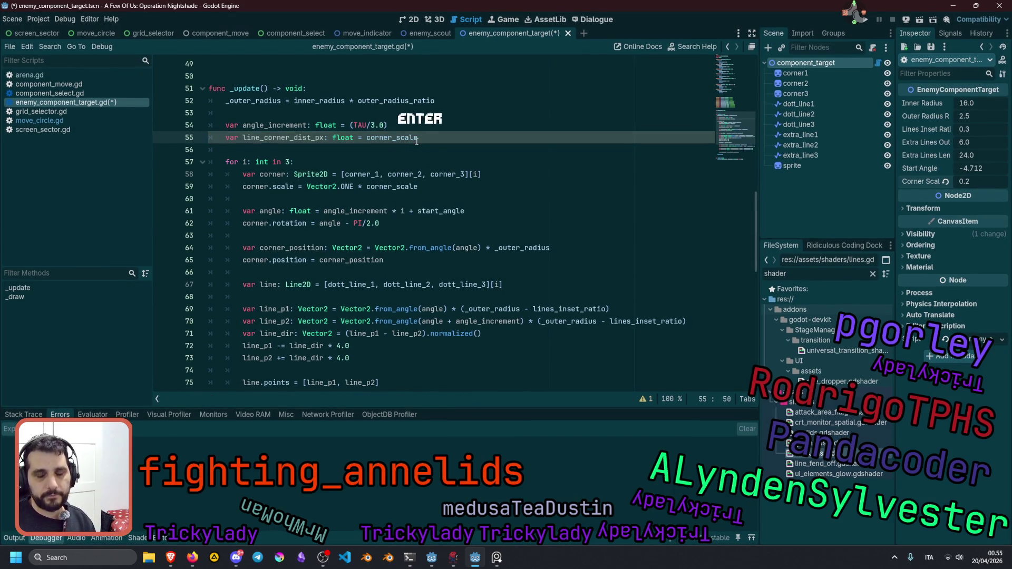
# Check the corner texture size and complete the expression as corner_scale * 60.0.
pyautogui.write('*')
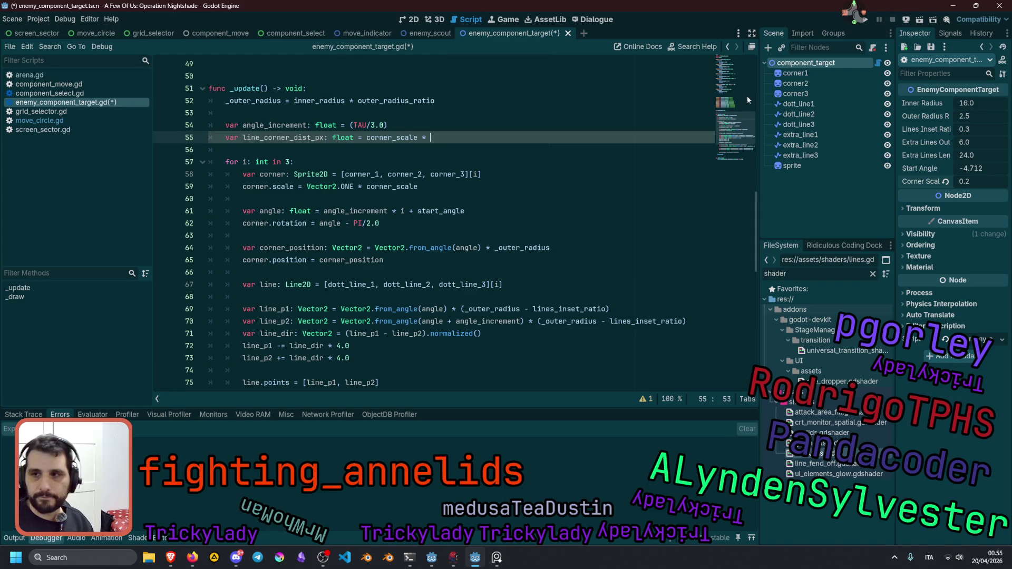
pyautogui.click(795, 94)
pyautogui.click(976, 113)
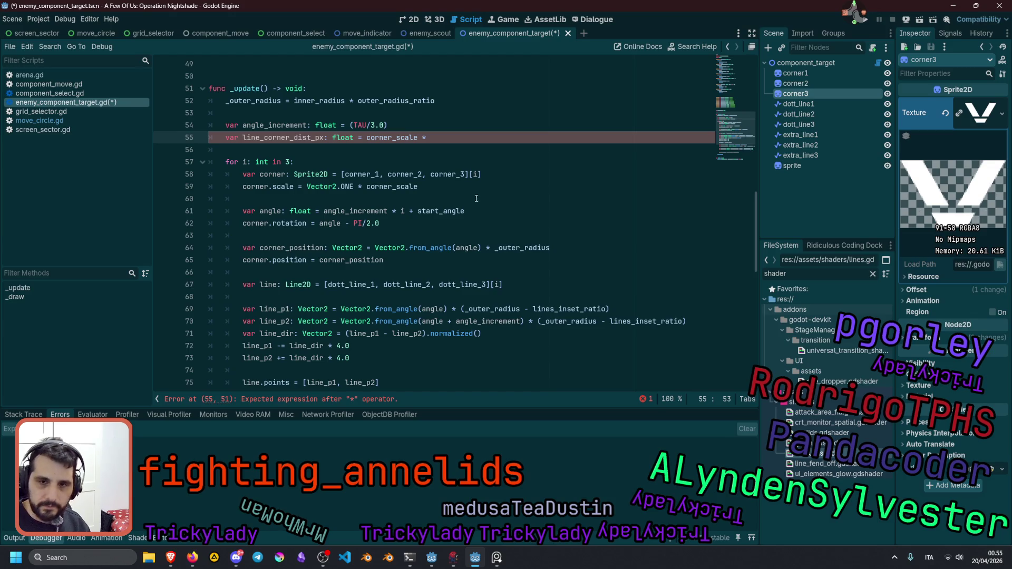
pyautogui.write('60.0')
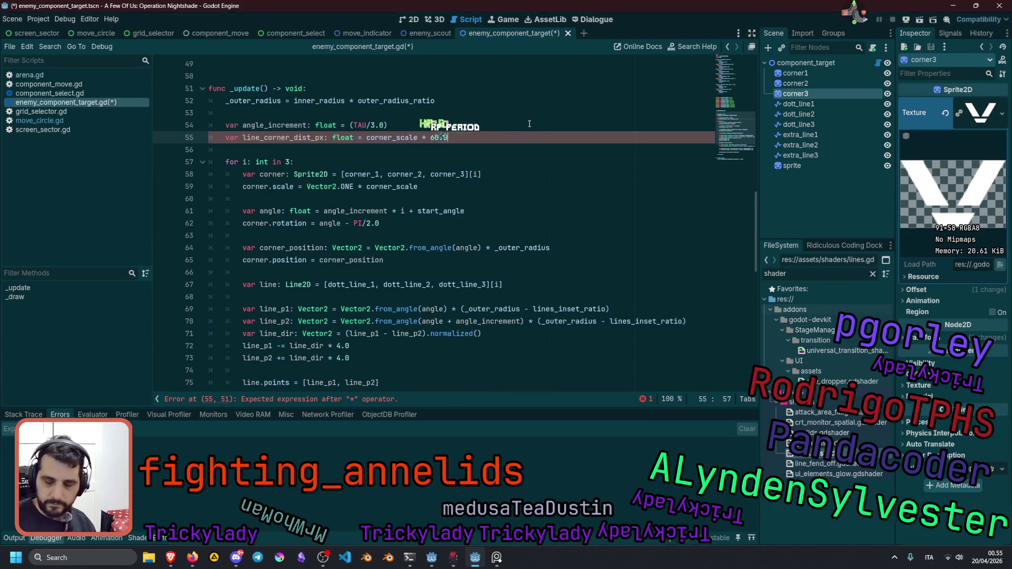
pyautogui.click(511, 128)
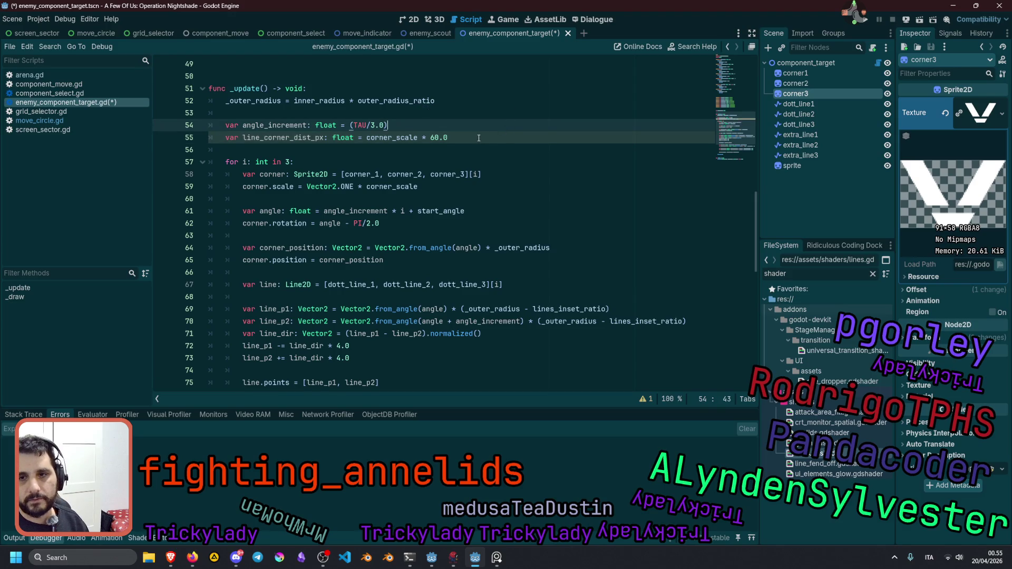
# Replace both 4.0 offsets on lines 72–73 with line_corner_dist_px, save, and view the marker in 2D.
pyautogui.doubleClick(299, 136)
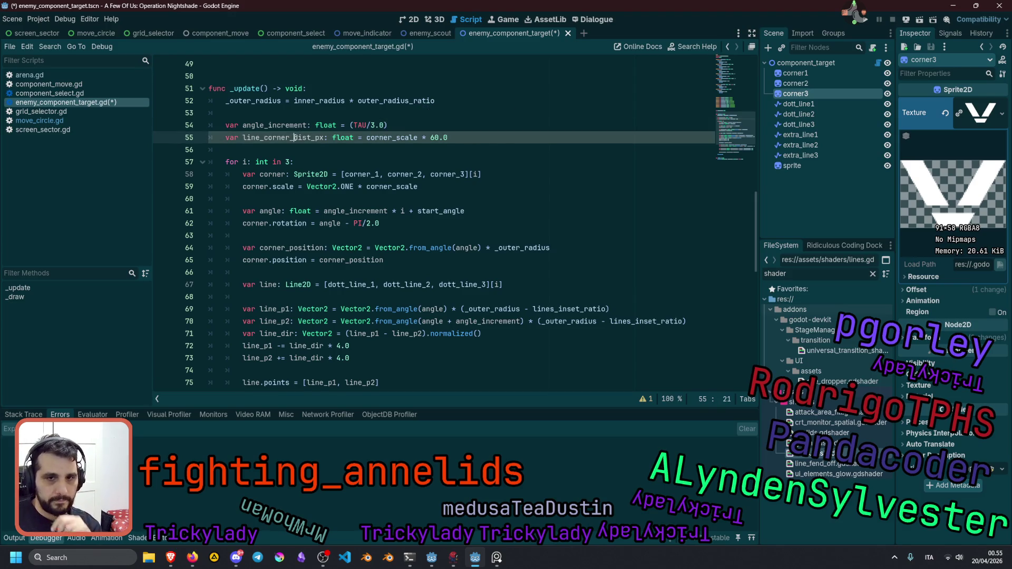
pyautogui.scroll(-4, 367, 214)
pyautogui.doubleClick(342, 199)
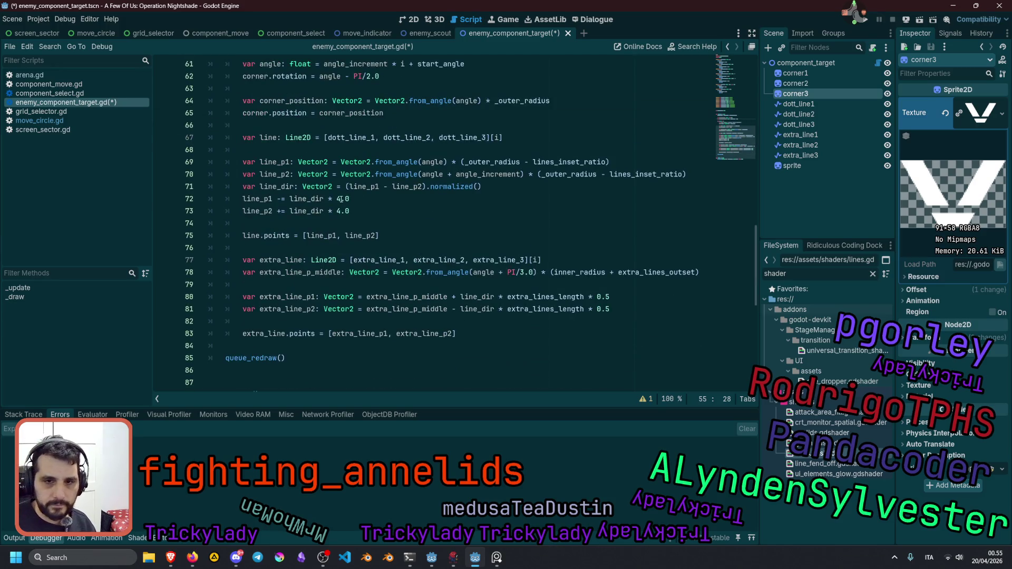
pyautogui.hotkey('ctrl', 'd')
pyautogui.write('line_corner_dist_px')
pyautogui.click(416, 227)
pyautogui.hotkey('ctrl', 's')
pyautogui.click(456, 174)
pyautogui.scroll(2, 446, 138)
pyautogui.scroll(1, 446, 138)
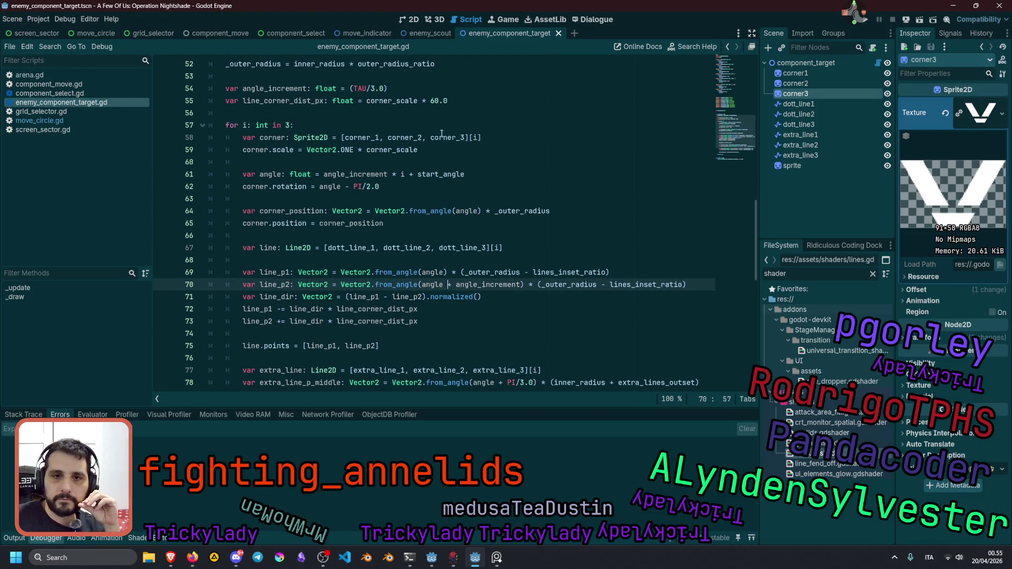
pyautogui.click(408, 22)
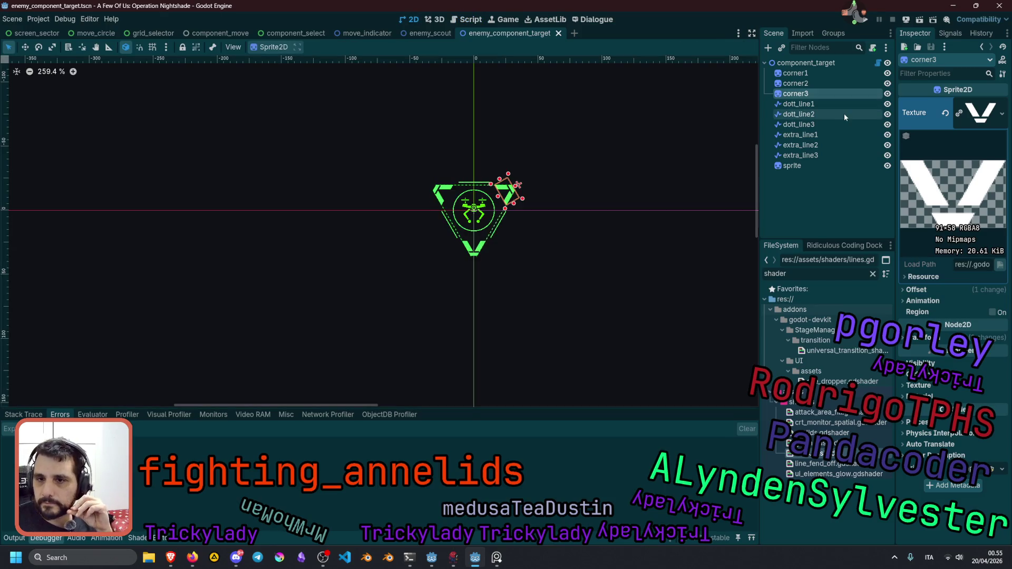
# Set component_target's Corner Scale to 0.13 in the Inspector.
pyautogui.click(814, 63)
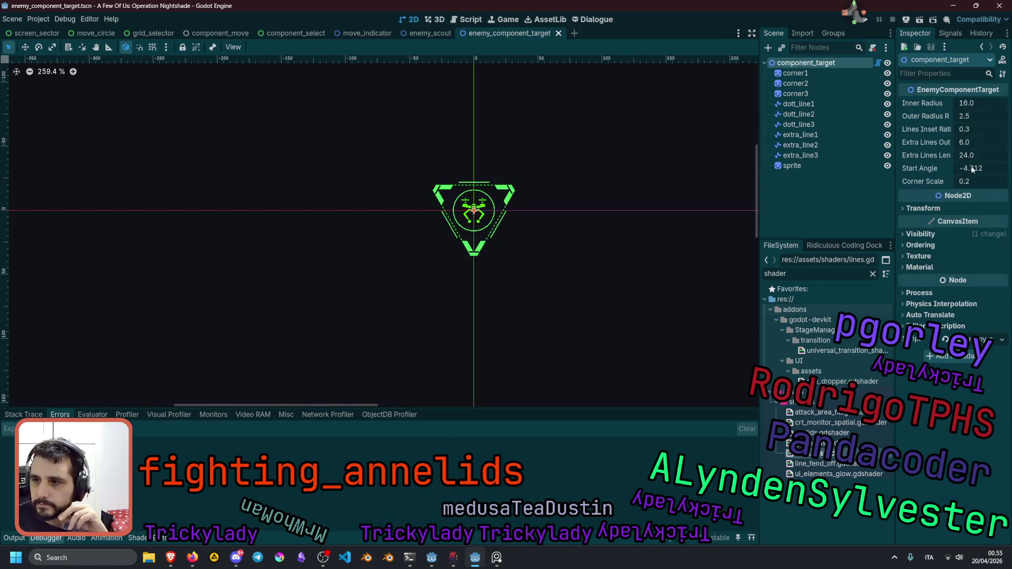
pyautogui.moveTo(972, 179)
pyautogui.mouseDown()
pyautogui.moveTo(991, 179)
pyautogui.moveTo(967, 180)
pyautogui.mouseUp()
pyautogui.scroll(8, 435, 191)
pyautogui.scroll(9, 435, 191)
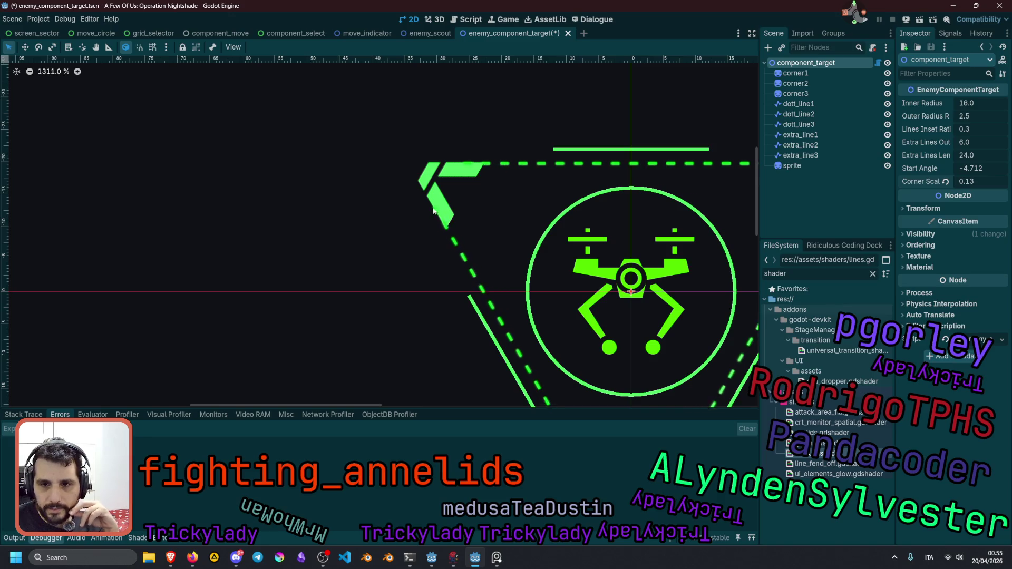
# Raise the line_corner_dist_px multiplier on line 55 from 60.0 to 120.0 and save.
pyautogui.click(877, 62)
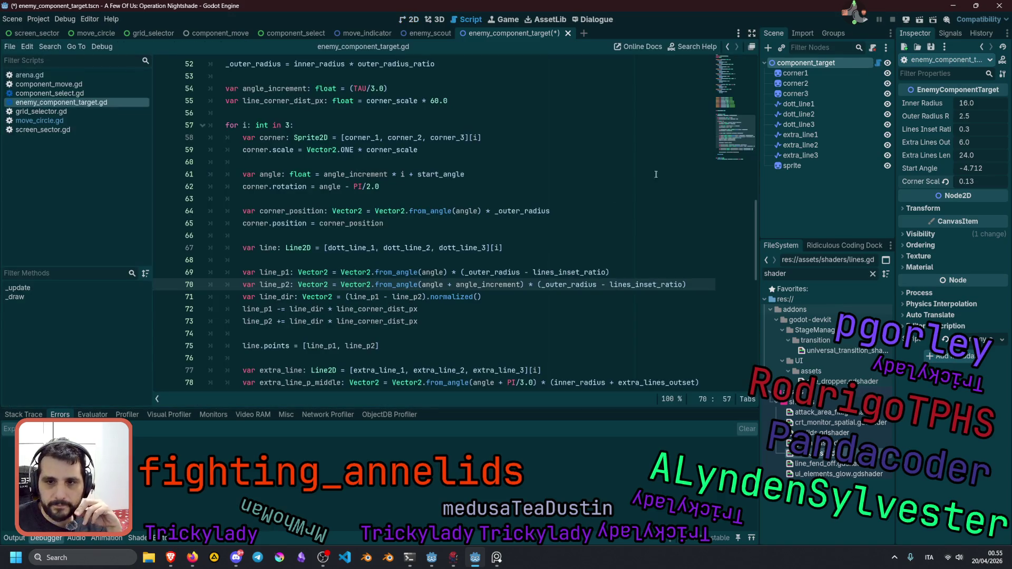
pyautogui.scroll(2, 448, 193)
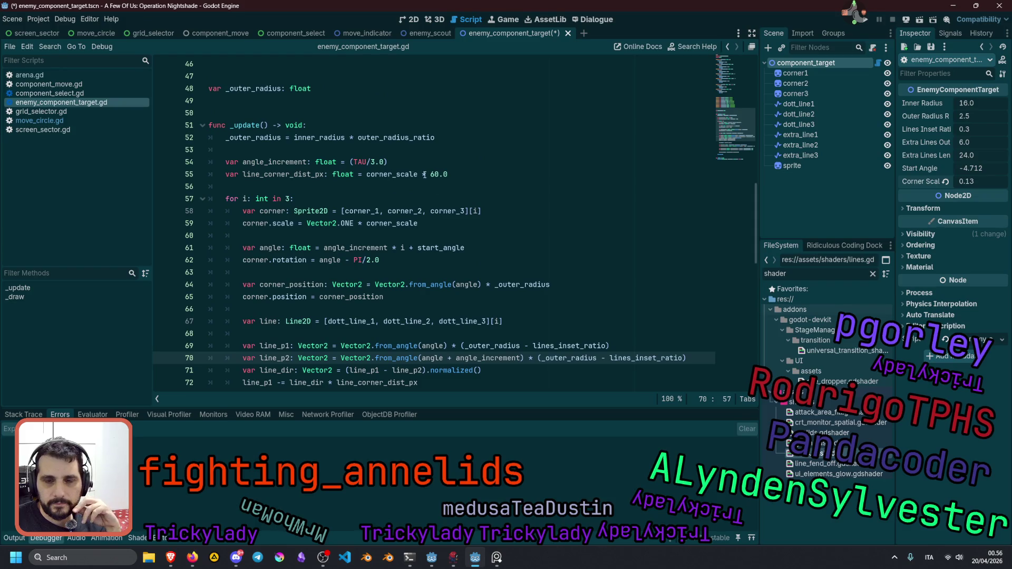
pyautogui.click(431, 175)
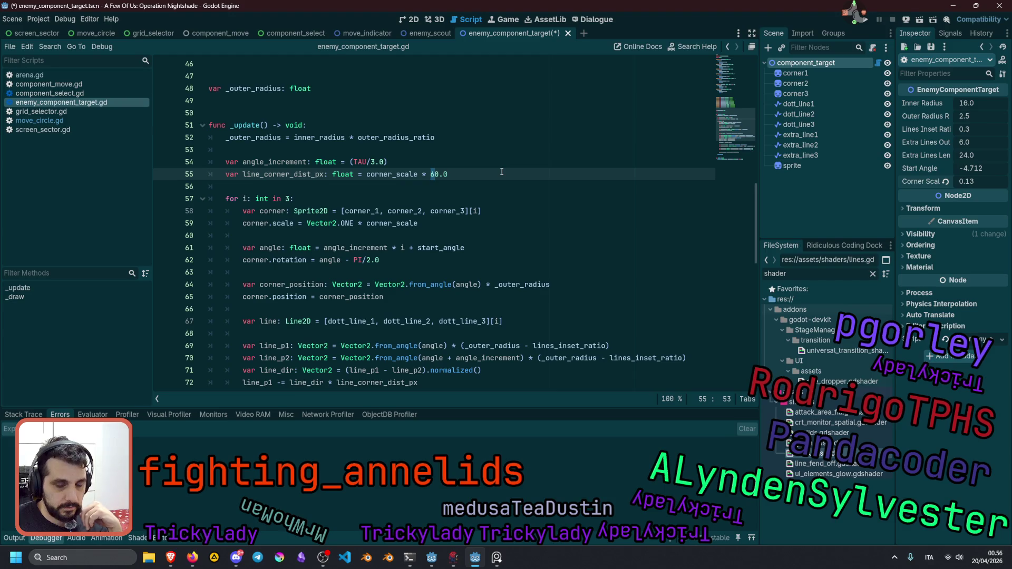
pyautogui.press('BackSpace')
pyautogui.write('02')
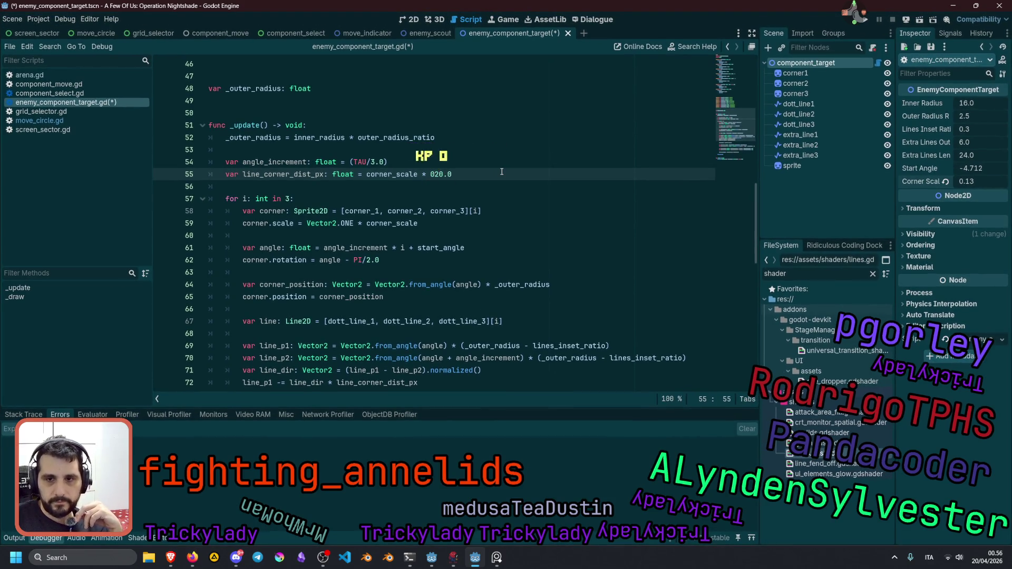
pyautogui.hotkey('shift', 'BackSpace')
pyautogui.write('2')
pyautogui.write('1')
pyautogui.press('End')
pyautogui.hotkey('ctrl', 's')
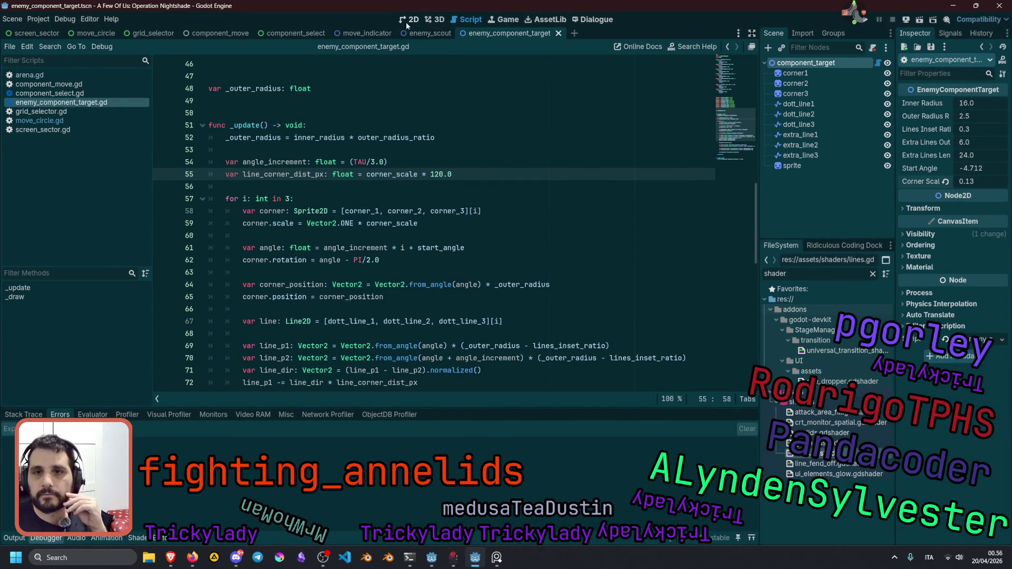
# Set the marker's Inner Radius to 16.6 and save line_corner_dist_px's multiplier as 80.0 on line 55.
pyautogui.click(406, 21)
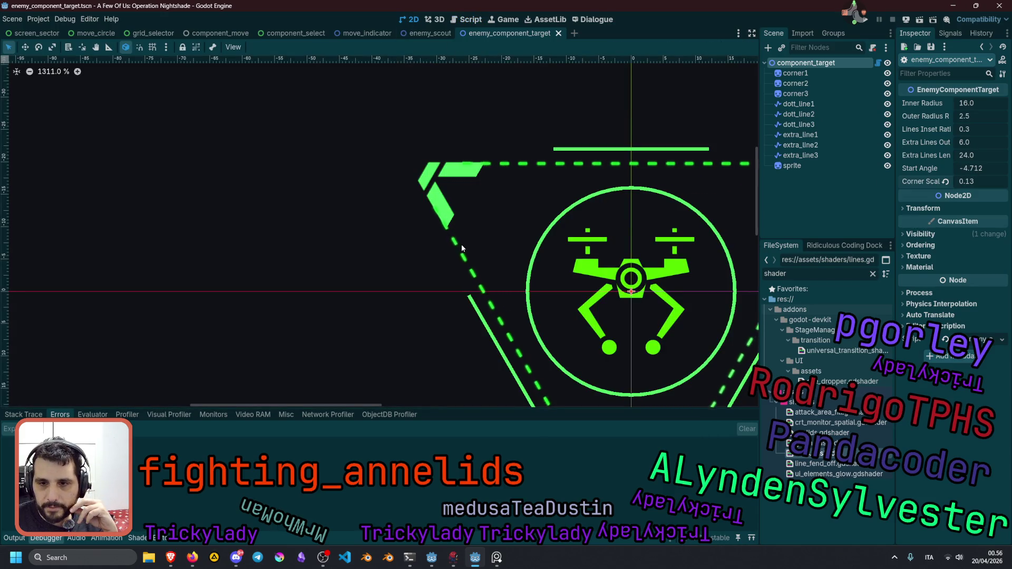
pyautogui.moveTo(975, 103); pyautogui.dragTo(988, 103)
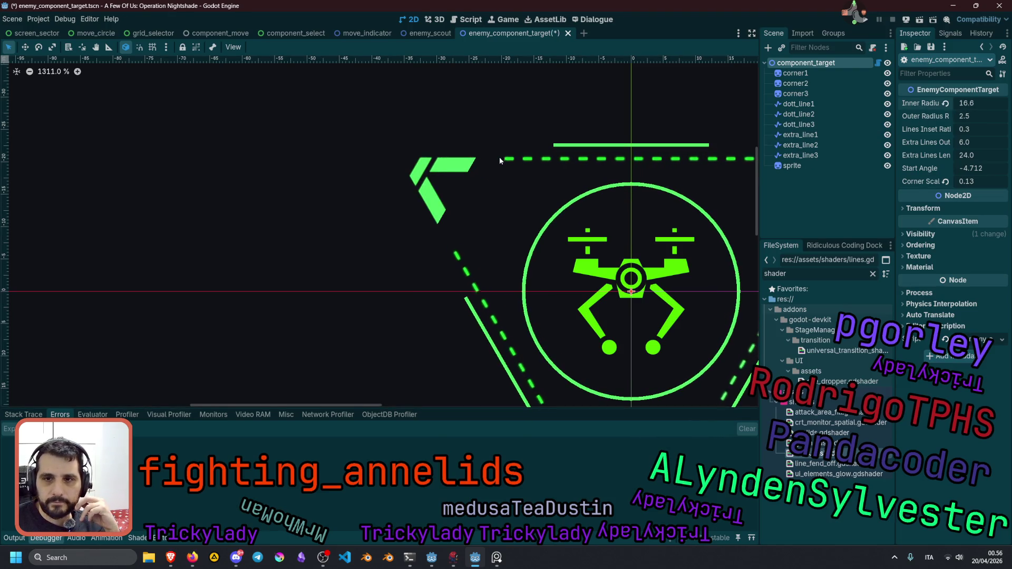
pyautogui.click(879, 64)
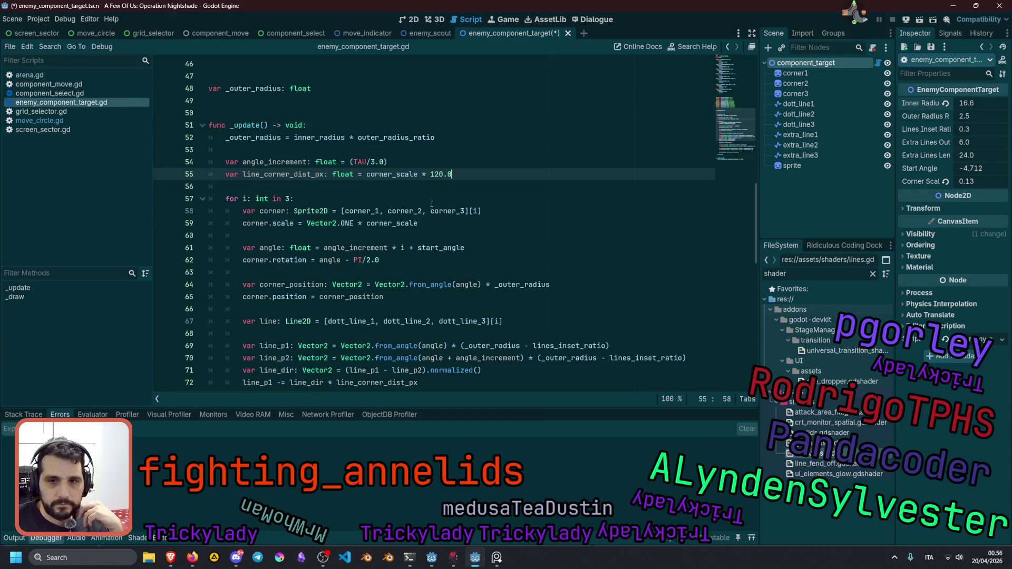
pyautogui.moveTo(431, 174); pyautogui.dragTo(443, 174)
pyautogui.click(444, 174)
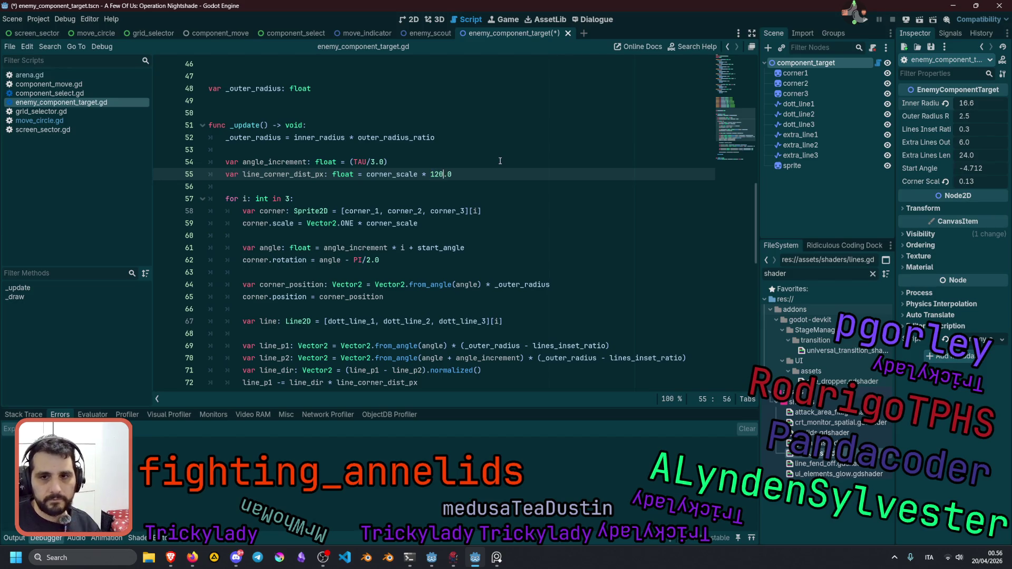
pyautogui.press('BackSpace')
pyautogui.press('BackSpace')
pyautogui.write('8')
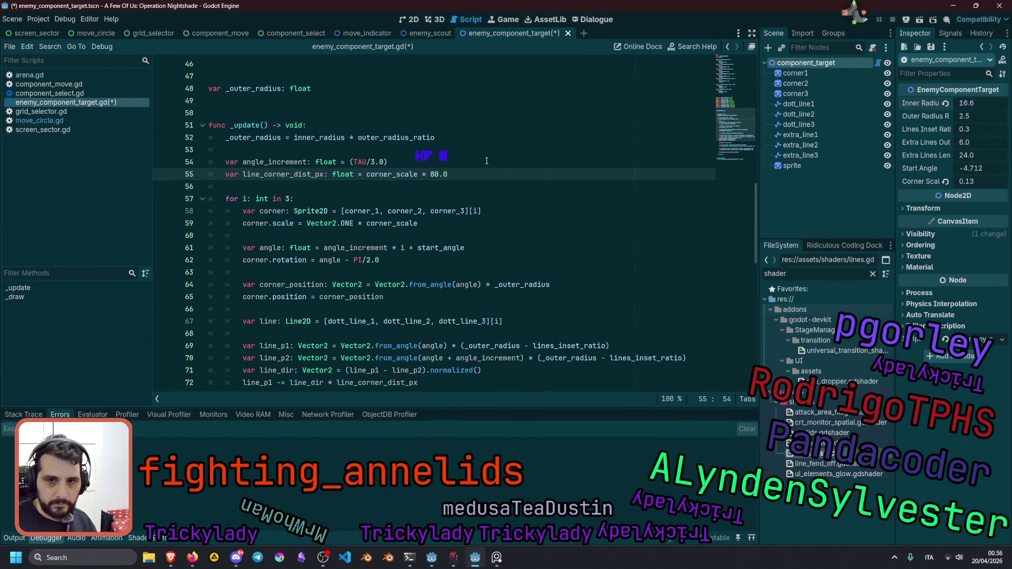
pyautogui.click(487, 161)
pyautogui.hotkey('ctrl', 's')
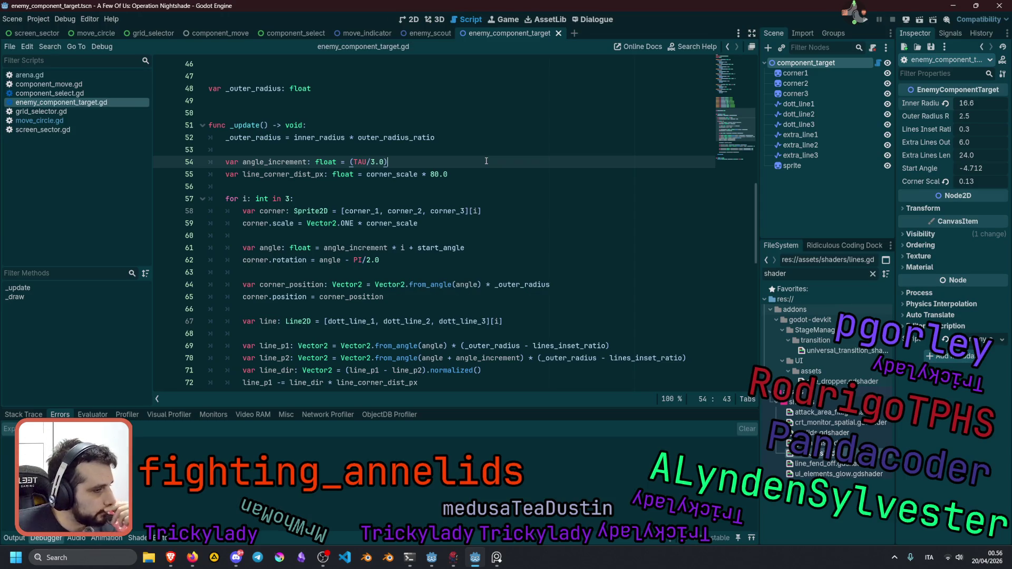
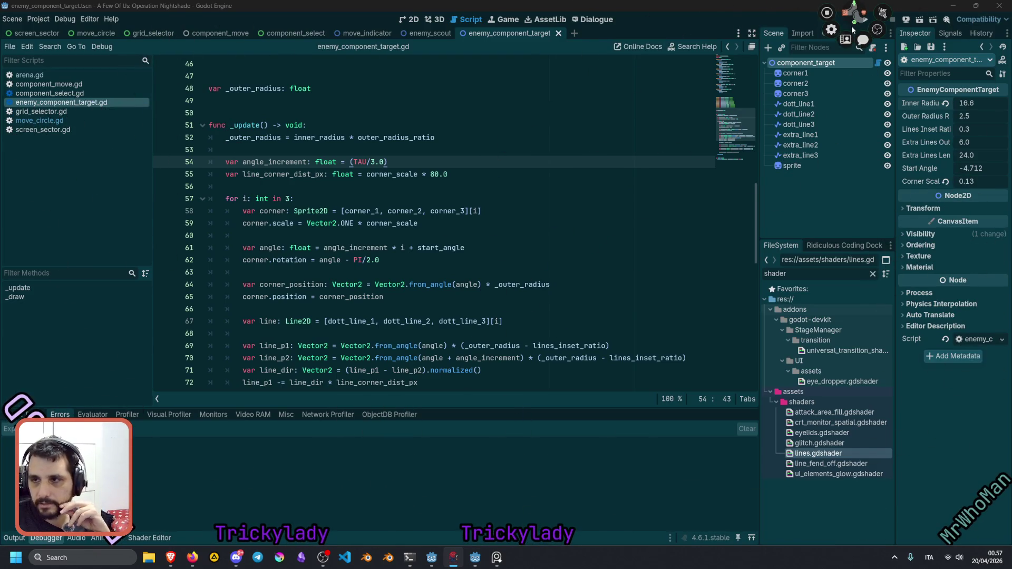
# Switch to the Twitch user info tool and focus its user filter field.
pyautogui.hotkey('alt', 'Tab')
pyautogui.click(155, 13)
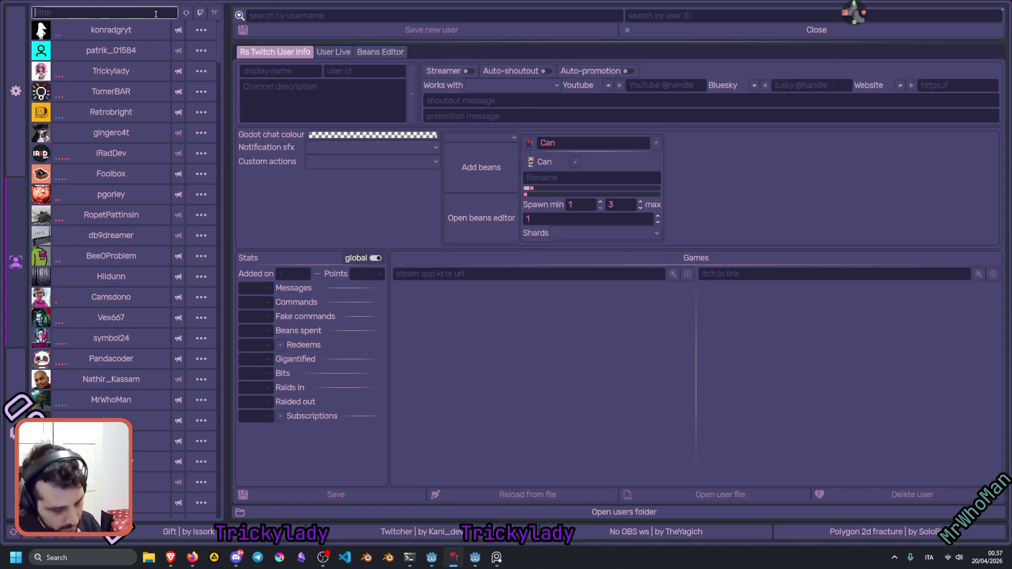
# Filter the user list to a viewer, load their profile and chat stats, then close the tool.
pyautogui.write('mrwho')
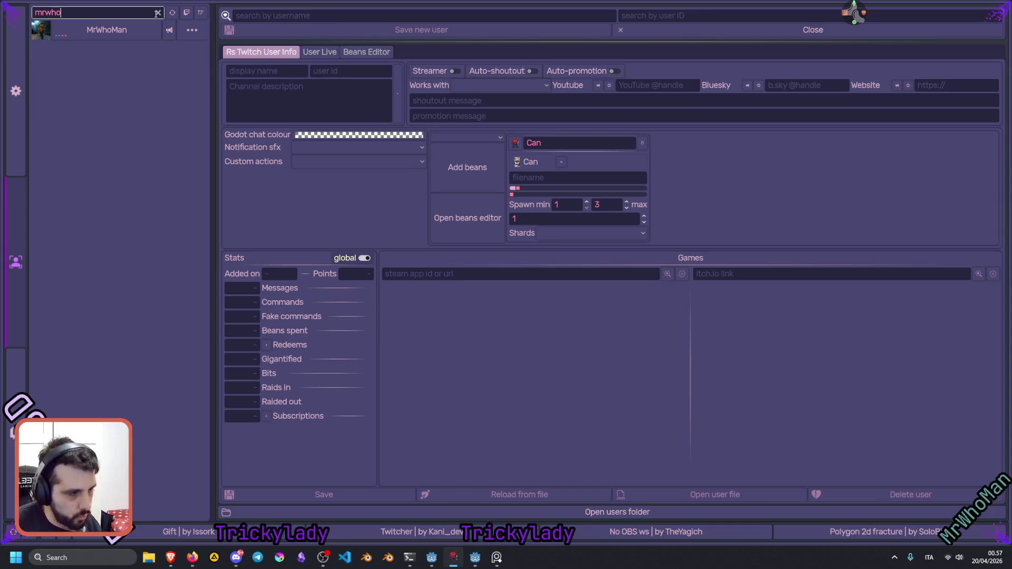
pyautogui.click(157, 12)
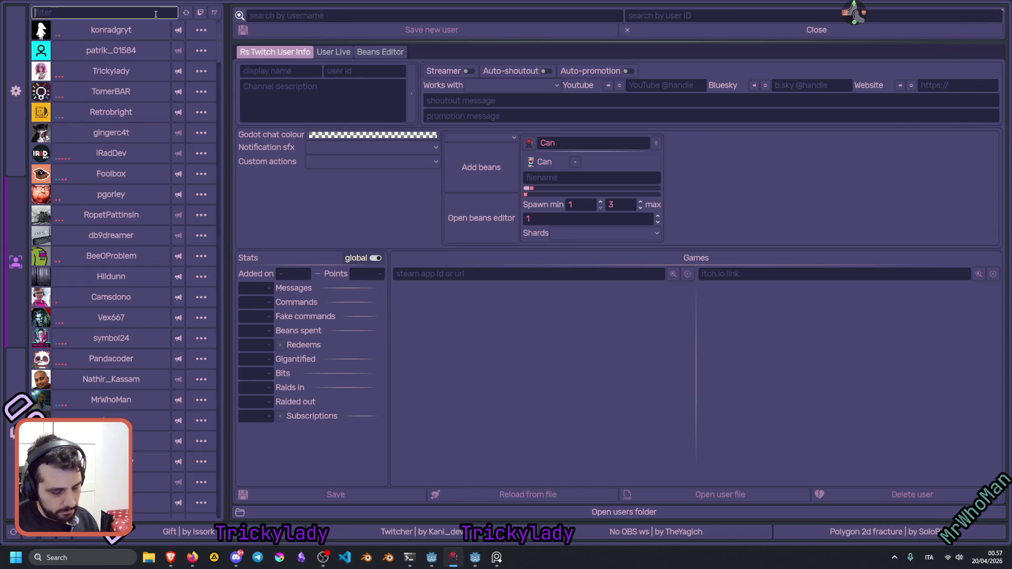
pyautogui.write('bee')
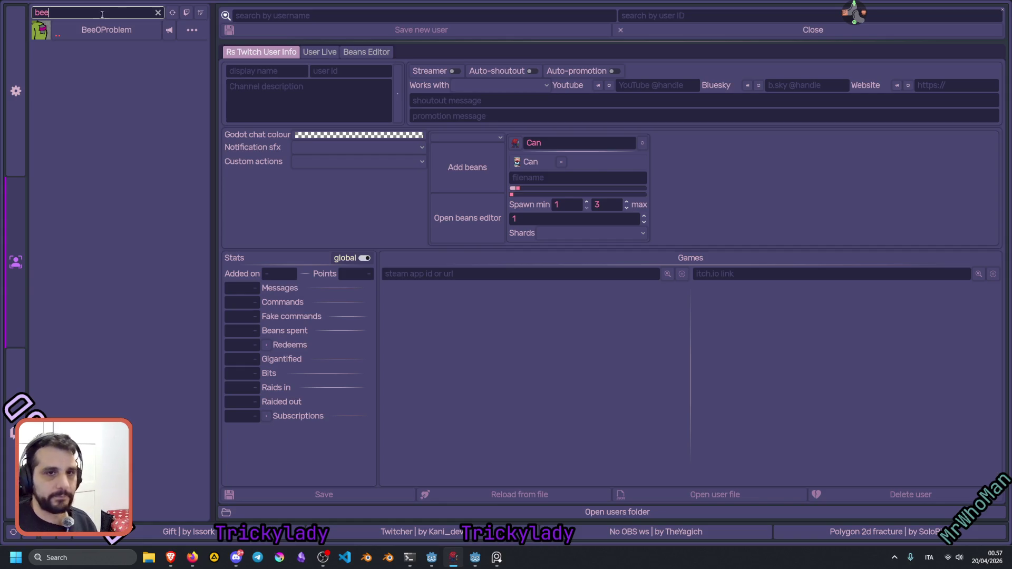
pyautogui.click(144, 30)
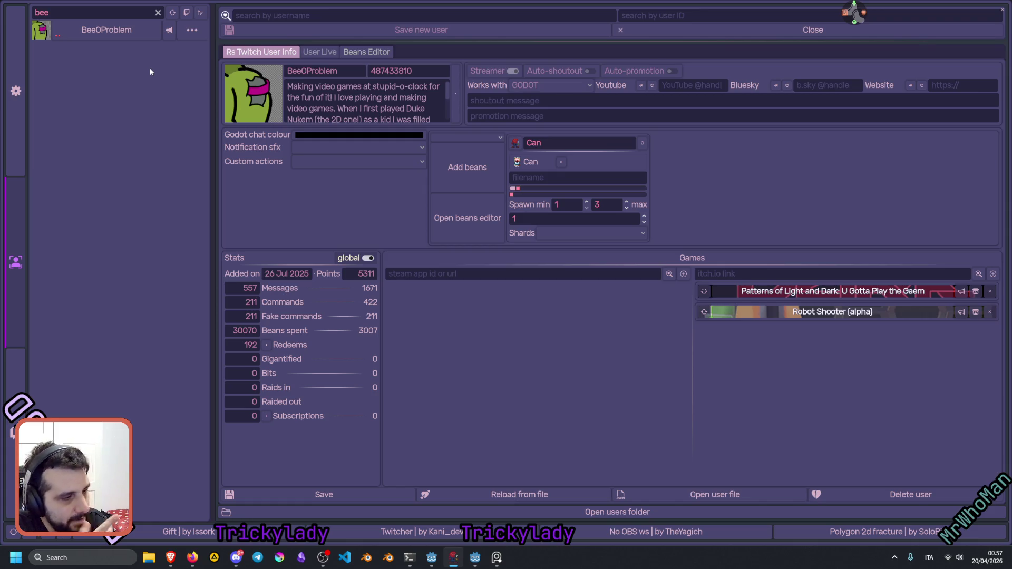
pyautogui.click(1003, 9)
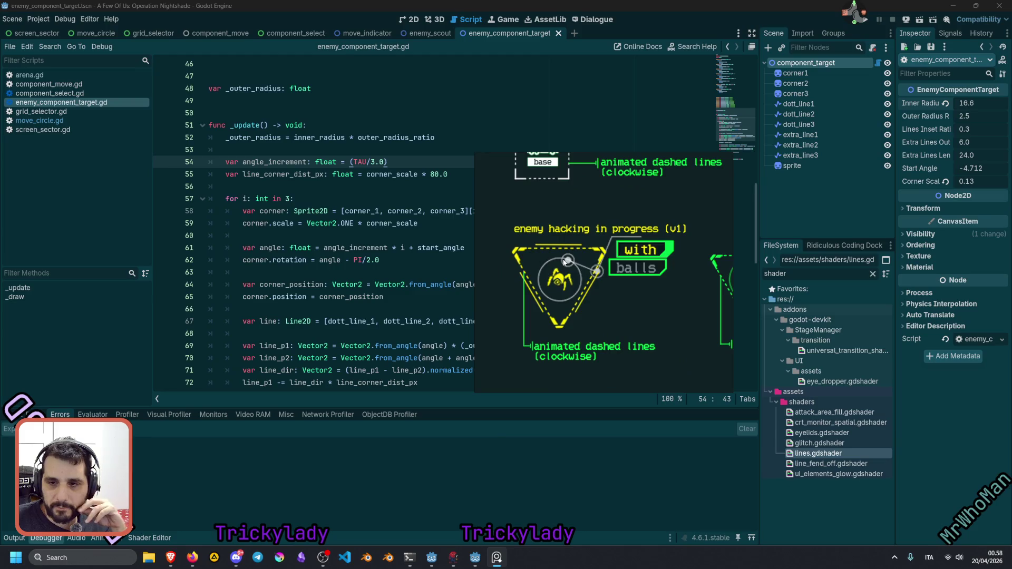
# In the 2D view, nudge the reticle's Inner Radius up to 16.745.
pyautogui.click(410, 20)
pyautogui.scroll(-3, 140, 244)
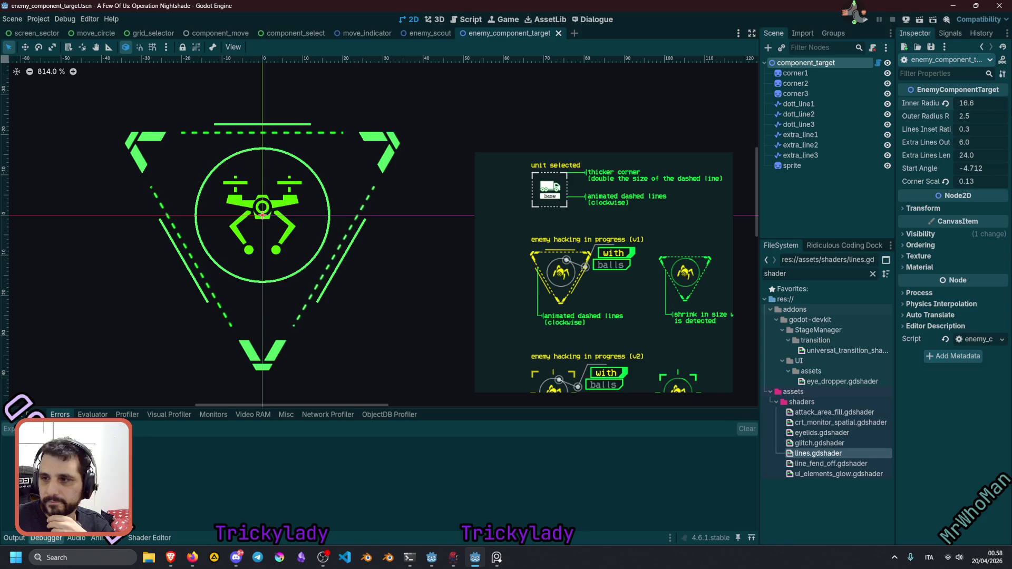
pyautogui.moveTo(975, 102); pyautogui.dragTo(975, 103)
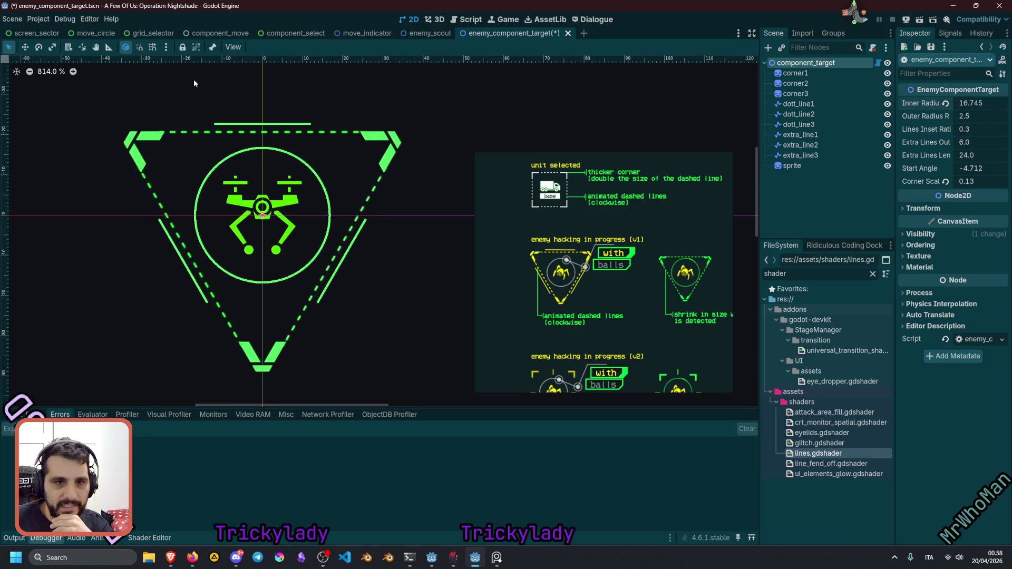
pyautogui.scroll(5, 153, 135)
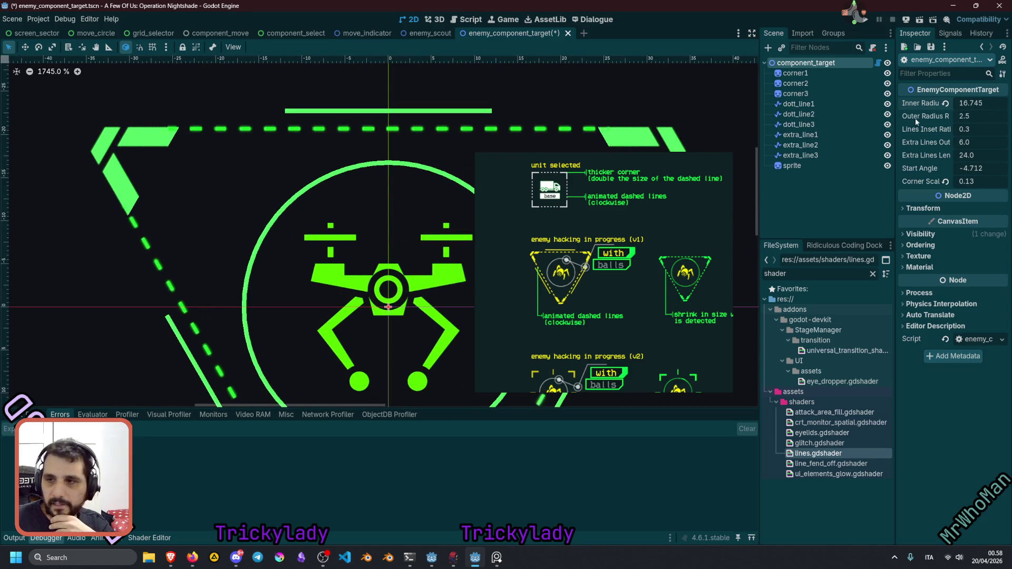
# Change the 80.0 multiplier on line 55 of the target script to 86.0 and save.
pyautogui.click(878, 62)
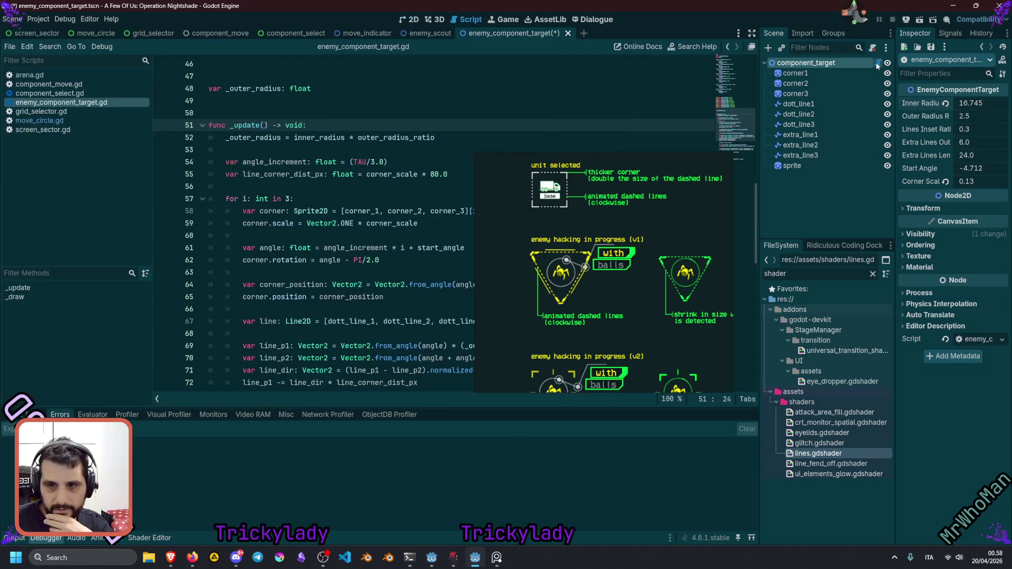
pyautogui.click(438, 174)
pyautogui.press('BackSpace')
pyautogui.write('6')
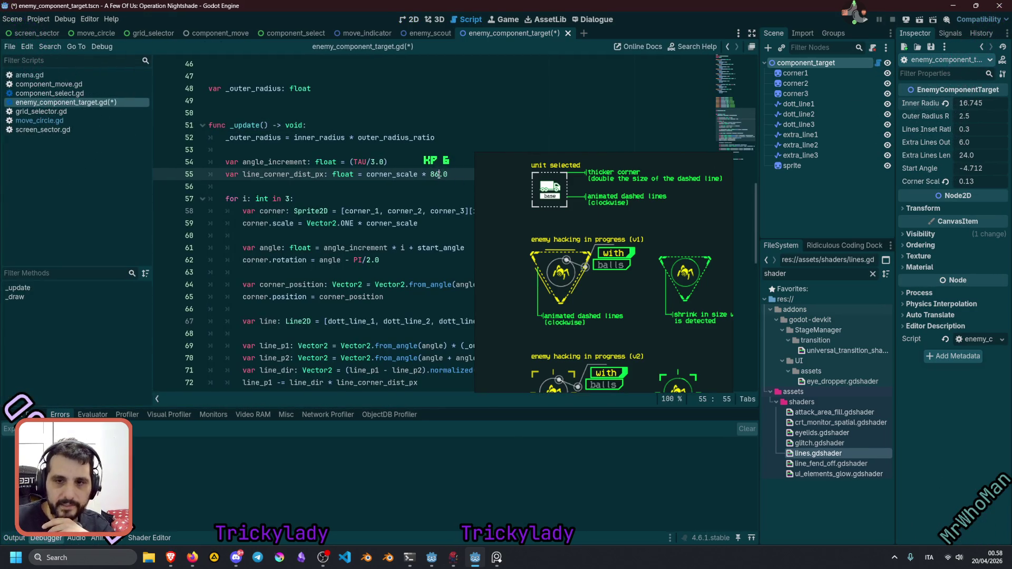
pyautogui.press('Down')
pyautogui.hotkey('ctrl', 's')
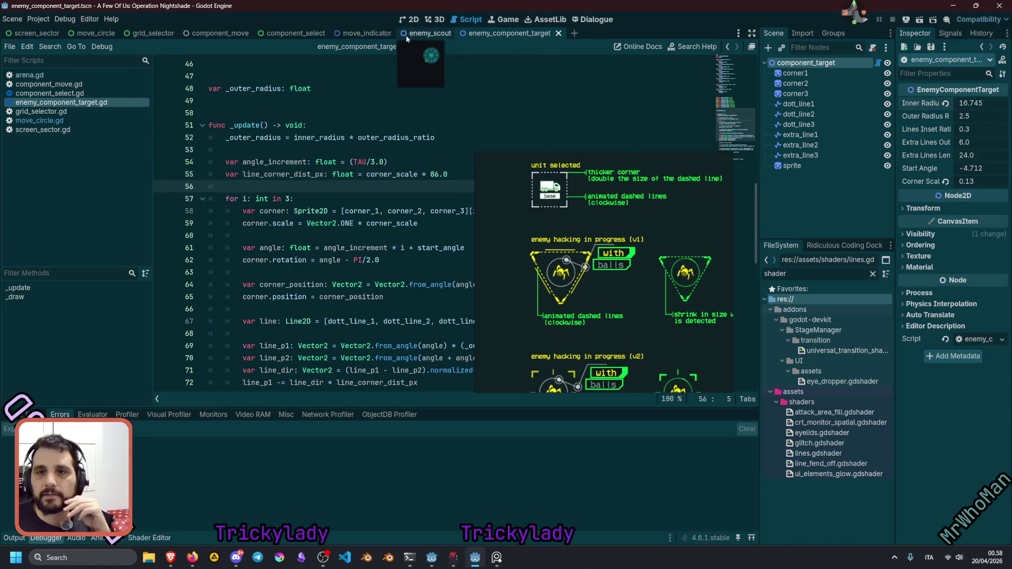
# Reset Corner Scale to 0.2, frame the reticle, and set Lines Inset Ratio to 0.7.
pyautogui.click(410, 20)
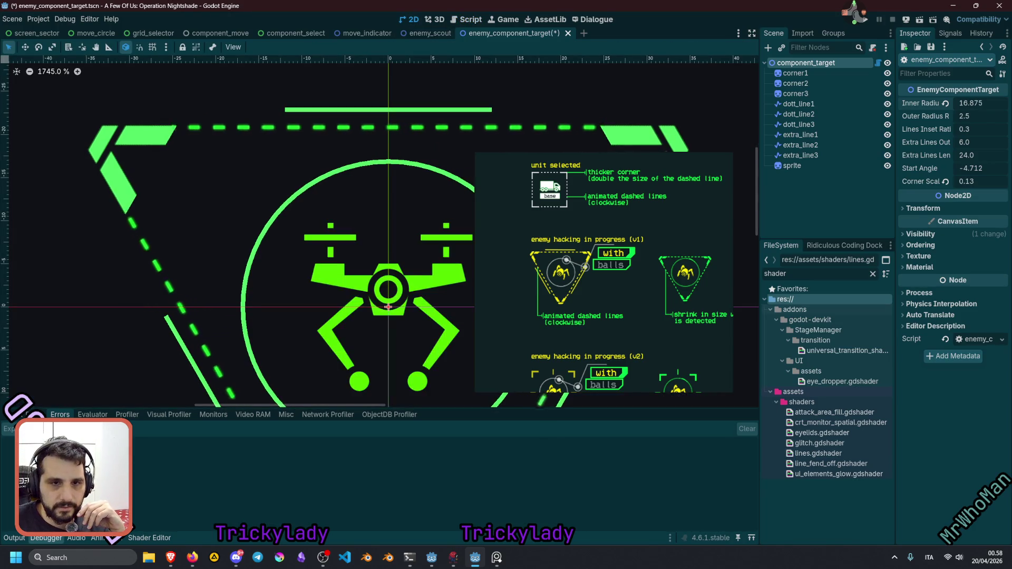
pyautogui.scroll(4, 213, 116)
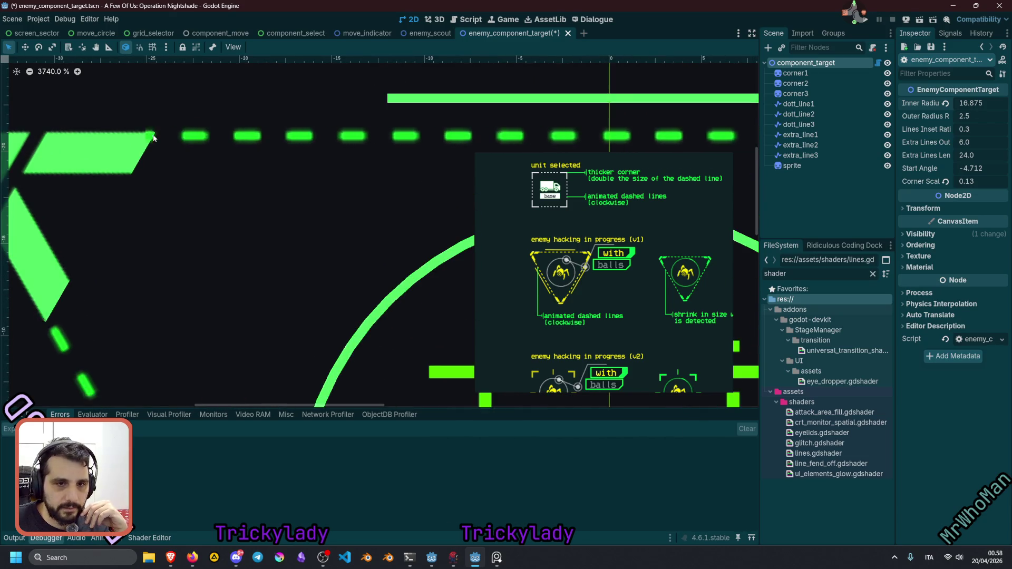
pyautogui.scroll(-10, 159, 148)
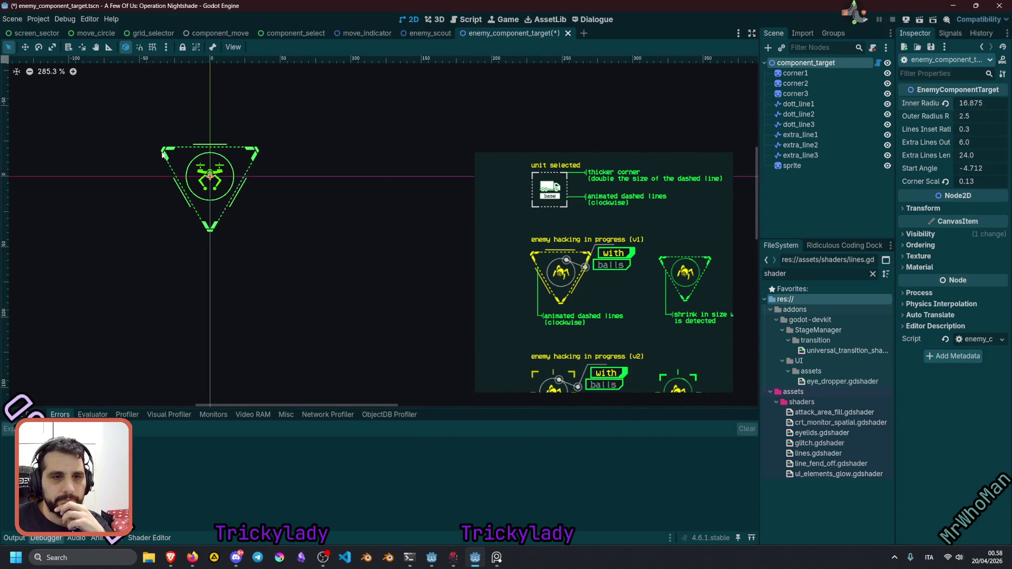
pyautogui.press('1')
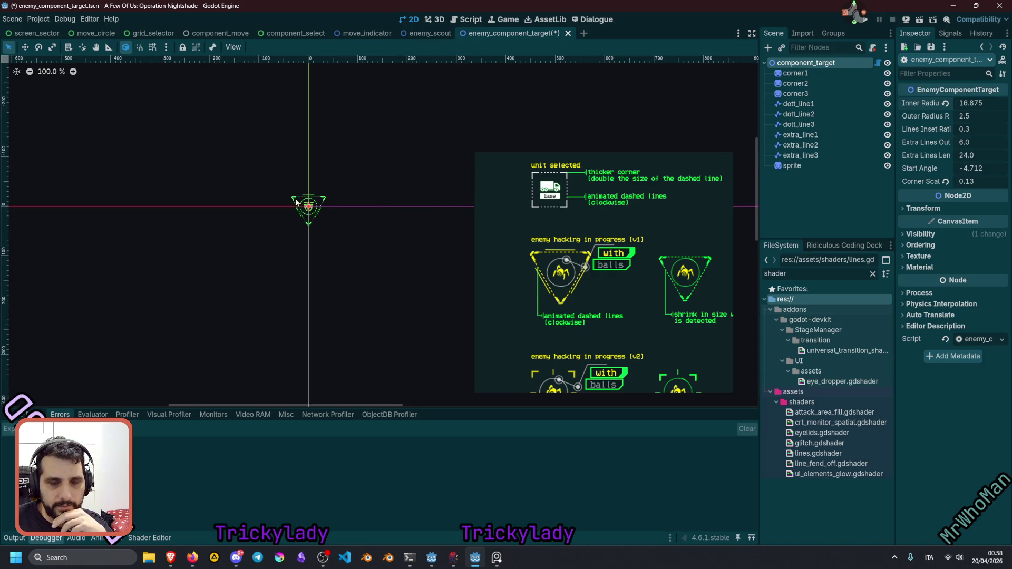
pyautogui.click(946, 181)
pyautogui.press('f')
pyautogui.moveTo(997, 180)
pyautogui.mouseDown()
pyautogui.moveTo(1008, 181)
pyautogui.moveTo(960, 180)
pyautogui.moveTo(992, 181)
pyautogui.moveTo(970, 183)
pyautogui.mouseUp()
pyautogui.moveTo(966, 131)
pyautogui.mouseDown()
pyautogui.moveTo(991, 132)
pyautogui.moveTo(964, 131)
pyautogui.mouseUp()
pyautogui.write('0.67')
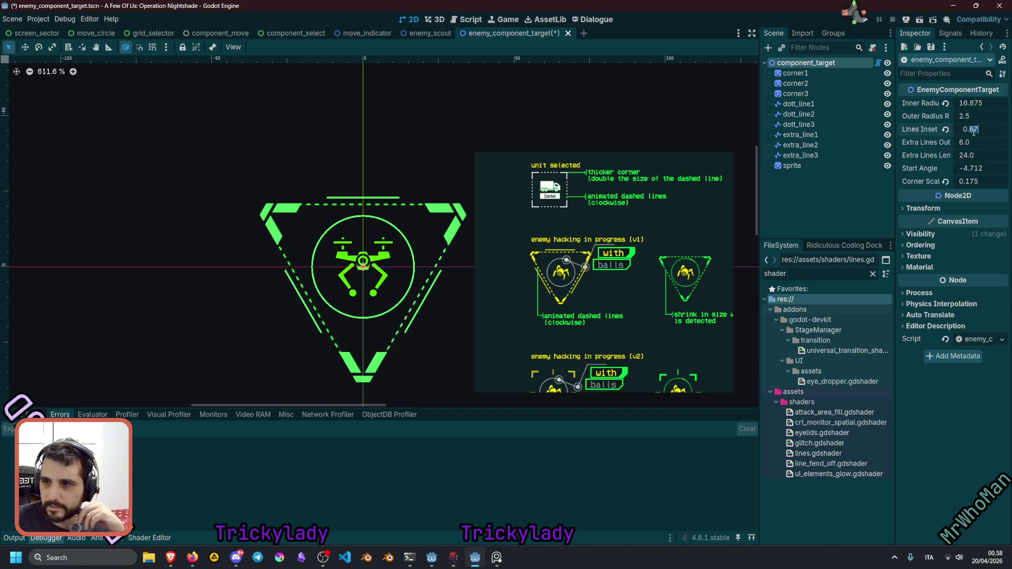
pyautogui.press('Return')
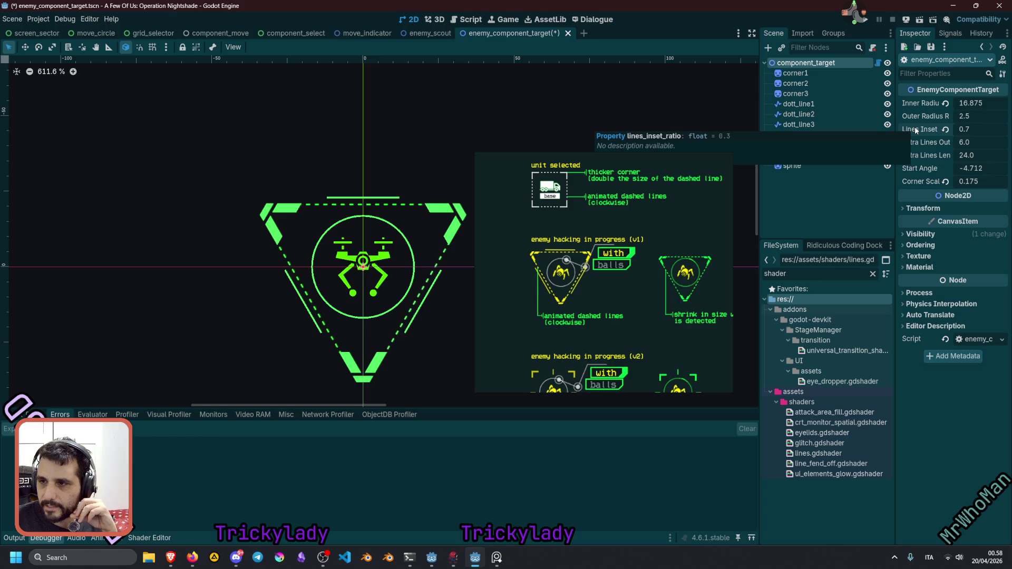
pyautogui.click(878, 63)
# Change the lines_inset_ratio default on line 13 from 0.3 to 0.7.
pyautogui.scroll(15, 401, 174)
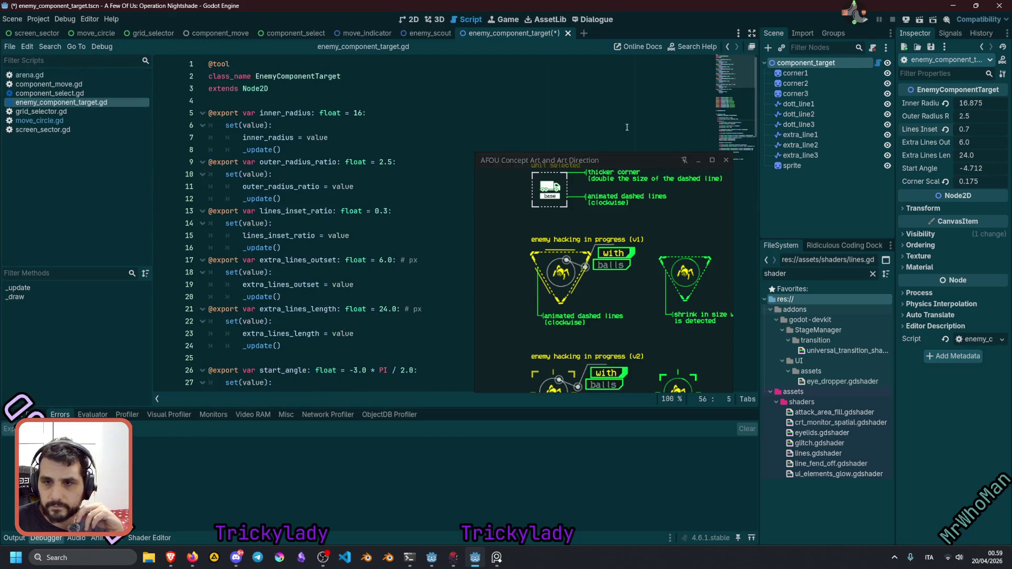
pyautogui.click(295, 150)
pyautogui.click(289, 212)
pyautogui.click(388, 211)
pyautogui.press('BackSpace')
pyautogui.write('7')
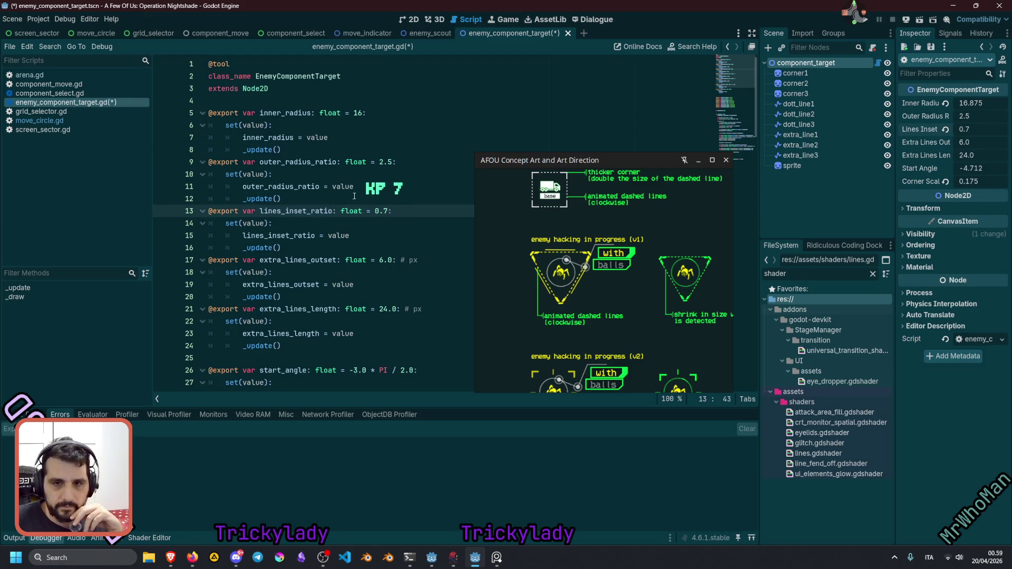
pyautogui.click(396, 184)
pyautogui.moveTo(620, 159); pyautogui.dragTo(612, 129)
pyautogui.click(441, 205)
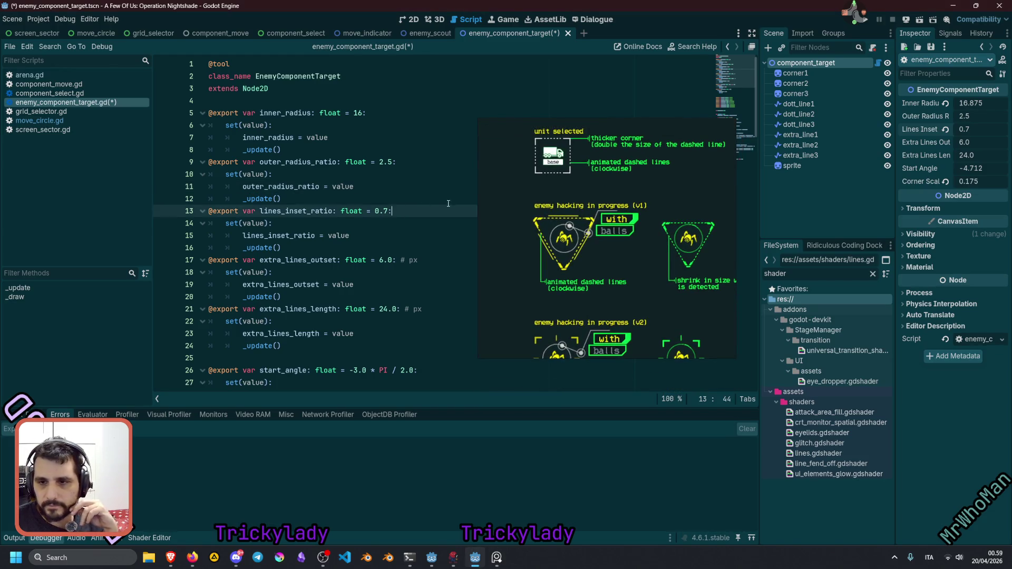
# Restore Corner Scale to 0.2, then test and revert Start Angle (-4.712) and Lines Inset.
pyautogui.click(411, 19)
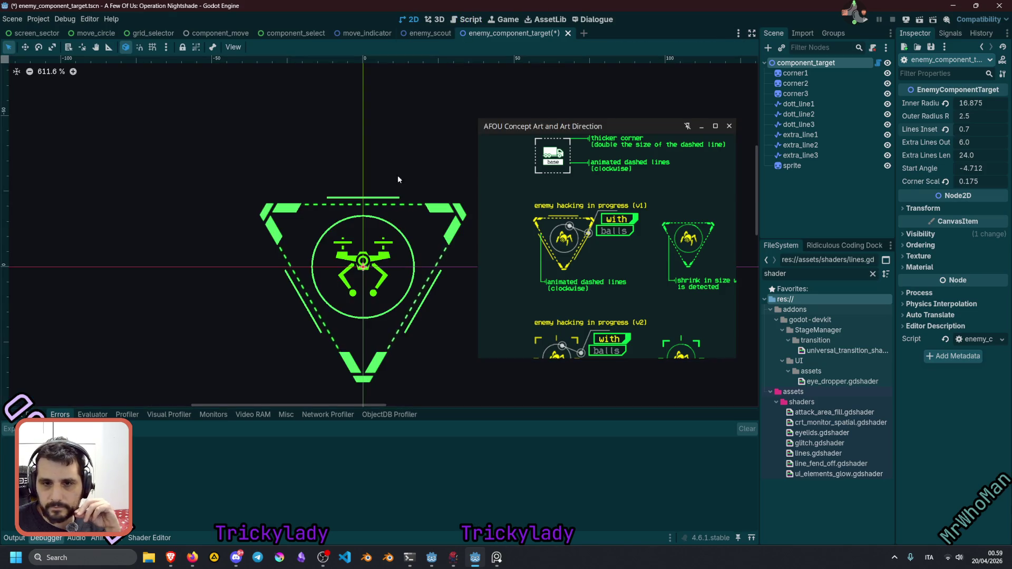
pyautogui.hotkey('ctrl', '0')
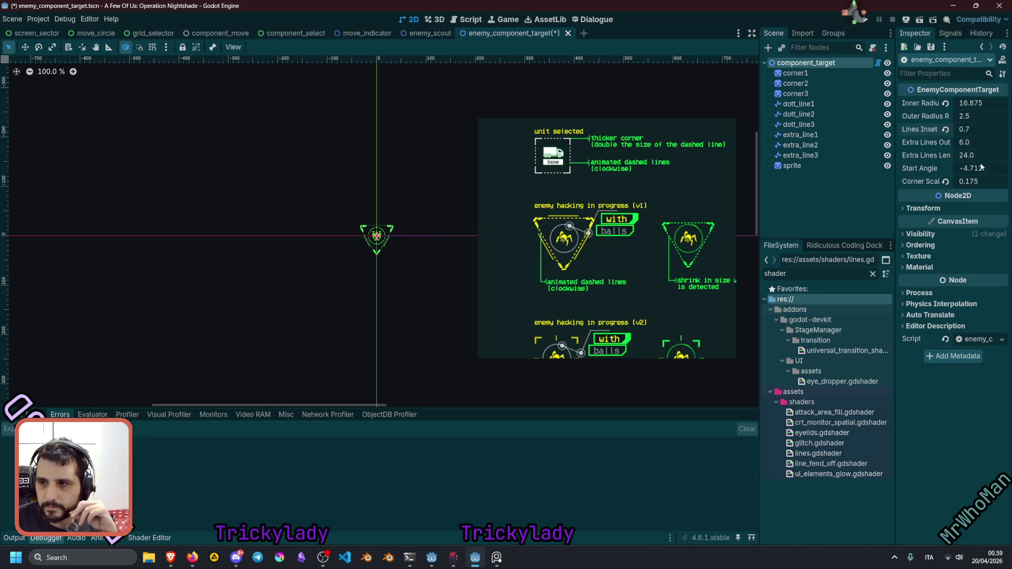
pyautogui.click(946, 181)
pyautogui.moveTo(970, 169)
pyautogui.mouseDown()
pyautogui.moveTo(1002, 169)
pyautogui.moveTo(949, 169)
pyautogui.moveTo(981, 169)
pyautogui.mouseUp()
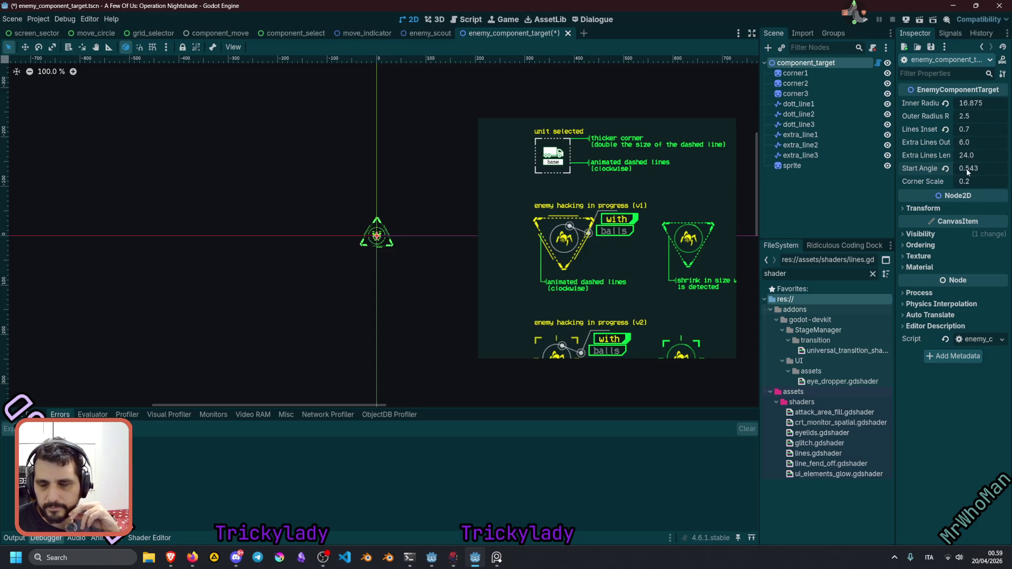
pyautogui.click(946, 168)
pyautogui.moveTo(968, 130)
pyautogui.mouseDown()
pyautogui.moveTo(954, 129)
pyautogui.moveTo(973, 129)
pyautogui.mouseUp()
pyautogui.click(945, 130)
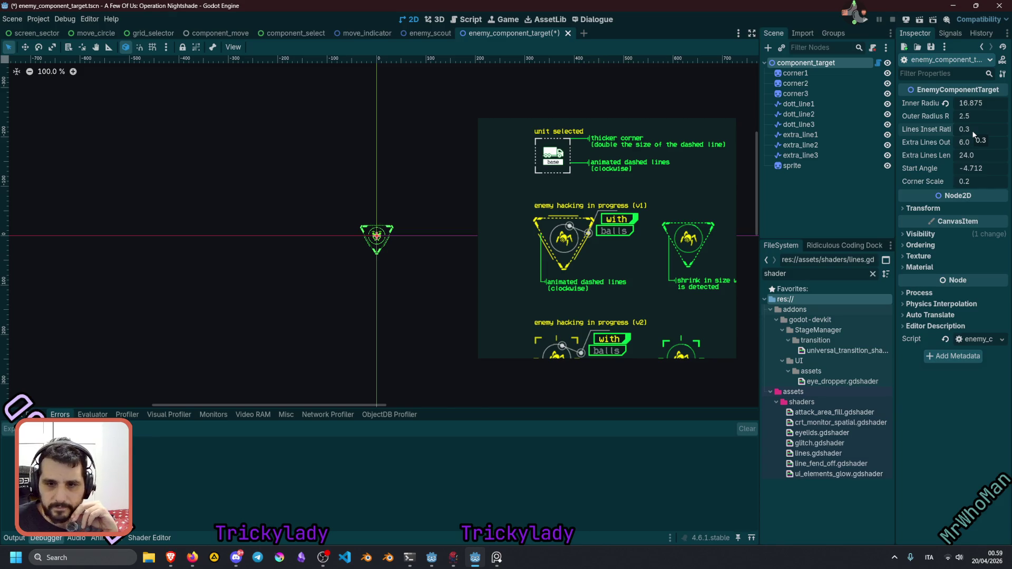
pyautogui.scroll(10, 370, 251)
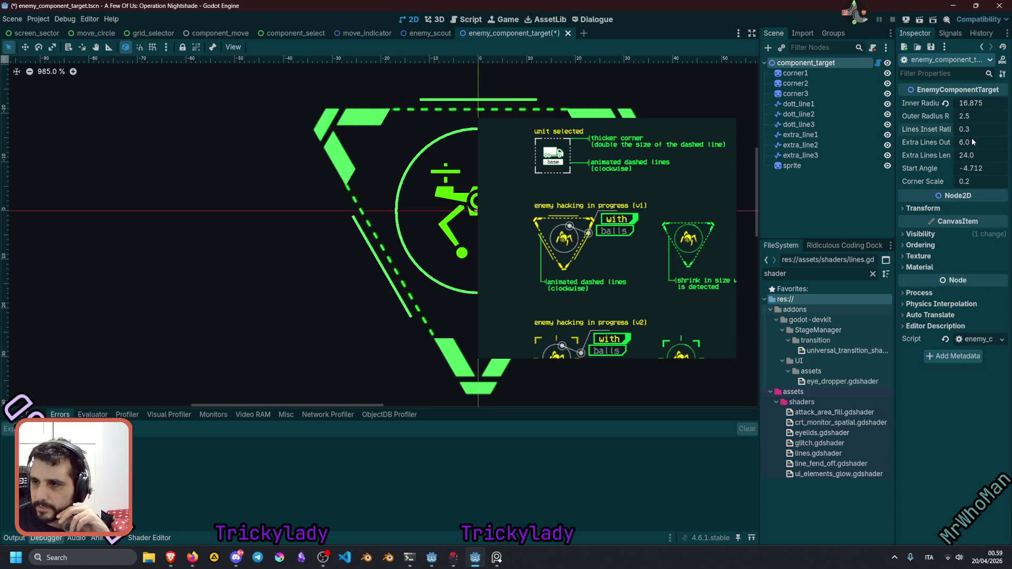
# Save the scene, reselect the component_target root, and recentre the reticle in 2D.
pyautogui.click(470, 19)
pyautogui.hotkey('ctrl', 's')
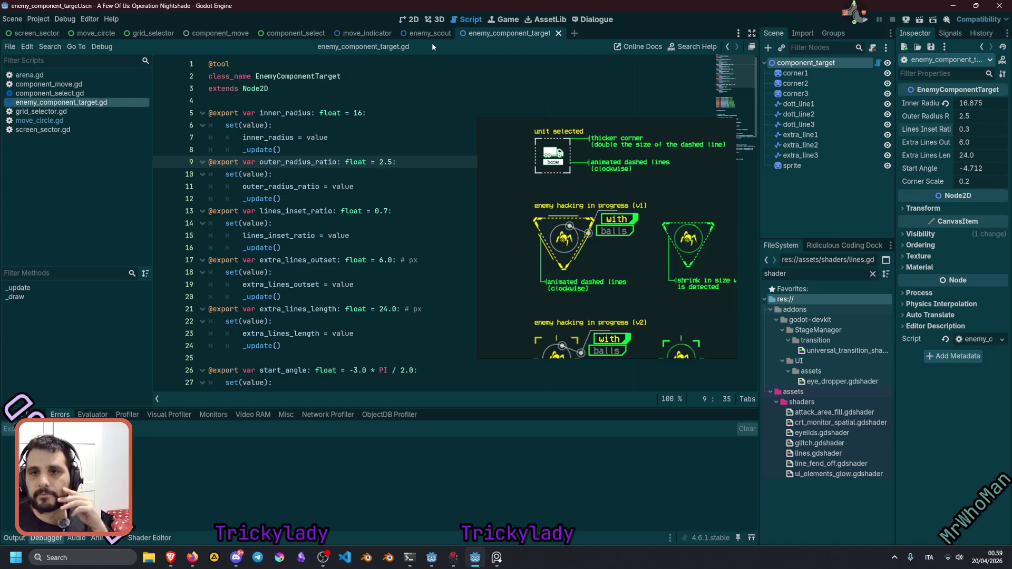
pyautogui.click(798, 73)
pyautogui.click(810, 64)
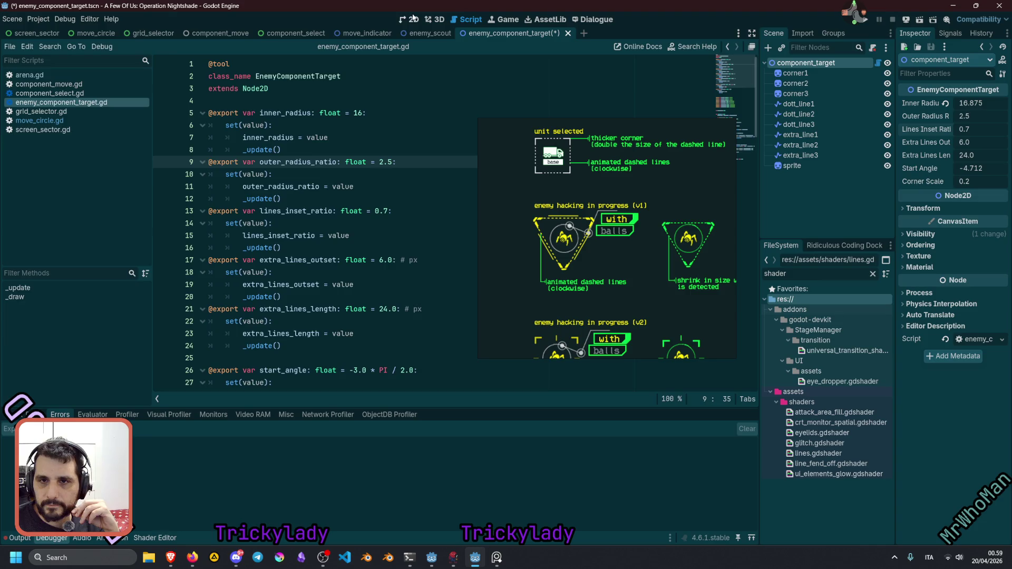
pyautogui.click(413, 18)
pyautogui.scroll(-5, 370, 193)
pyautogui.moveTo(378, 197)
pyautogui.mouseDown()
pyautogui.moveTo(339, 200)
pyautogui.moveTo(318, 223)
pyautogui.mouseUp()
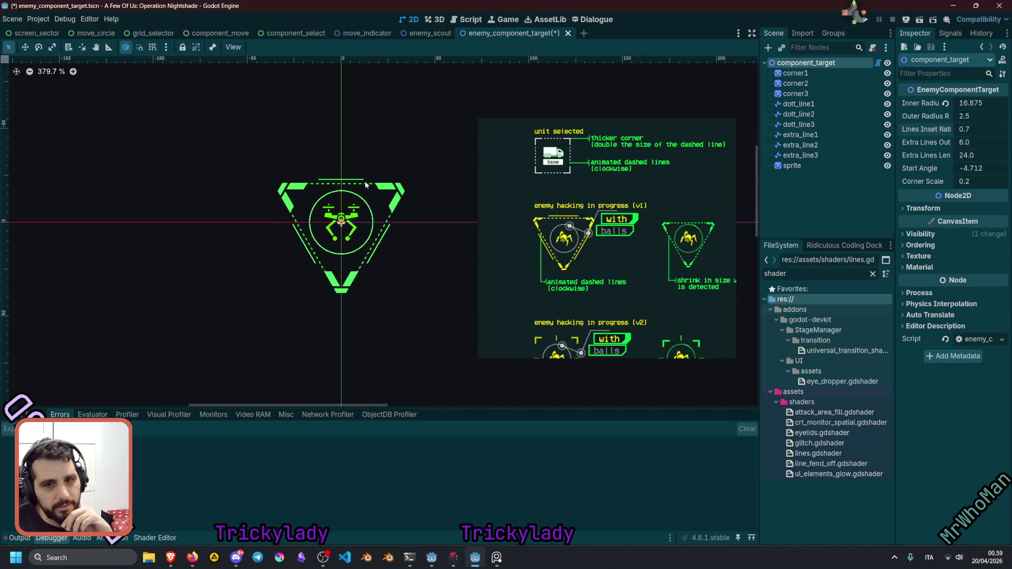
# Set the width of dott_line1–3 to 8.0.
pyautogui.click(844, 108)
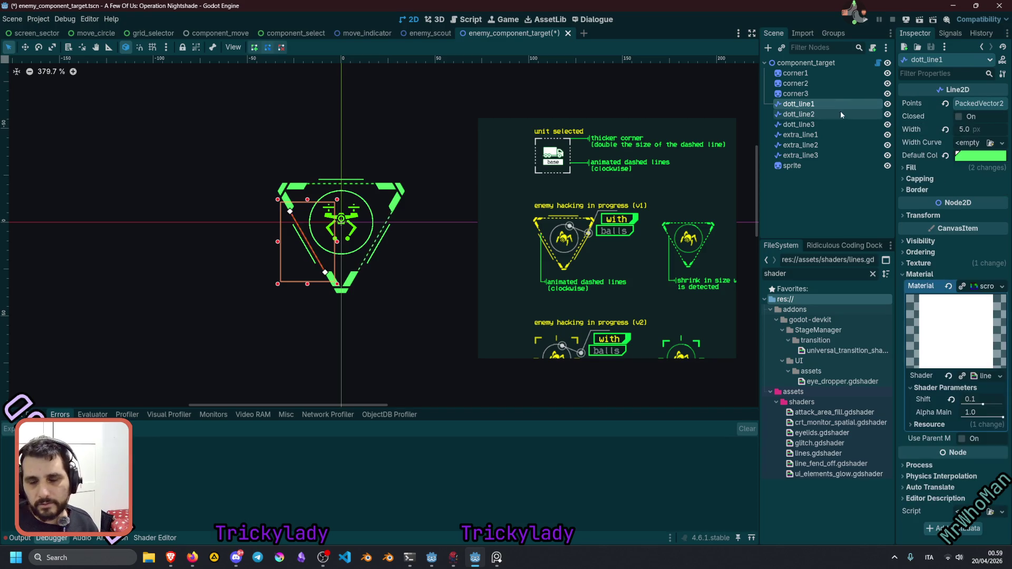
pyautogui.keyDown('shift'); pyautogui.click(814, 124); pyautogui.keyUp('shift')
pyautogui.click(966, 130)
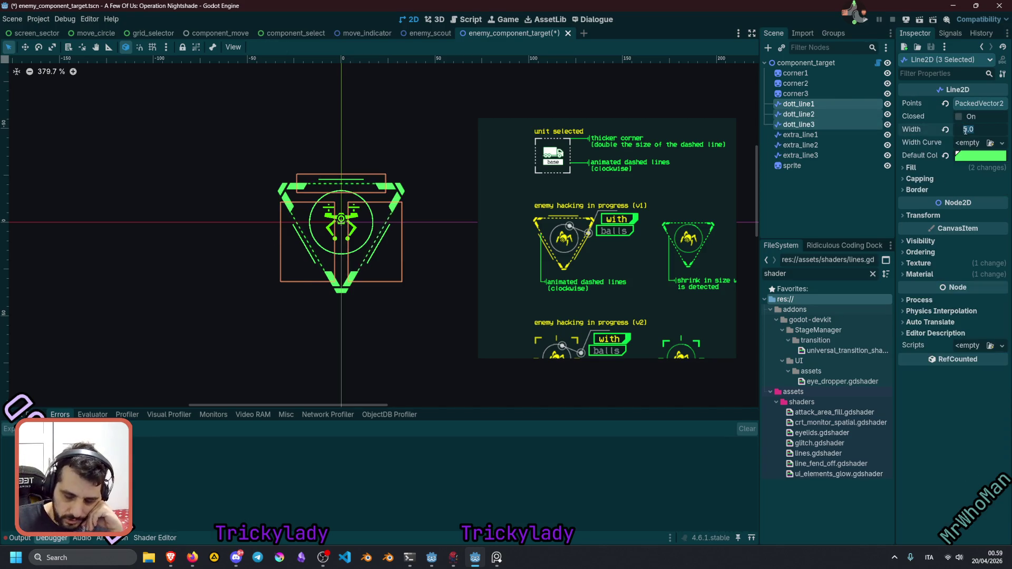
pyautogui.write('6')
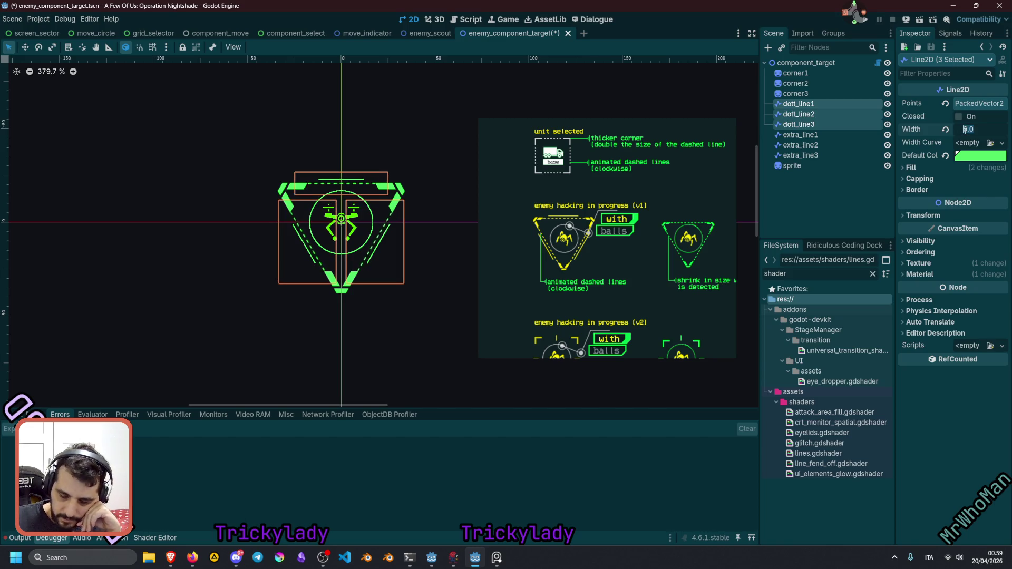
pyautogui.write('8')
pyautogui.press('Return')
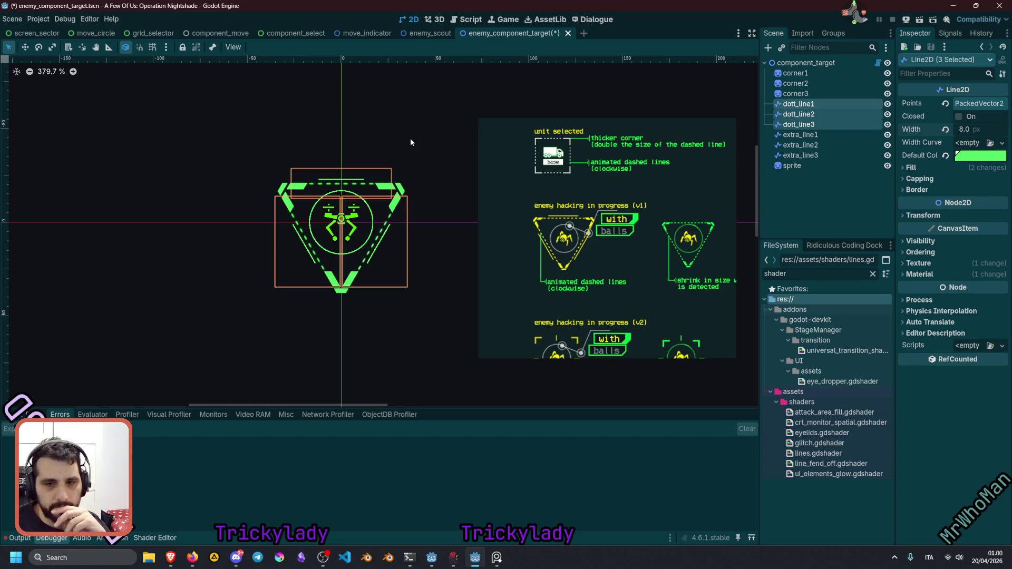
# Set the width of extra_line1–3 to 1.0.
pyautogui.scroll(-5, 272, 244)
pyautogui.click(807, 135)
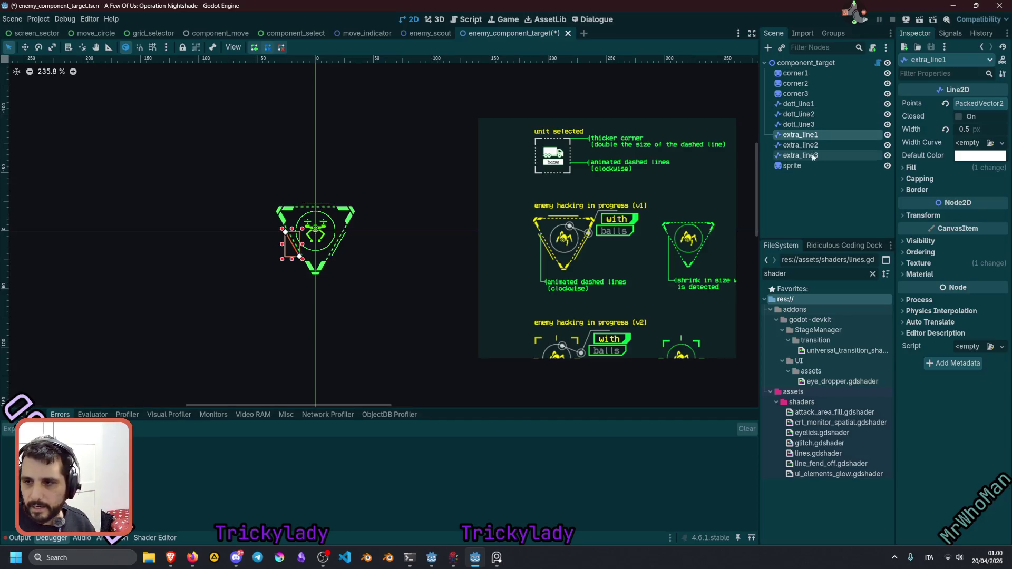
pyautogui.keyDown('shift'); pyautogui.click(813, 157); pyautogui.keyUp('shift')
pyautogui.click(965, 129)
pyautogui.write('1')
pyautogui.press('Return')
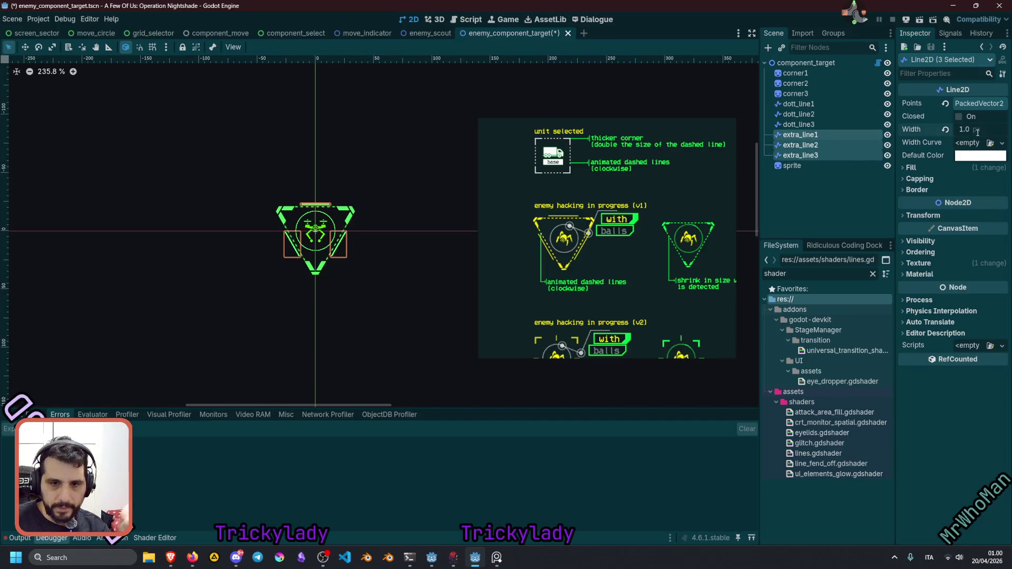
# Select the component_target root and drag its Inner Radius slightly higher.
pyautogui.click(449, 158)
pyautogui.click(829, 62)
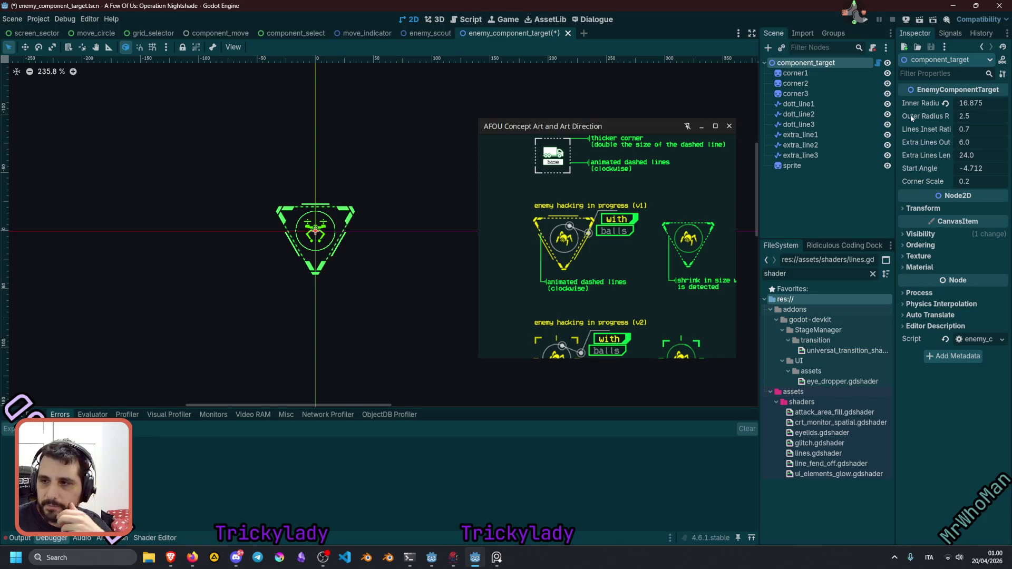
pyautogui.moveTo(973, 101)
pyautogui.mouseDown()
pyautogui.moveTo(984, 101)
pyautogui.moveTo(961, 103)
pyautogui.mouseUp()
# Set Inner Radius to 20 and make 20.0 the inner_radius default in the script, saving.
pyautogui.click(961, 104)
pyautogui.write('20')
pyautogui.press('Return')
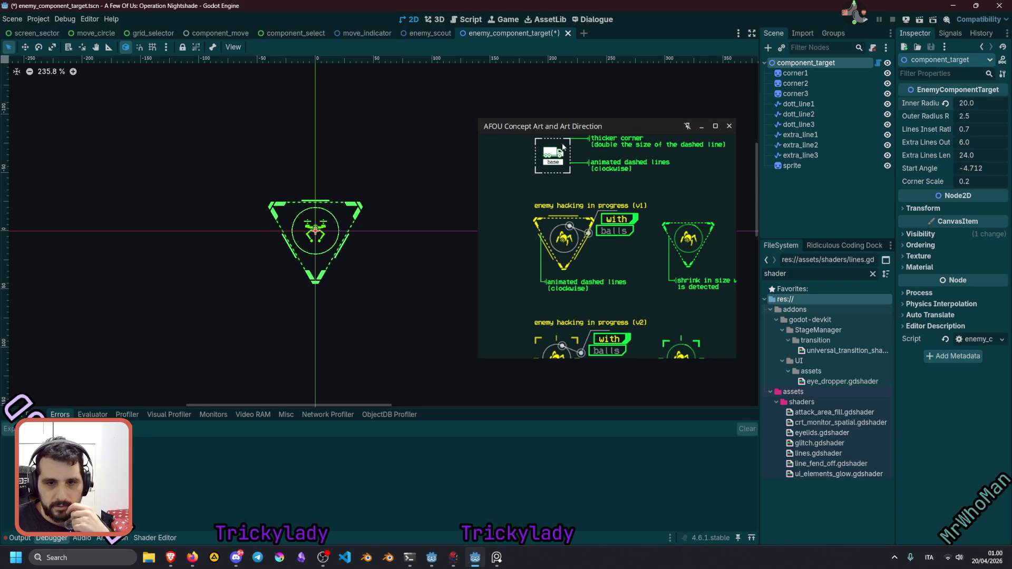
pyautogui.scroll(-4, 365, 225)
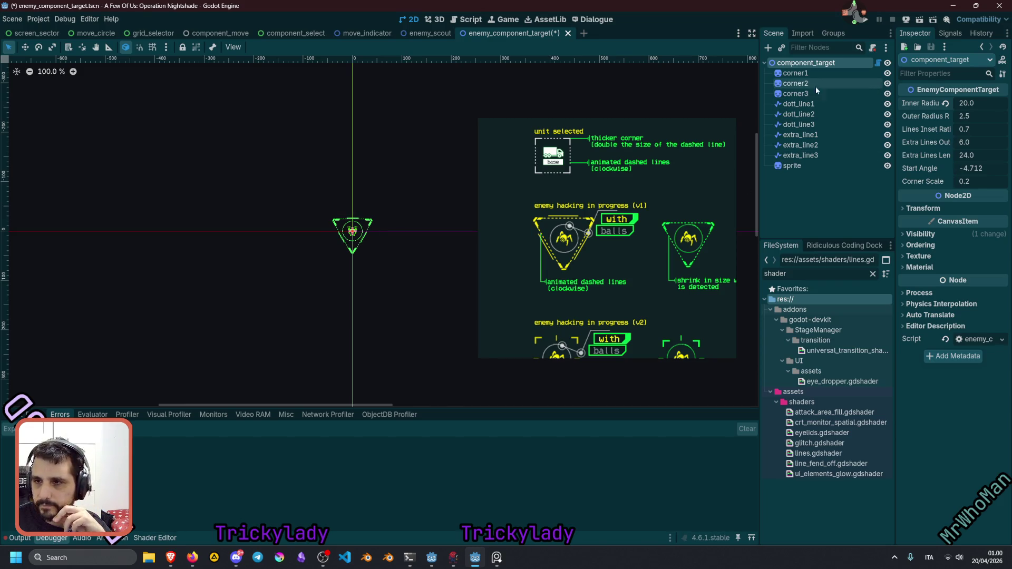
pyautogui.click(876, 62)
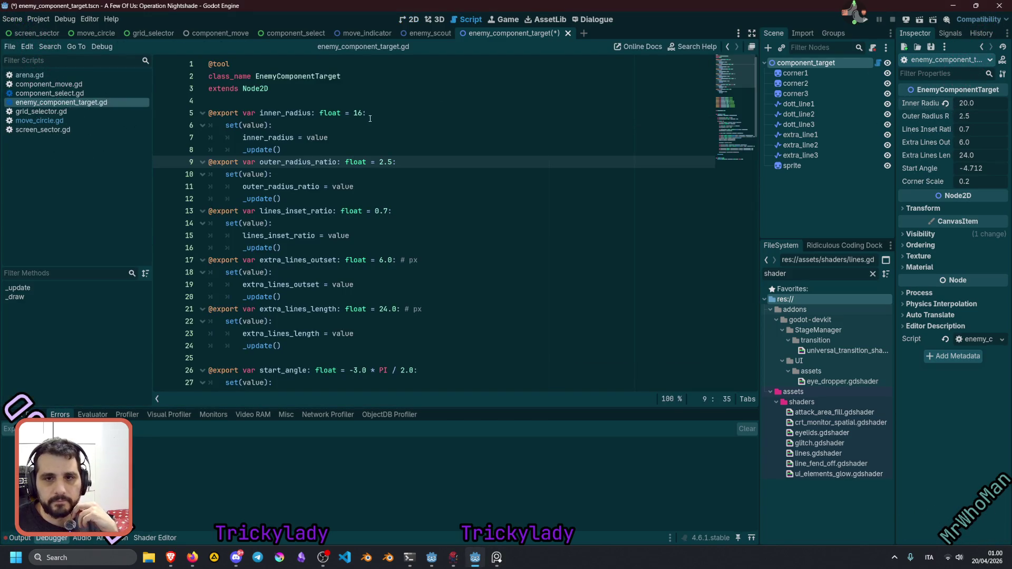
pyautogui.doubleClick(355, 113)
pyautogui.write('20.0')
pyautogui.press('End')
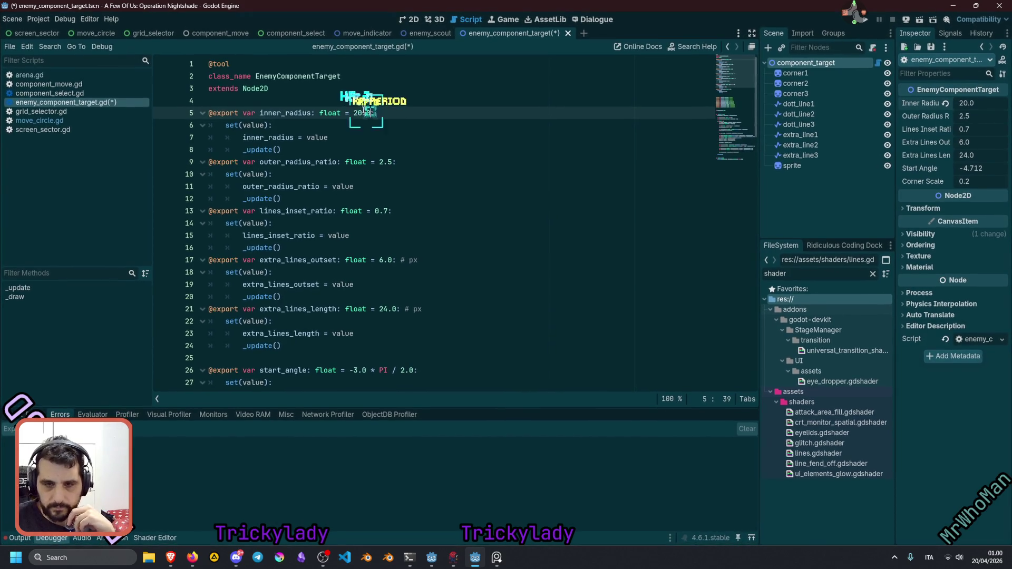
pyautogui.hotkey('ctrl', 's')
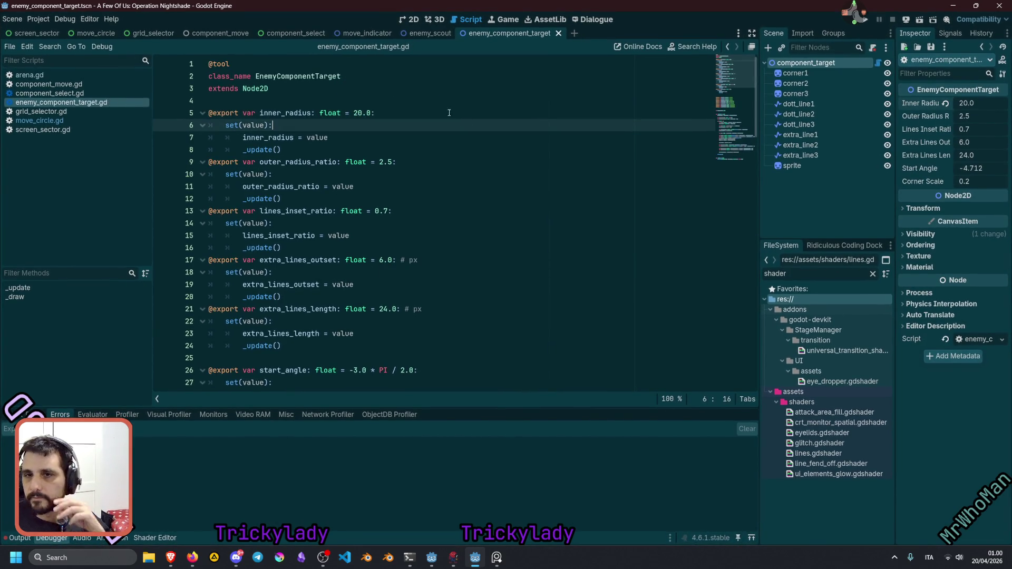
# Set Extra Lines Length to 36 and Extra Lines Outset to 10 in the Inspector.
pyautogui.click(410, 20)
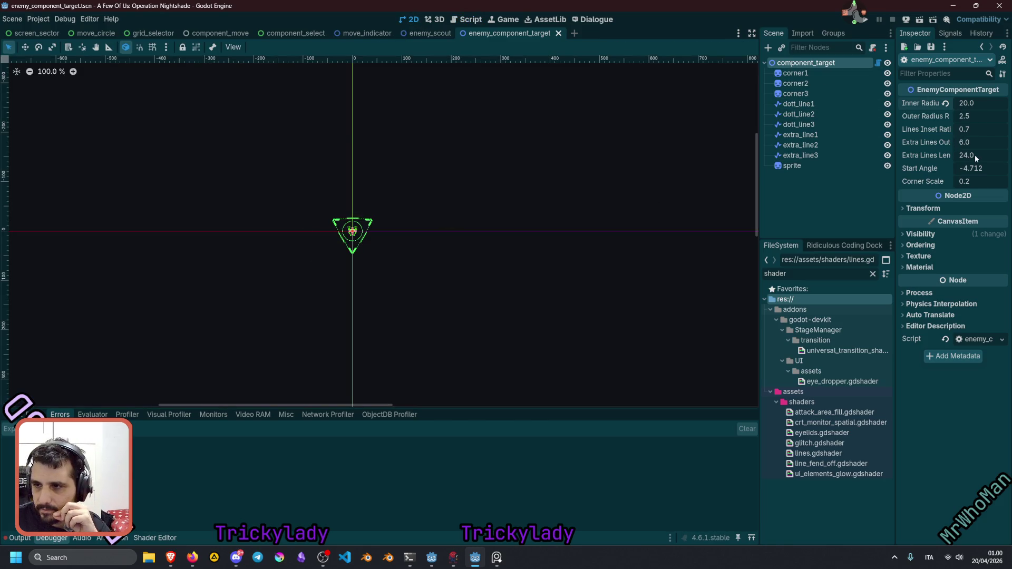
pyautogui.write('32')
pyautogui.press('Return')
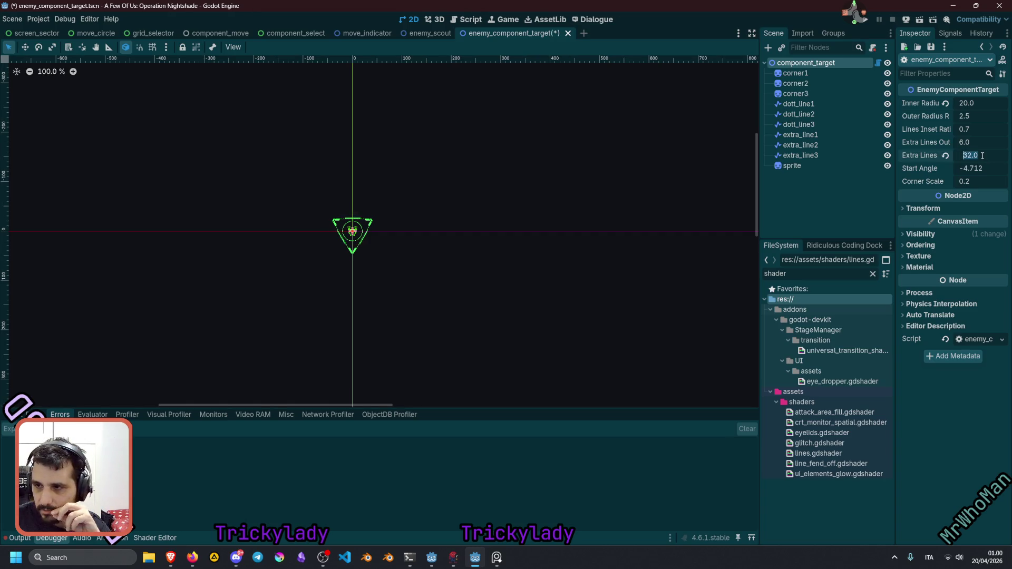
pyautogui.write('36')
pyautogui.press('Return')
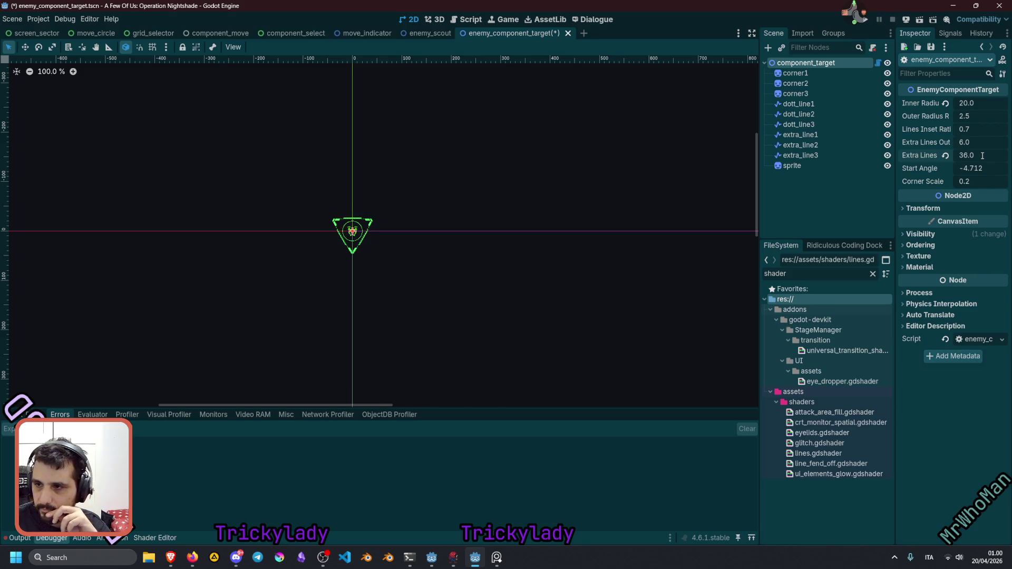
pyautogui.click(975, 143)
pyautogui.write('12')
pyautogui.press('Return')
pyautogui.click(975, 143)
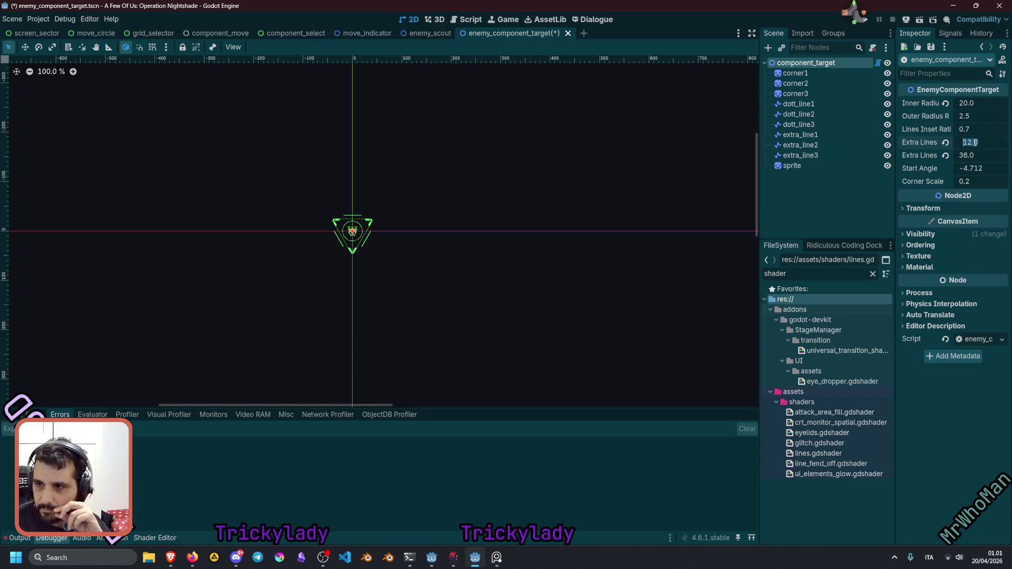
pyautogui.write('10')
pyautogui.press('Return')
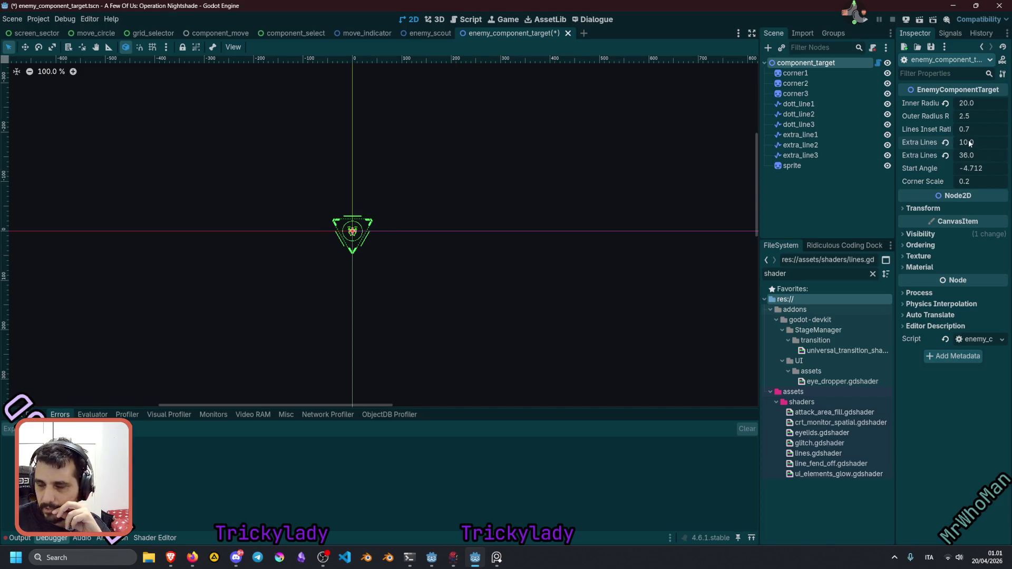
# Change the script defaults to extra_lines_outset 10 and extra_lines_length 36, then save.
pyautogui.click(878, 63)
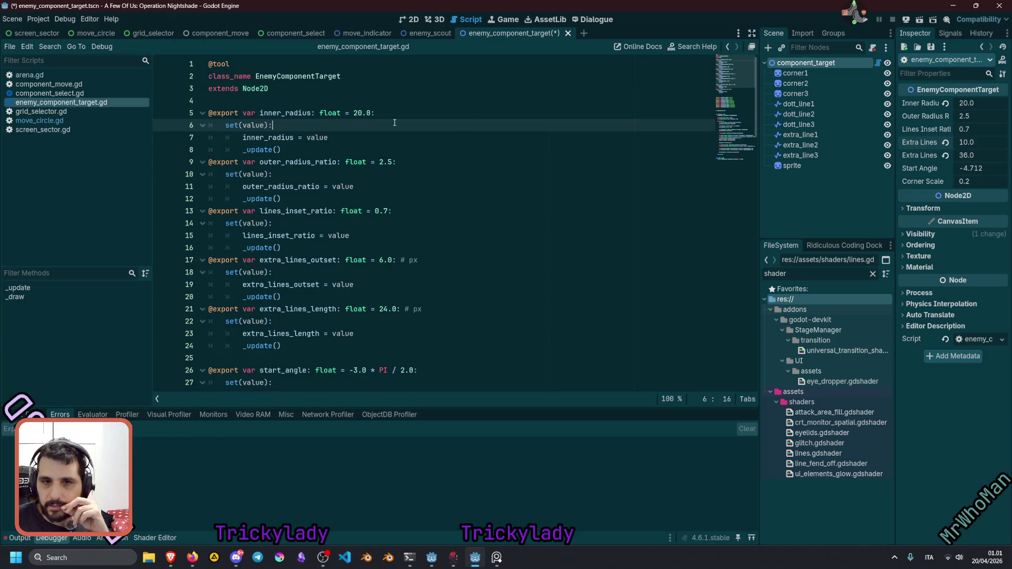
pyautogui.doubleClick(331, 259)
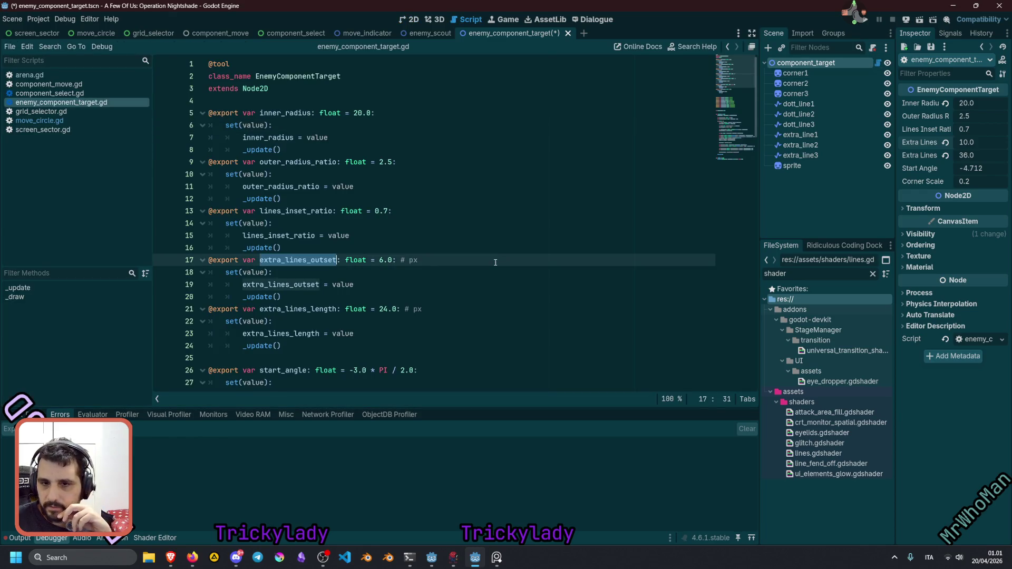
pyautogui.doubleClick(382, 259)
pyautogui.write('10')
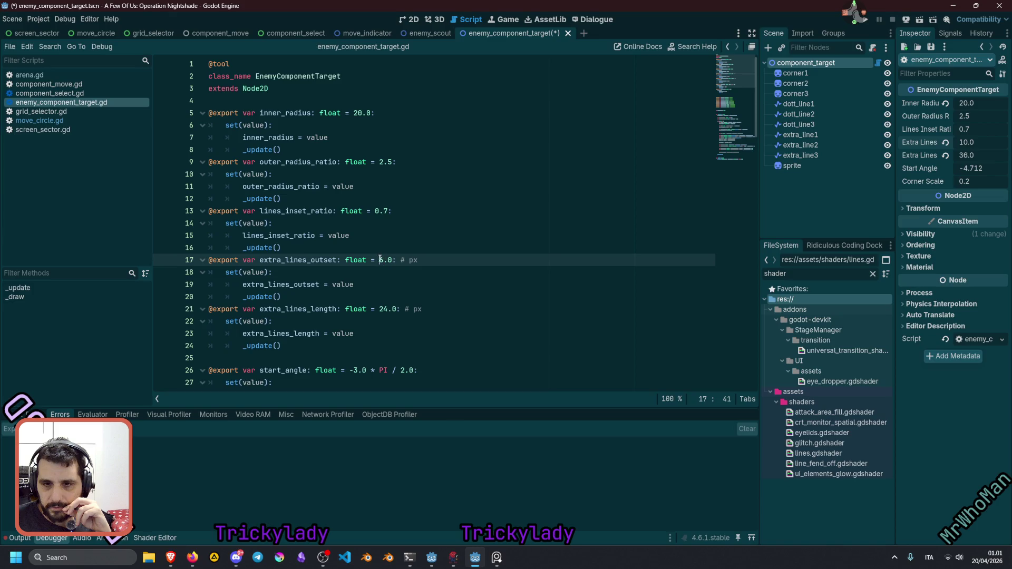
pyautogui.press('Down')
pyautogui.press('Down')
pyautogui.press('Down')
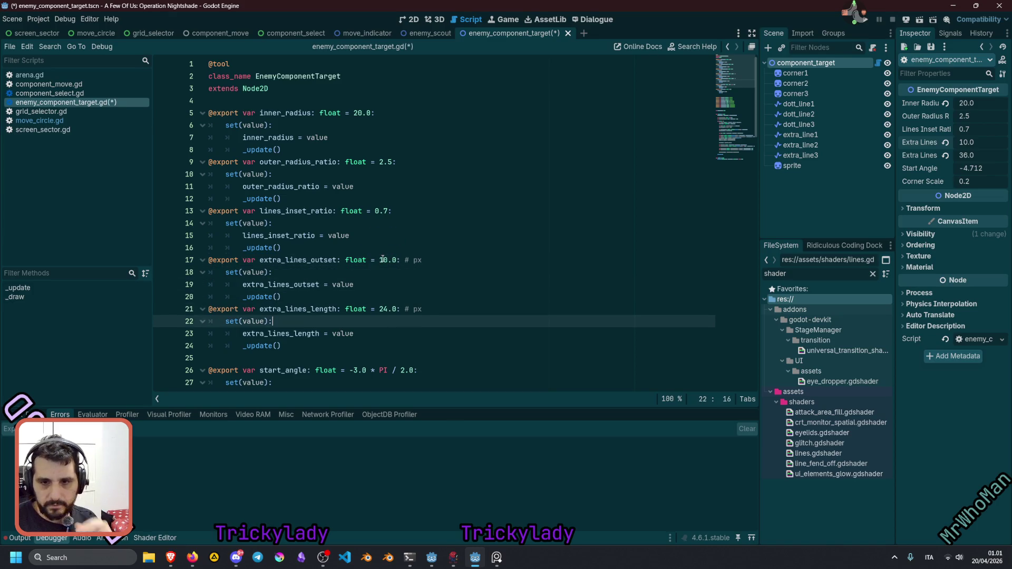
pyautogui.hotkey('ctrl', 'shift', 'Left')
pyautogui.write('36')
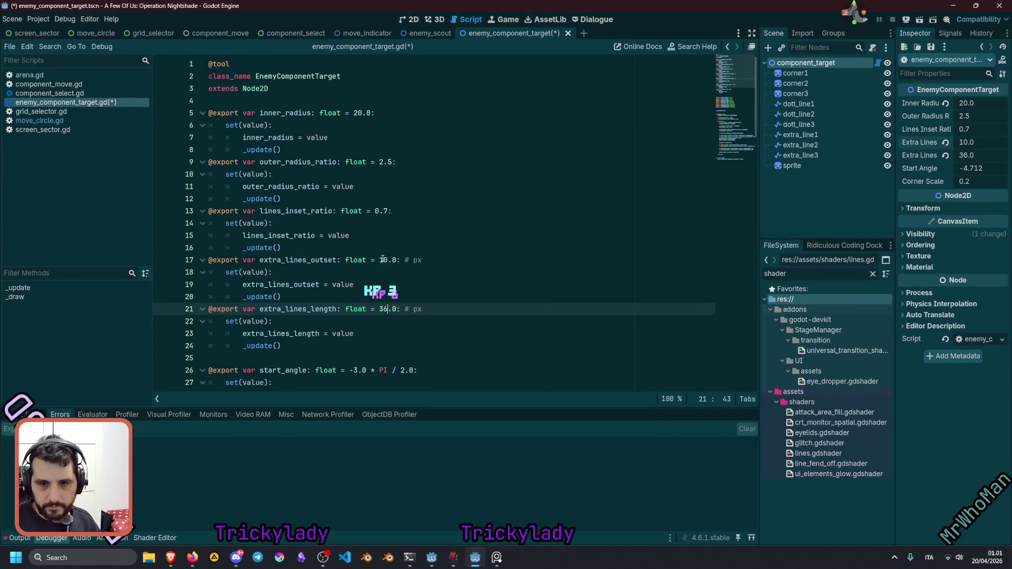
pyautogui.click(405, 236)
pyautogui.hotkey('ctrl', 's')
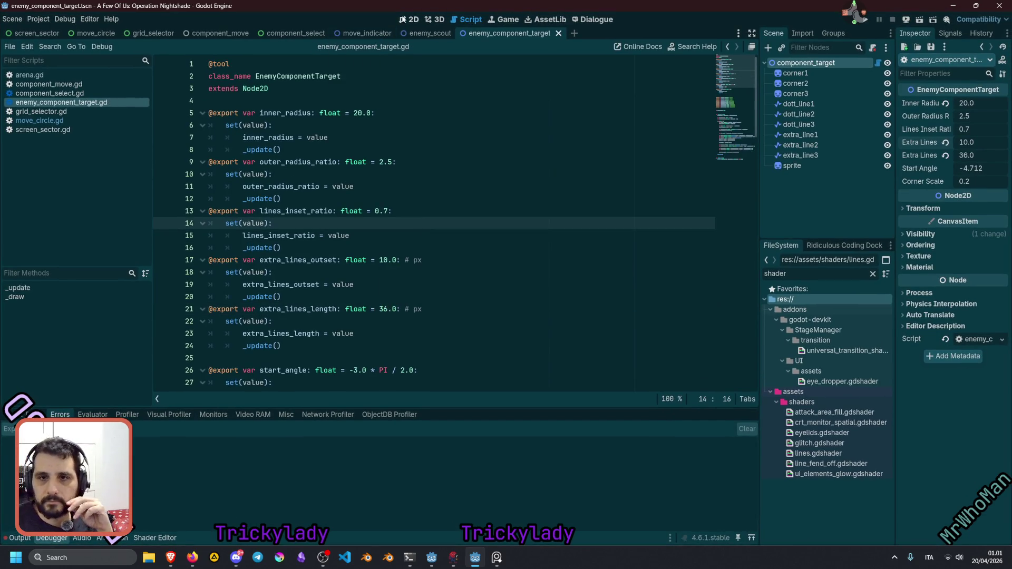
pyautogui.click(408, 19)
pyautogui.click(947, 143)
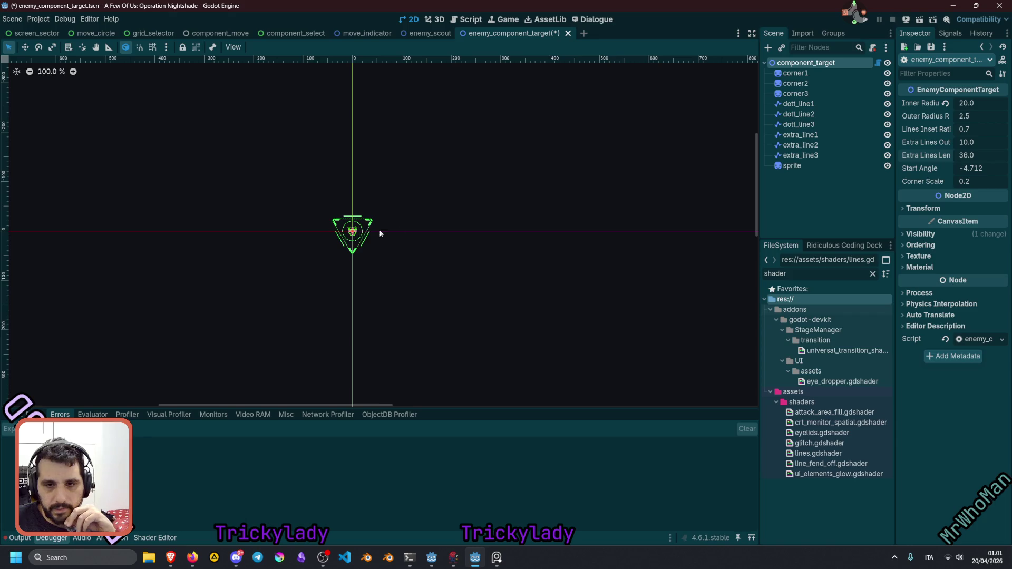
# Change the draw function's circle width from 0.50 to 1.0 and save the script.
pyautogui.click(878, 63)
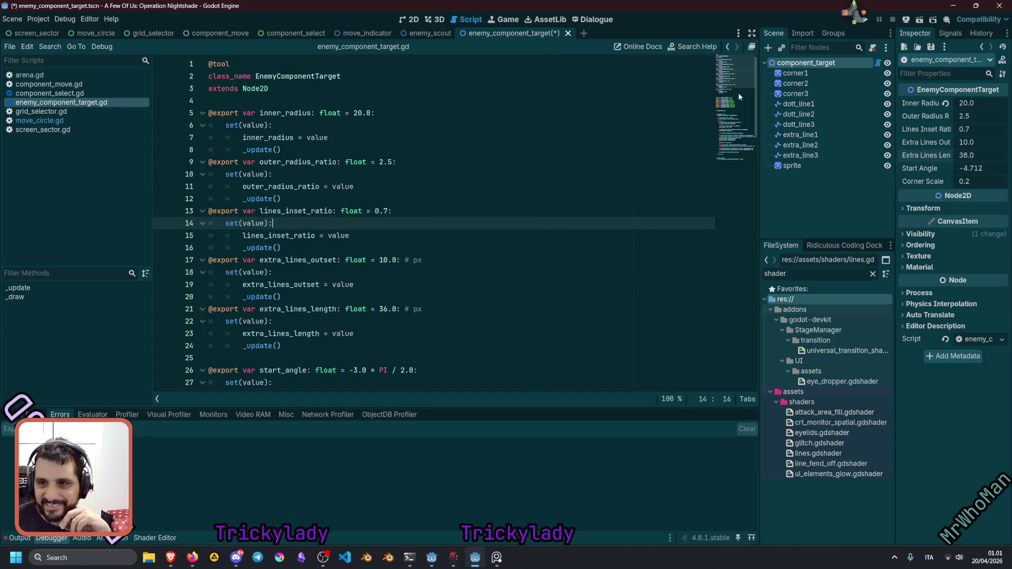
pyautogui.click(732, 153)
pyautogui.click(349, 244)
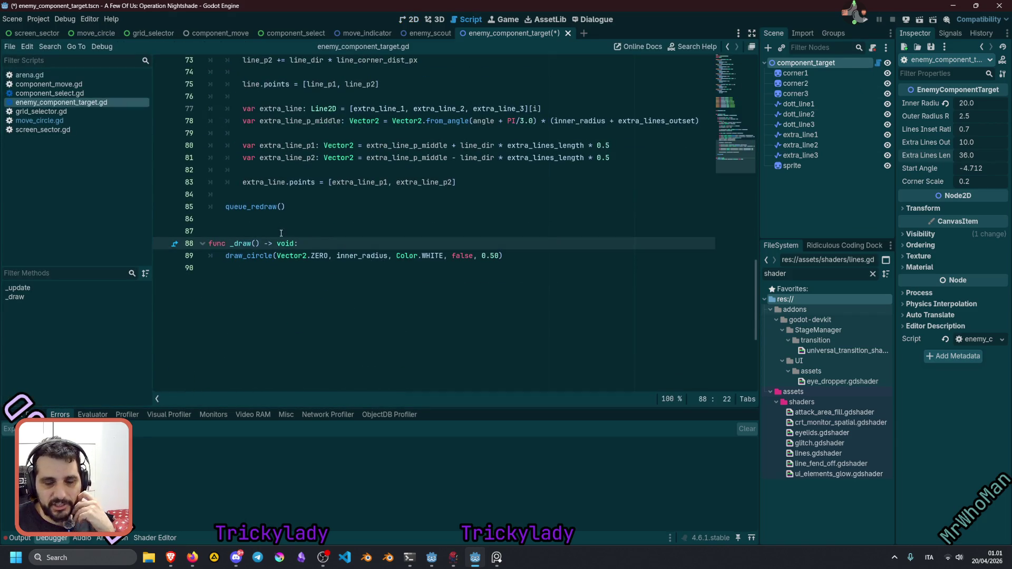
pyautogui.click(482, 255)
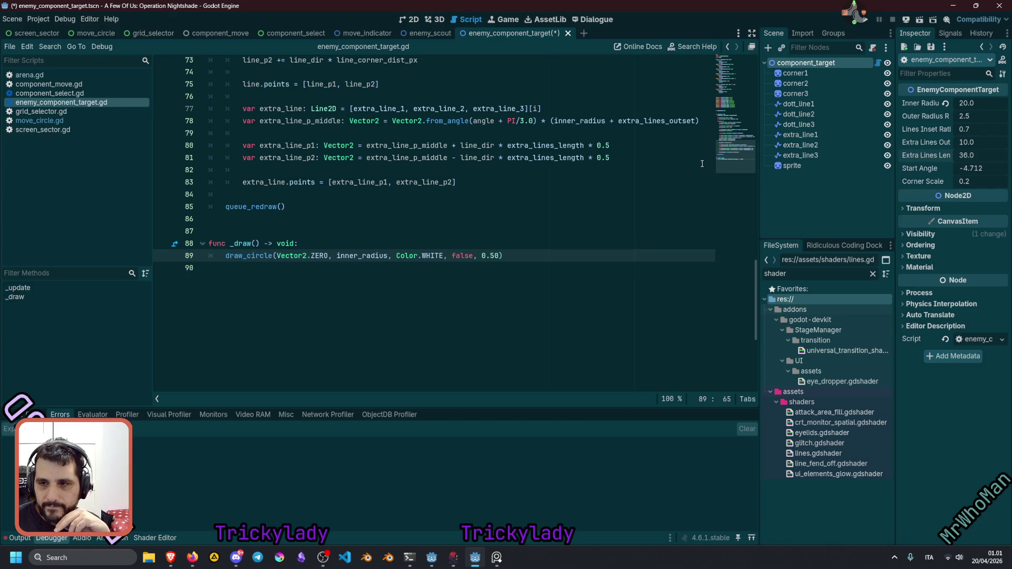
pyautogui.hotkey('shift', 'Right')
pyautogui.hotkey('shift', 'Right')
pyautogui.hotkey('shift', 'Right')
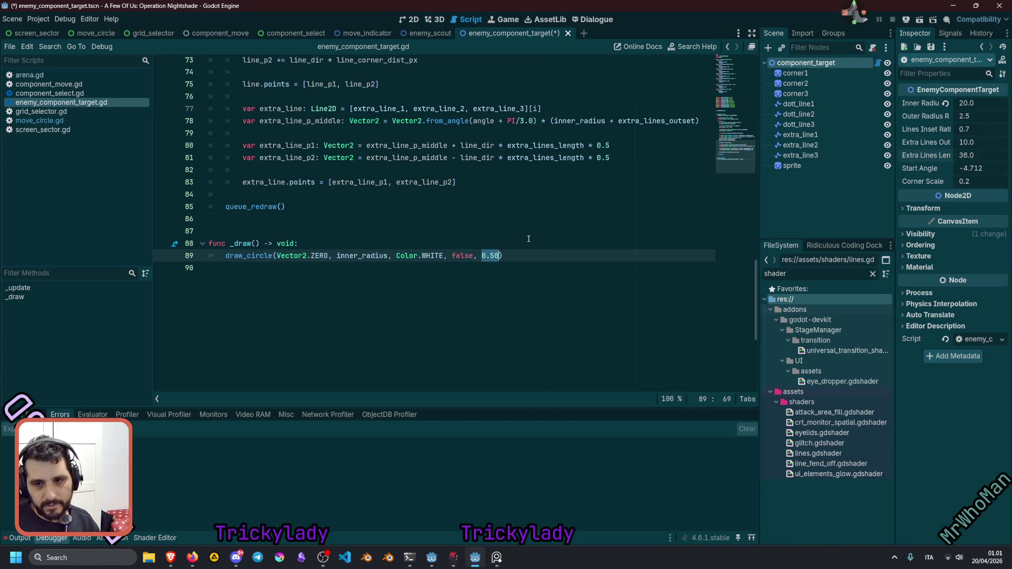
pyautogui.write('1.0')
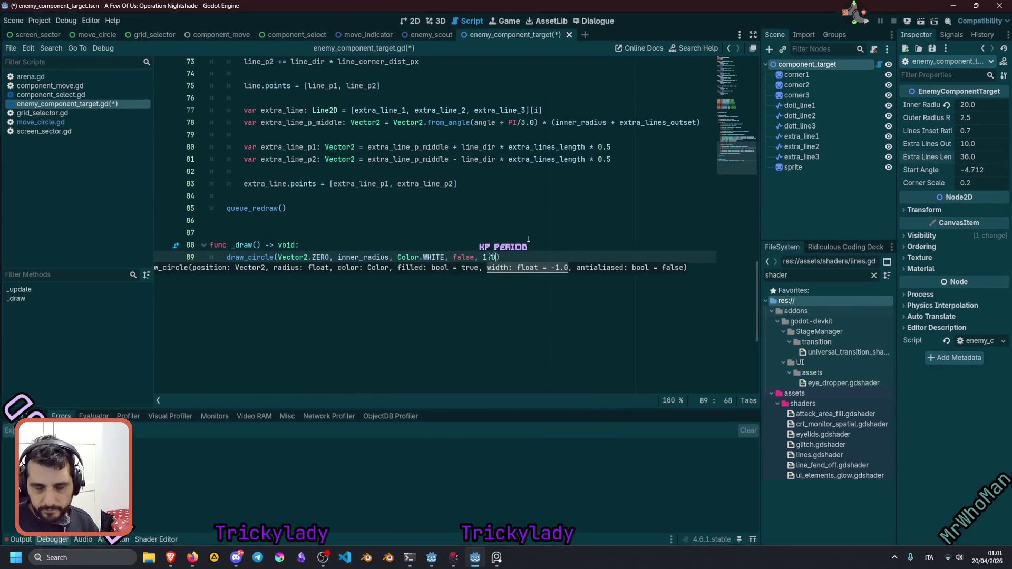
pyautogui.press('Up')
pyautogui.hotkey('ctrl', 's')
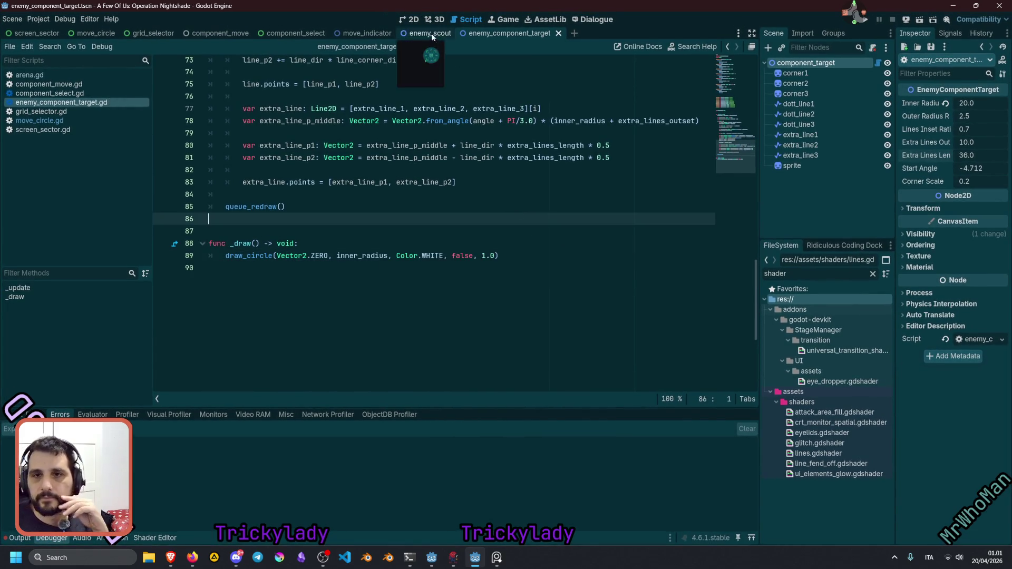
pyautogui.click(410, 19)
pyautogui.click(824, 73)
pyautogui.click(825, 63)
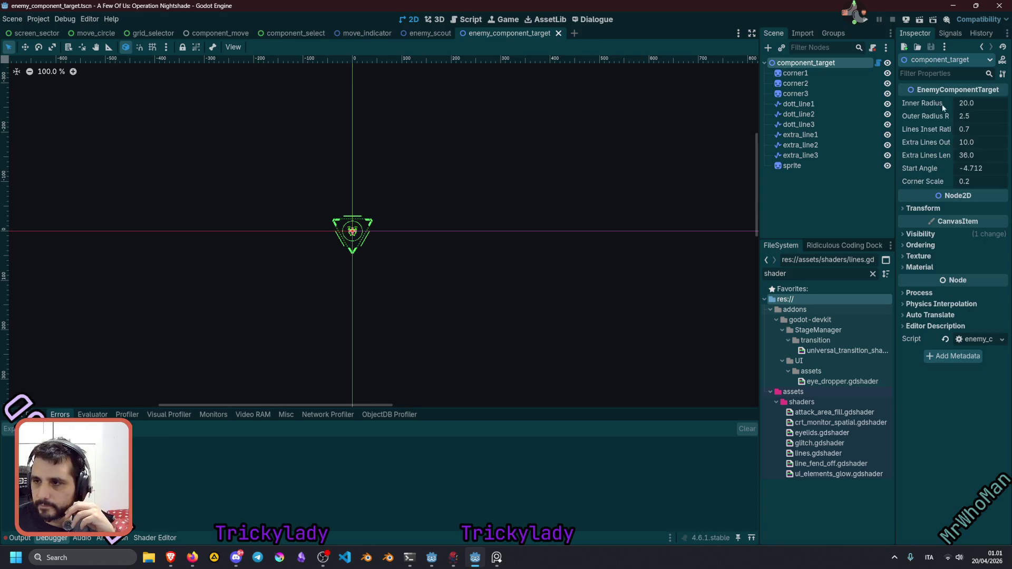
pyautogui.click(970, 103)
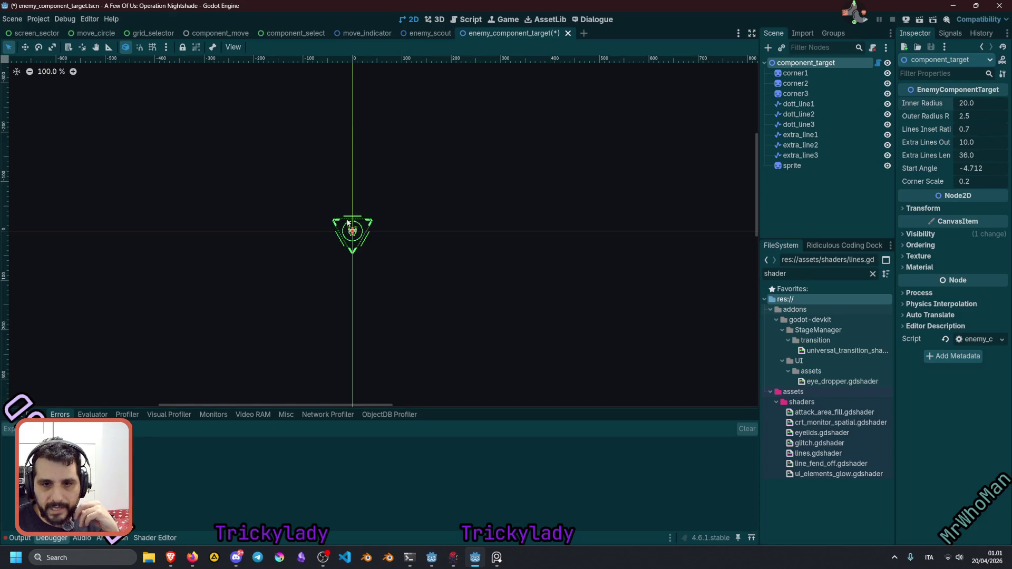
# Append ', true' to line 89's draw_circle call for antialiasing and save.
pyautogui.click(878, 62)
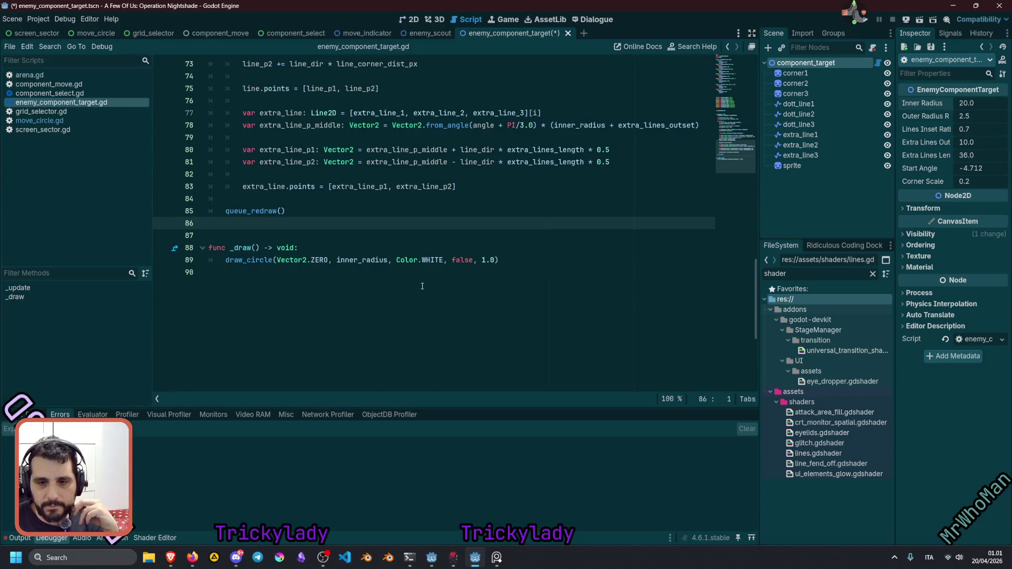
pyautogui.click(500, 260)
pyautogui.write(', ')
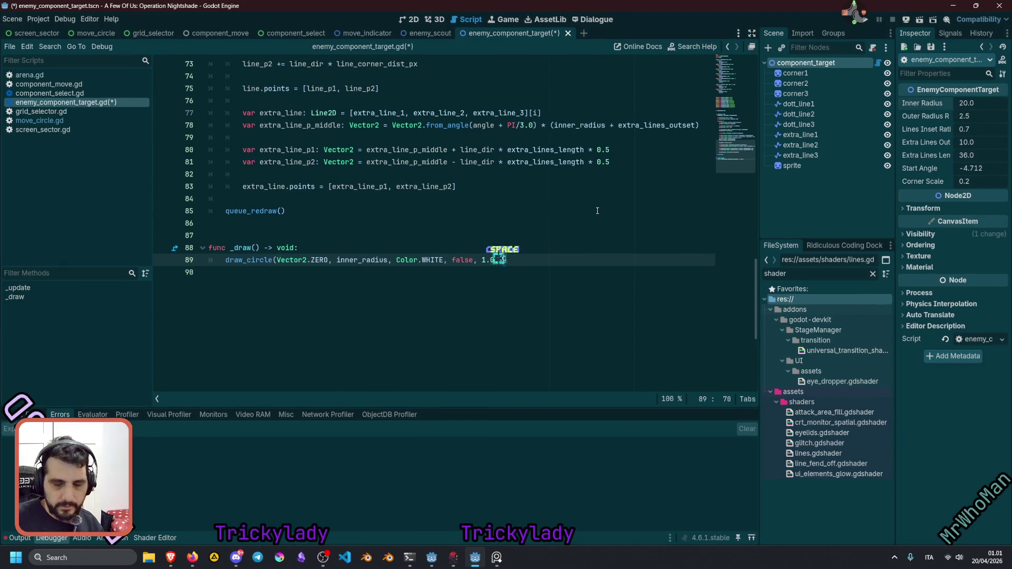
pyautogui.write('true')
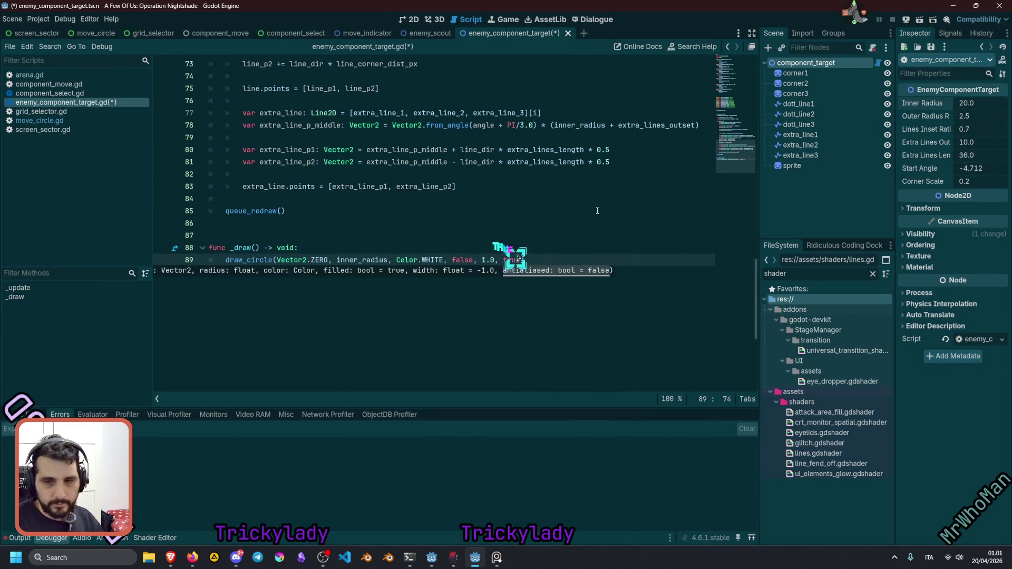
pyautogui.click(551, 213)
pyautogui.hotkey('ctrl', 's')
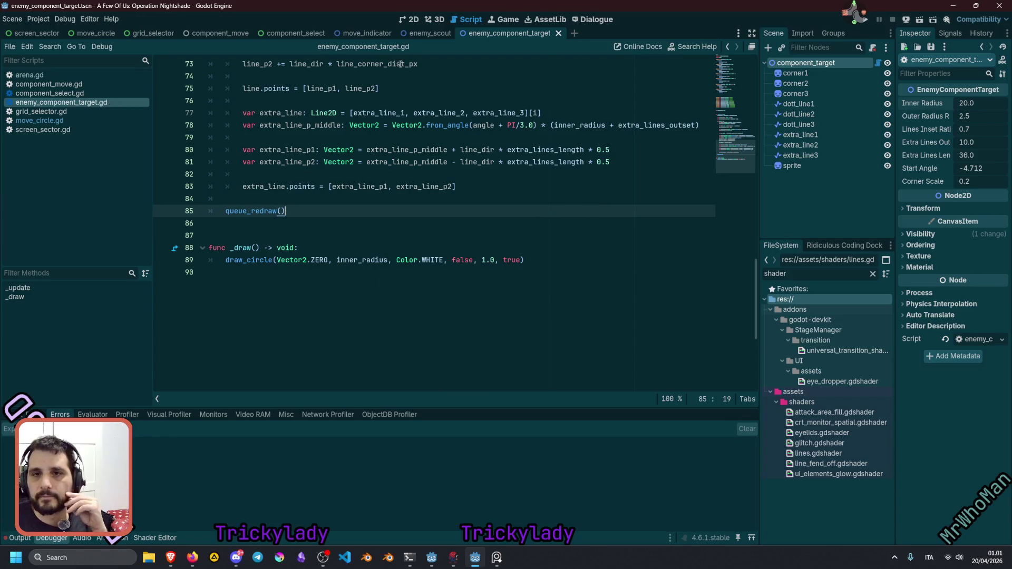
pyautogui.click(414, 20)
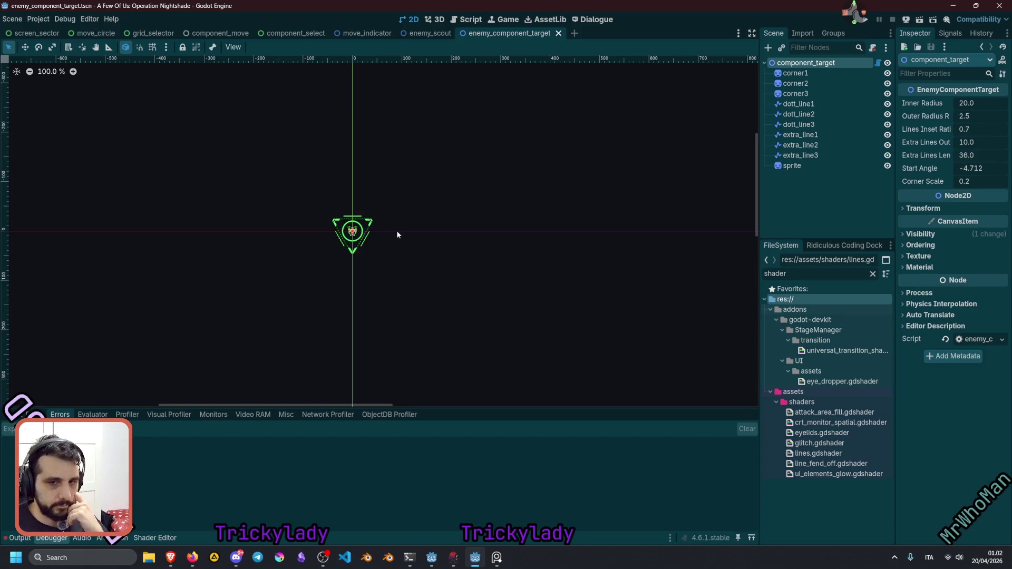
pyautogui.click(496, 557)
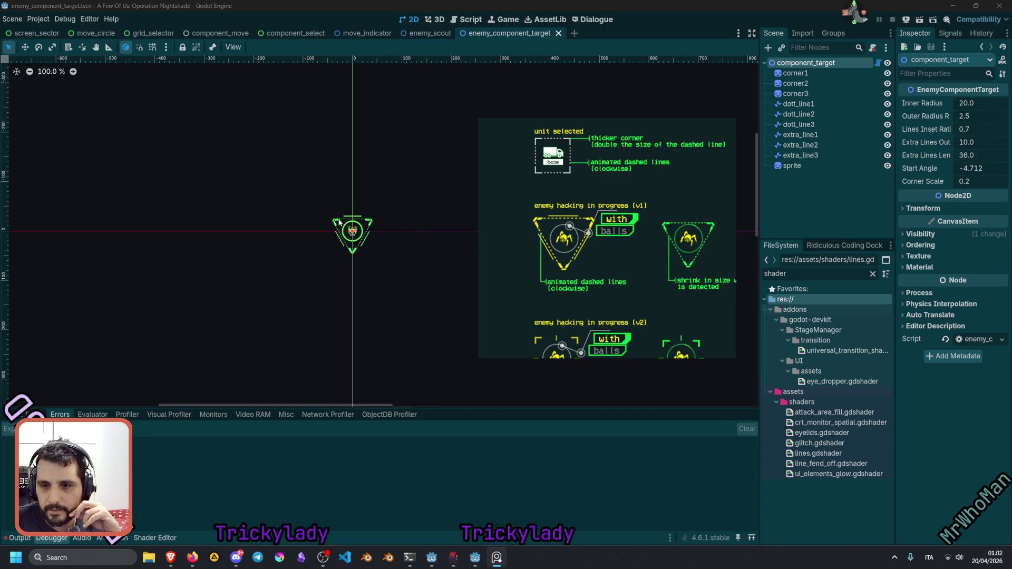
# Zoom into the reticle and try larger Corner Scale values, ending at the default 0.2.
pyautogui.click(371, 220)
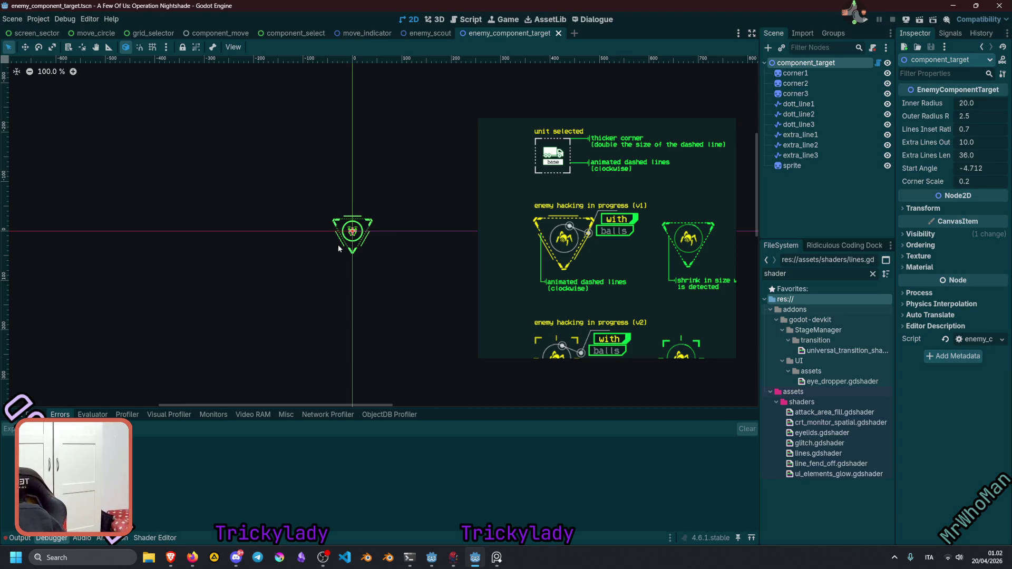
pyautogui.scroll(5, 342, 236)
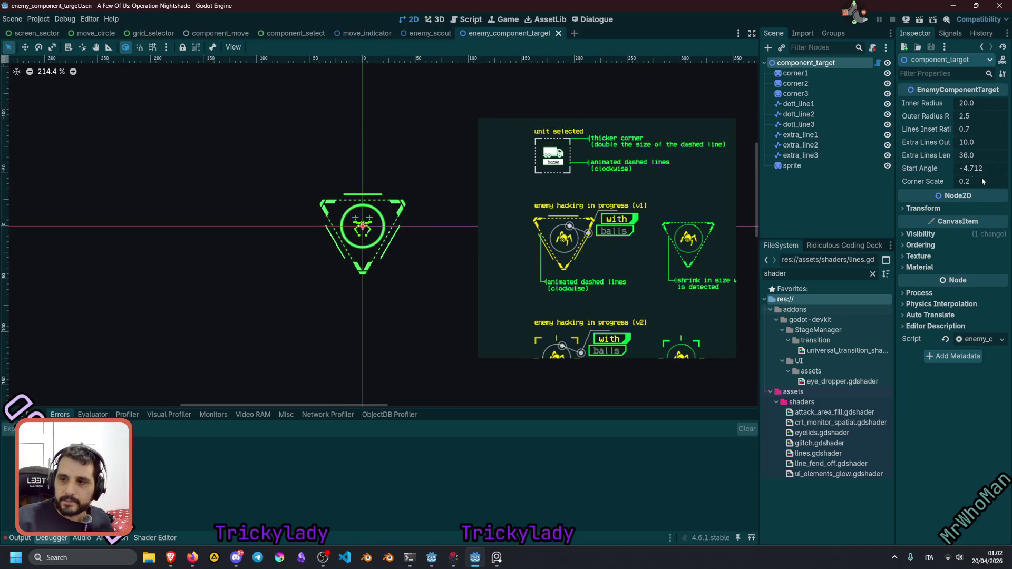
pyautogui.moveTo(982, 182)
pyautogui.mouseDown()
pyautogui.moveTo(1007, 181)
pyautogui.moveTo(976, 181)
pyautogui.mouseUp()
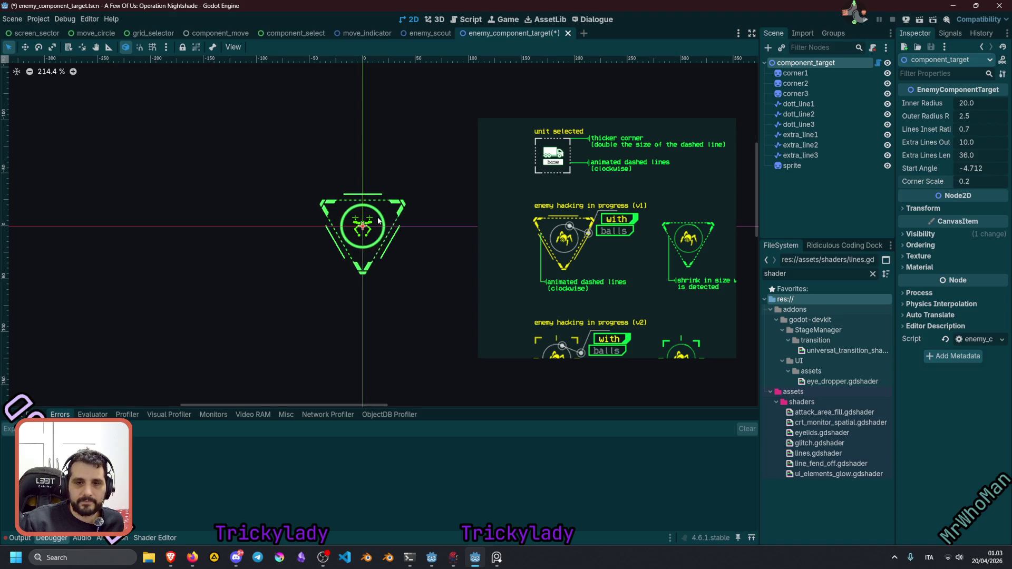
pyautogui.scroll(3, 338, 237)
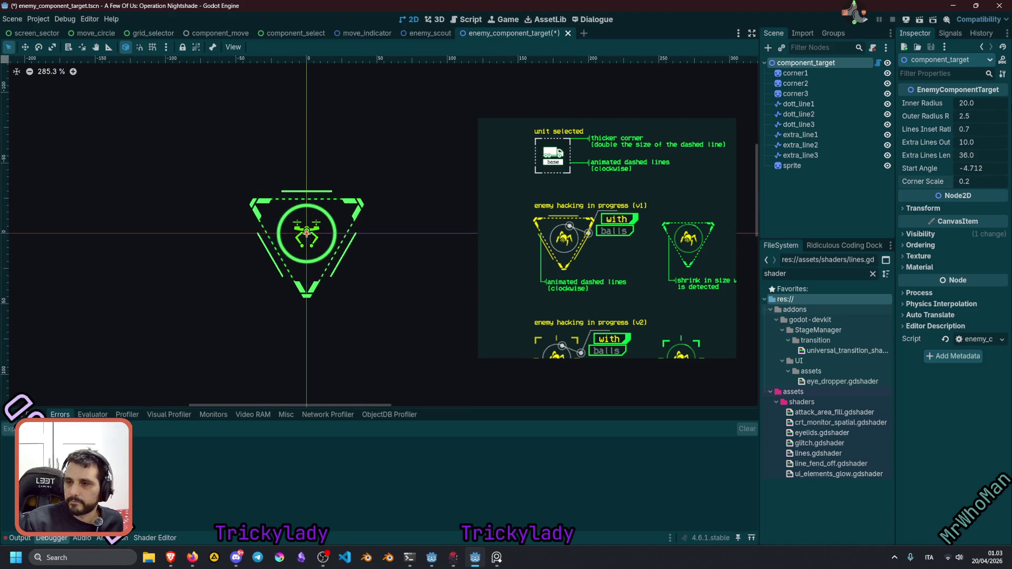
# Experiment with Start Angle and Extra Lines Length, then reset the length to 36.0.
pyautogui.moveTo(973, 168); pyautogui.dragTo(970, 168)
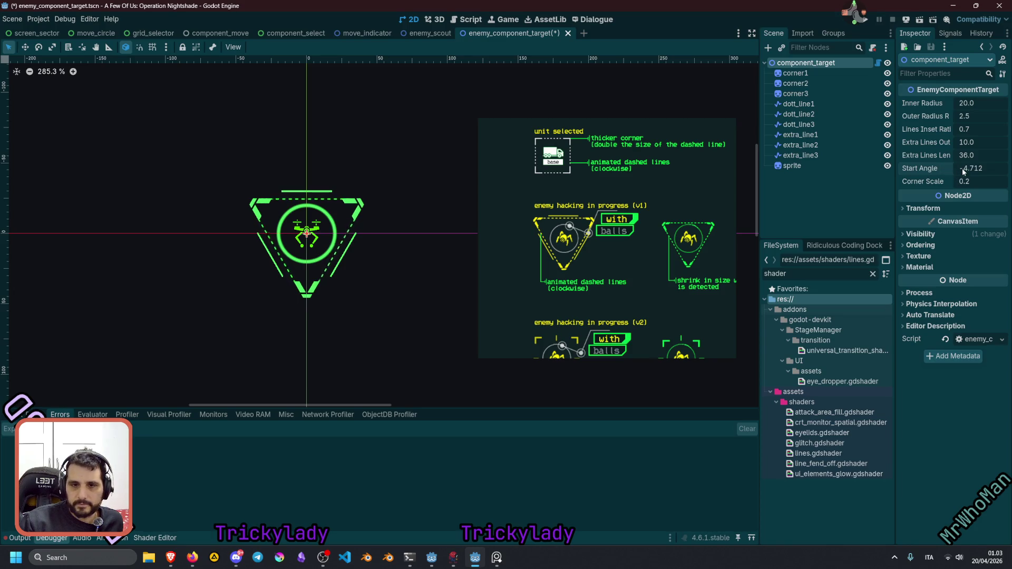
pyautogui.moveTo(982, 165)
pyautogui.mouseDown()
pyautogui.moveTo(965, 167)
pyautogui.moveTo(985, 155)
pyautogui.moveTo(964, 155)
pyautogui.moveTo(983, 155)
pyautogui.mouseUp()
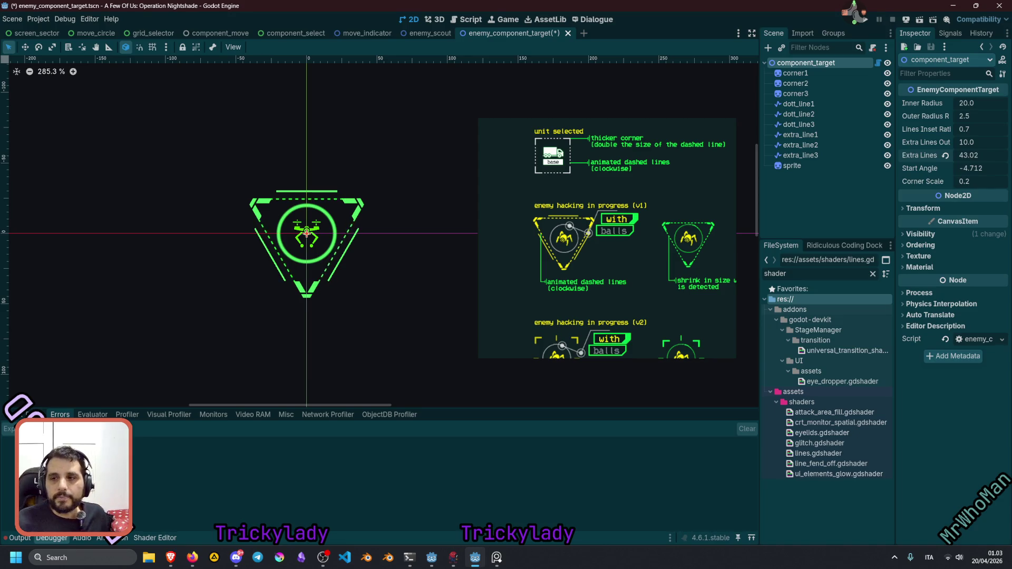
pyautogui.moveTo(983, 155); pyautogui.dragTo(983, 155)
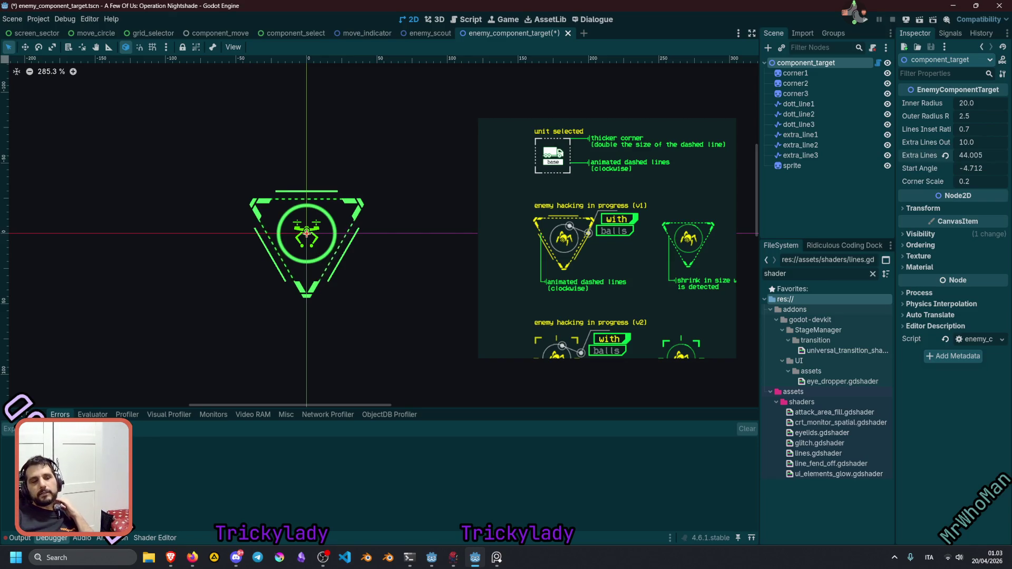
pyautogui.moveTo(983, 155); pyautogui.dragTo(971, 155)
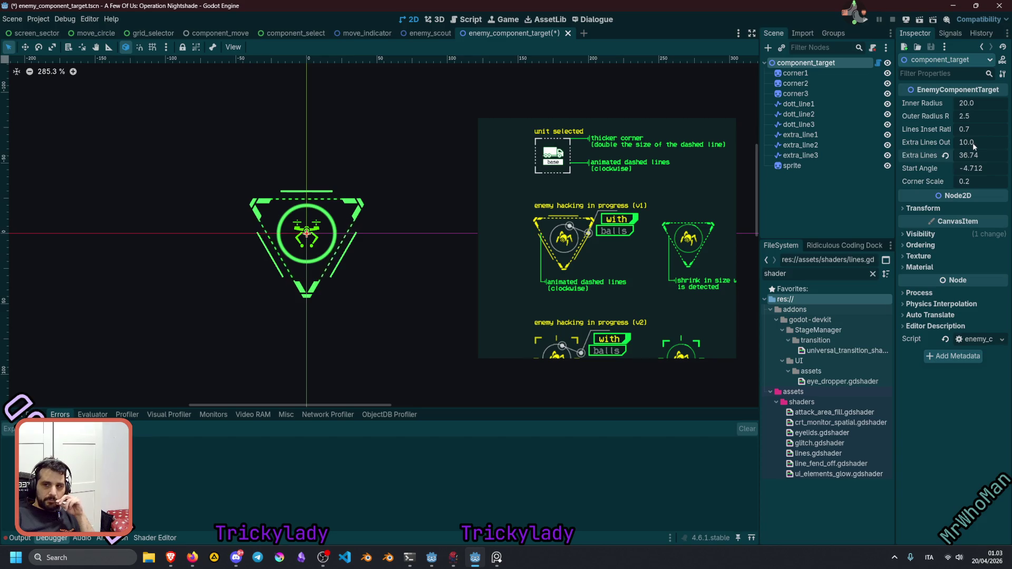
pyautogui.click(947, 155)
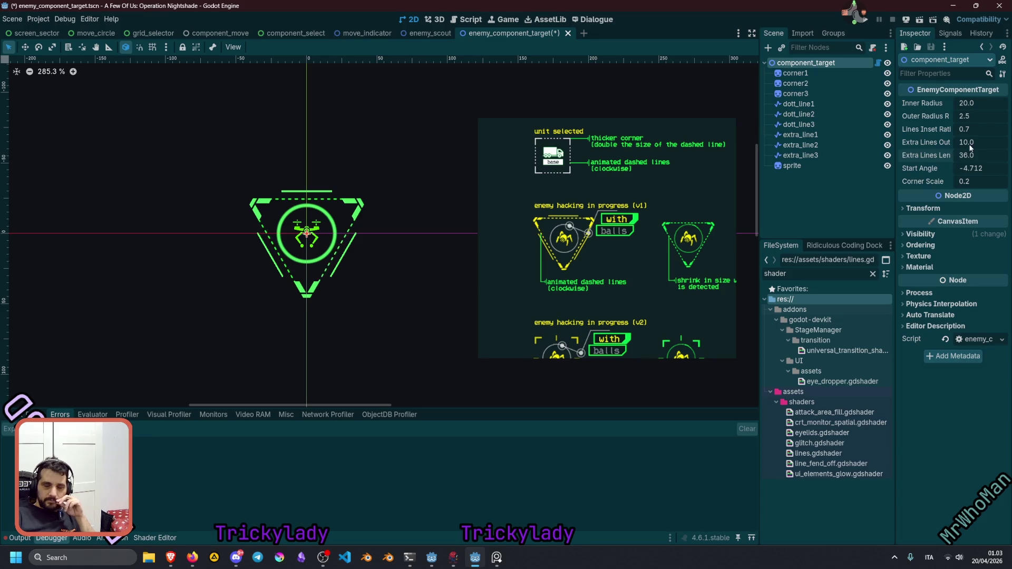
# Revert Outer Radius to 2.5 and Lines Inset to 0.7, then raise Inner Radius above 20.
pyautogui.moveTo(975, 112)
pyautogui.mouseDown()
pyautogui.moveTo(981, 129)
pyautogui.moveTo(951, 129)
pyautogui.mouseUp()
pyautogui.click(946, 129)
pyautogui.click(945, 116)
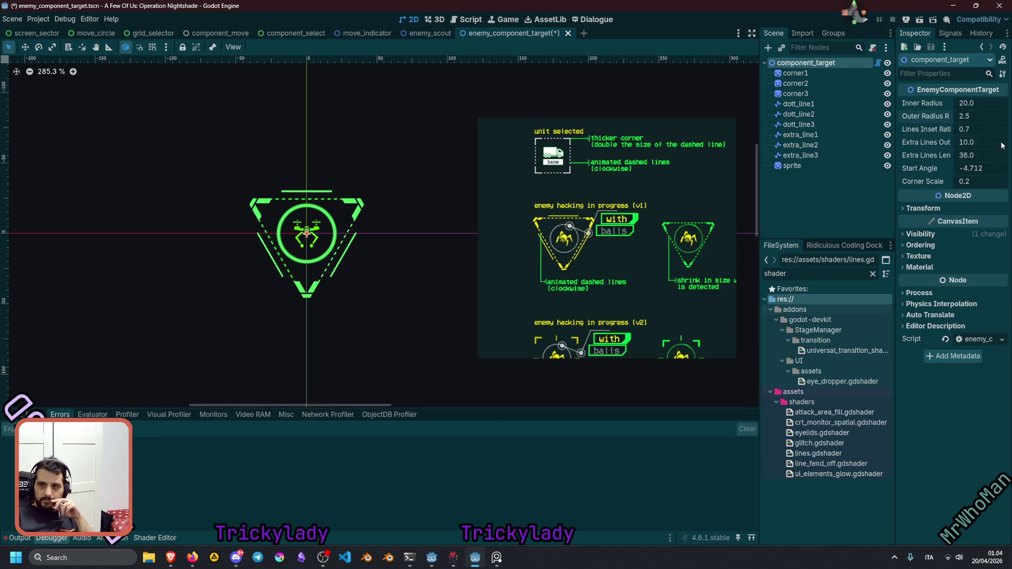
pyautogui.moveTo(970, 103); pyautogui.dragTo(980, 103)
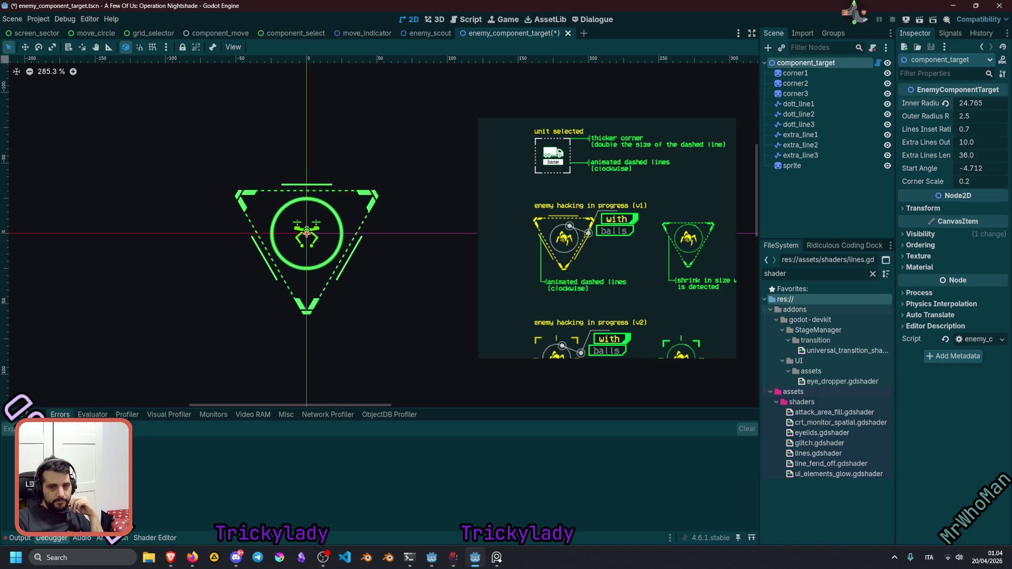
pyautogui.moveTo(980, 103); pyautogui.dragTo(980, 103)
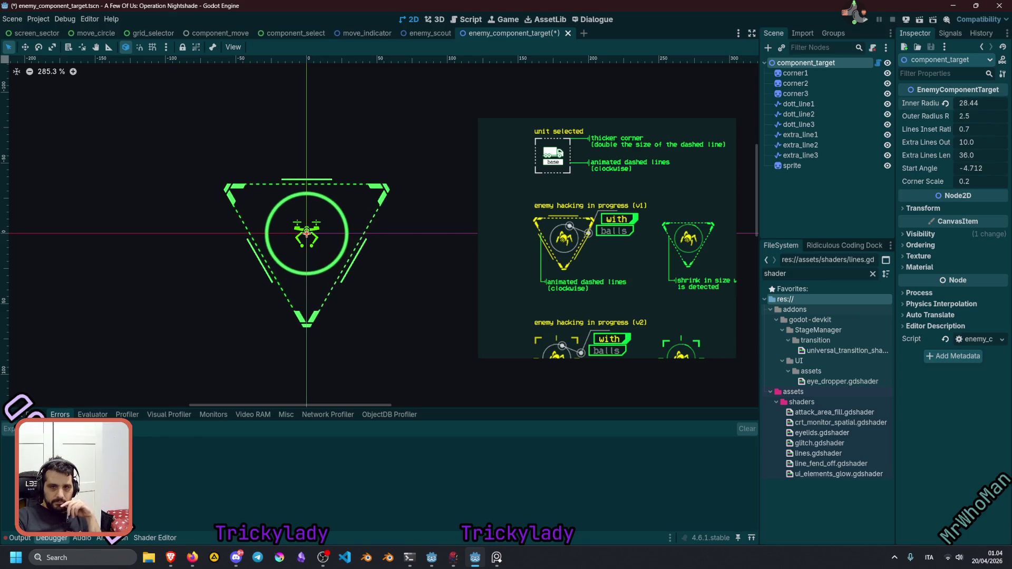
# Zoom and pan to compare the 28.44-radius reticle with the concept art, then reset zoom to 100%.
pyautogui.scroll(6, 532, 245)
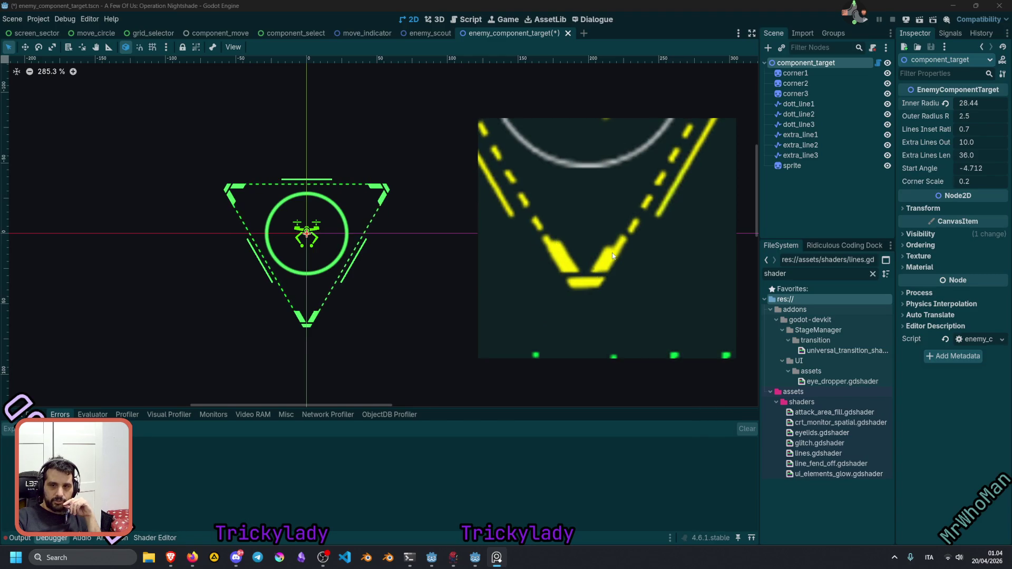
pyautogui.scroll(-5, 625, 253)
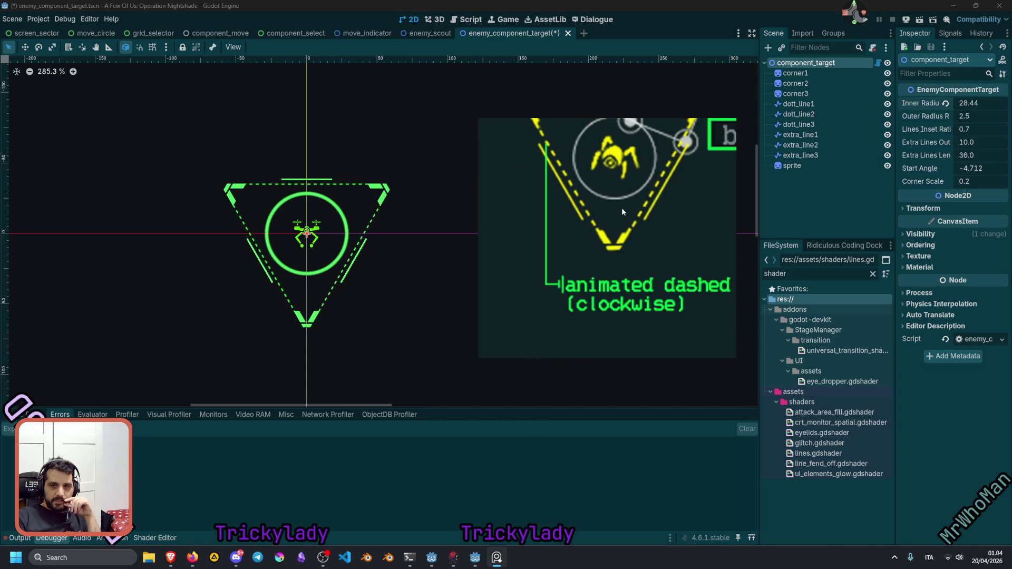
pyautogui.scroll(5, 569, 198)
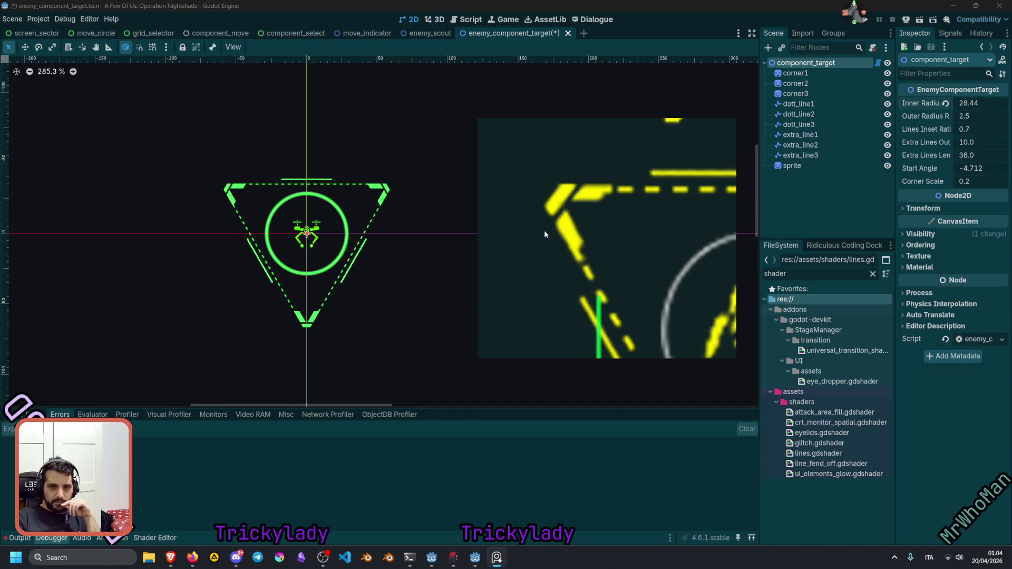
pyautogui.scroll(1, 377, 187)
pyautogui.scroll(4, 377, 187)
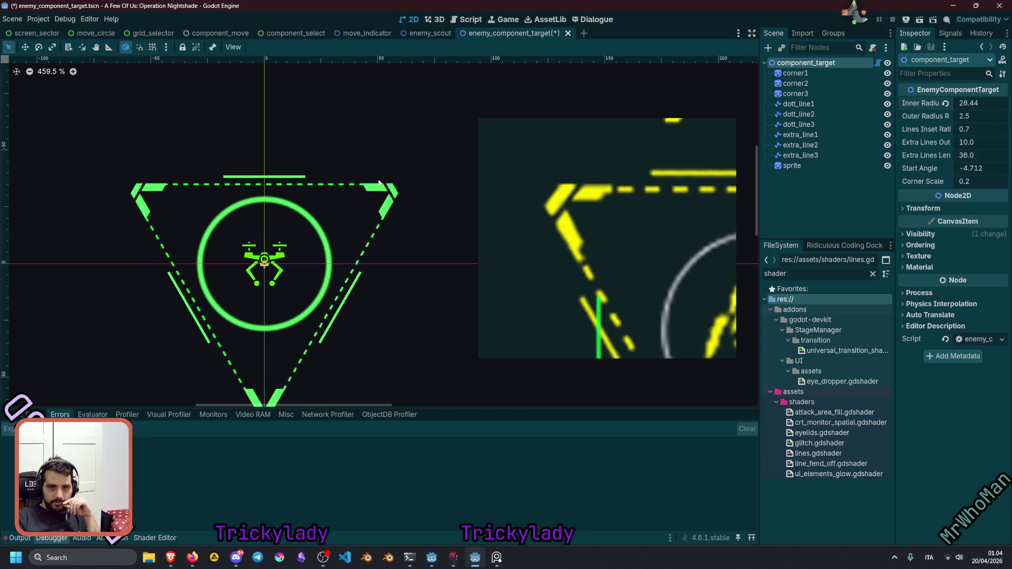
pyautogui.scroll(-2, 391, 223)
pyautogui.scroll(-7, 391, 225)
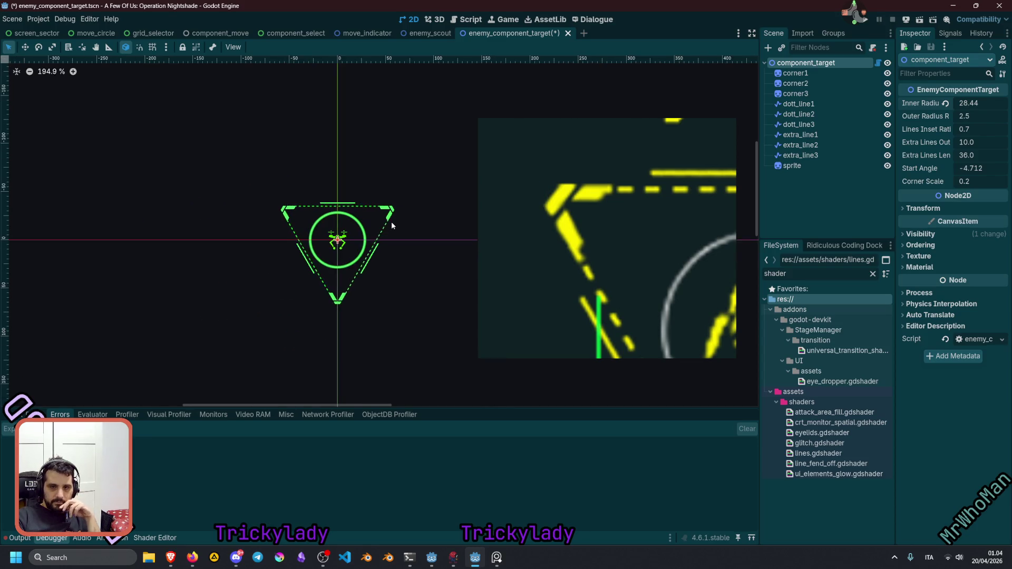
pyautogui.hscroll(2, 406, 211)
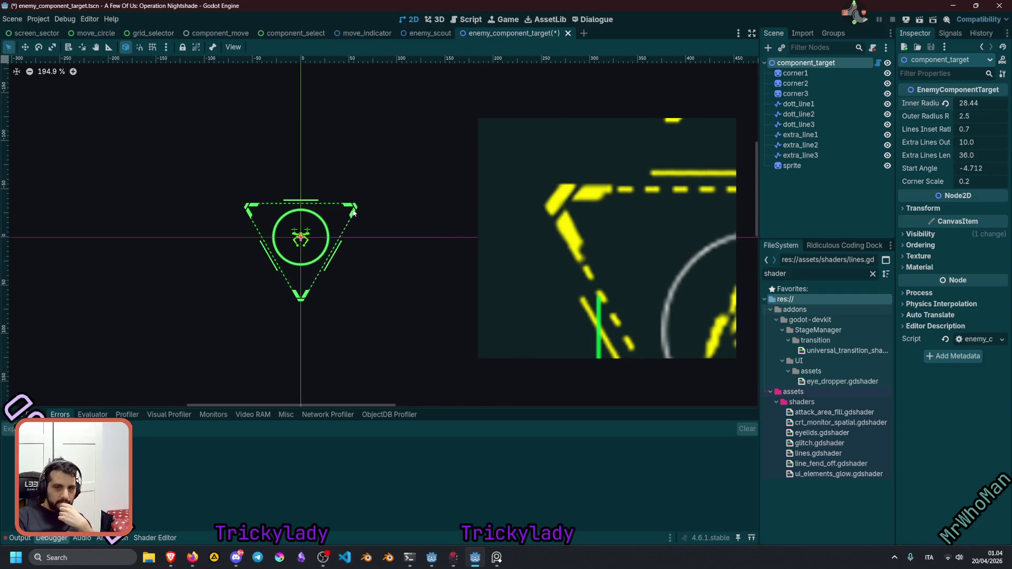
pyautogui.scroll(6, 336, 225)
pyautogui.moveTo(323, 239); pyautogui.dragTo(372, 203)
pyautogui.click(43, 74)
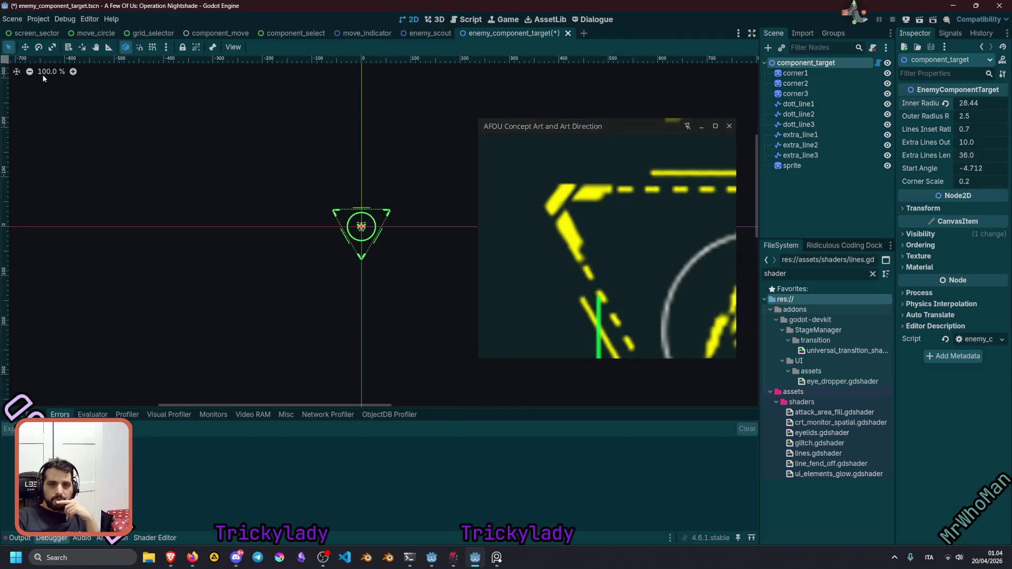
# Run the reticle scene with F6 to test it, then close the running game.
pyautogui.click(358, 178)
pyautogui.press('F6')
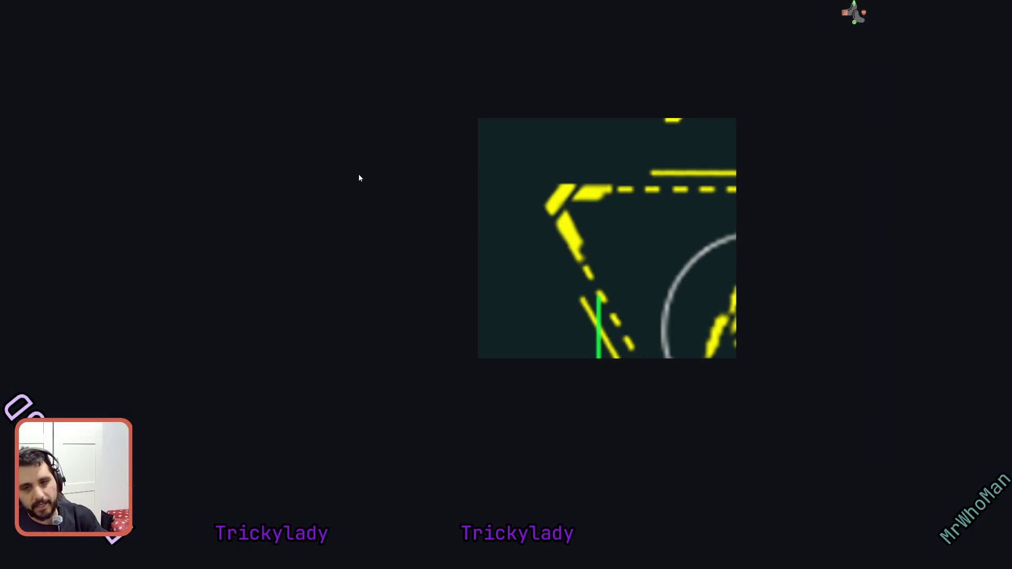
pyautogui.click(703, 126)
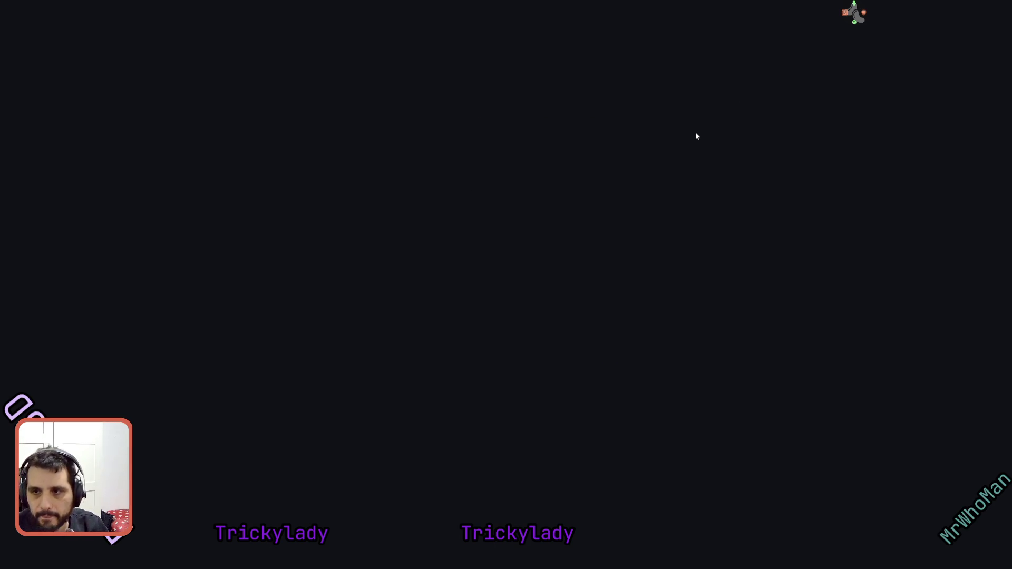
pyautogui.press('F8')
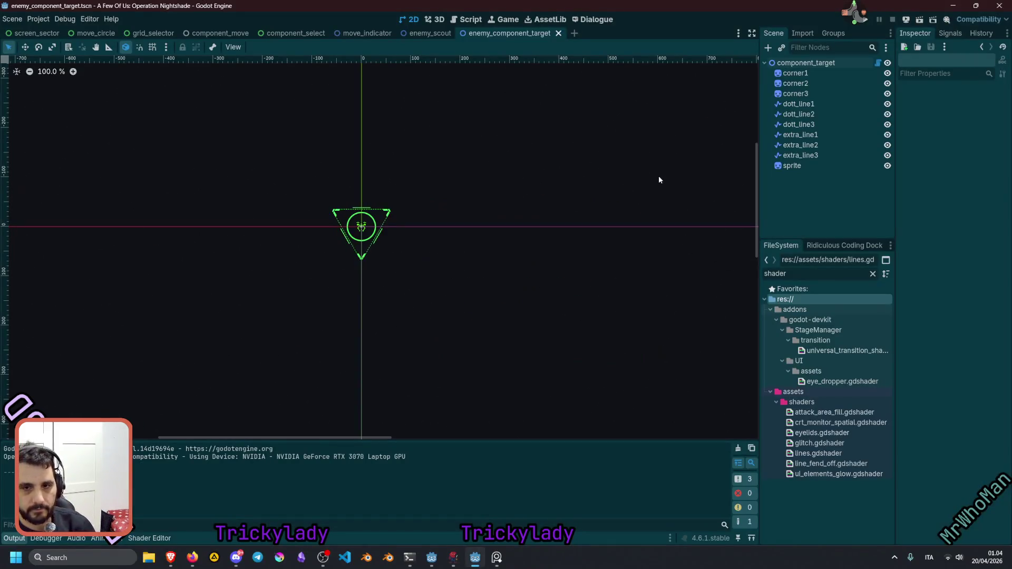
# Hide the sprite node, rename it ref_sprite, and save the target reticle scene.
pyautogui.click(822, 166)
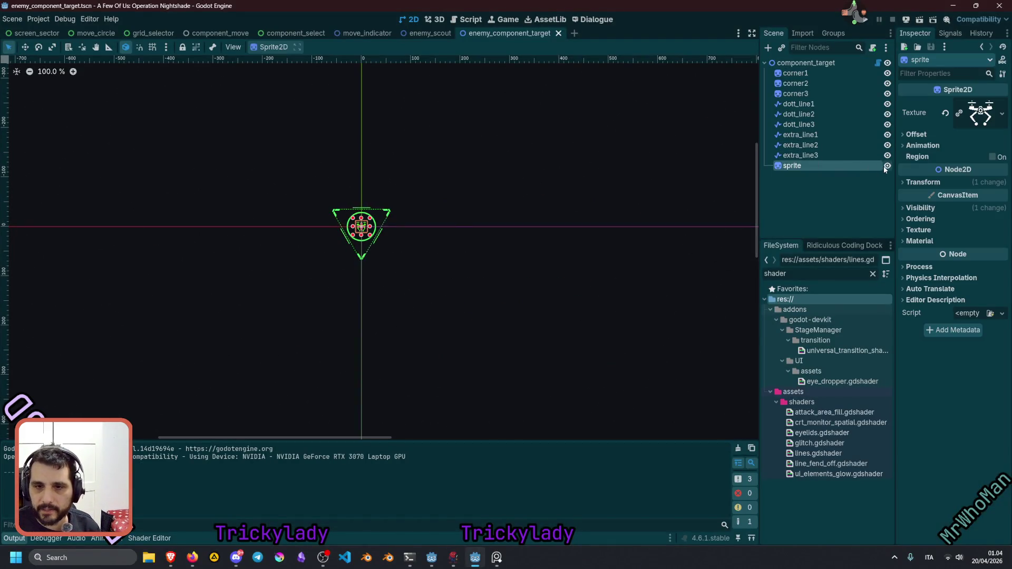
pyautogui.click(886, 166)
pyautogui.doubleClick(807, 165)
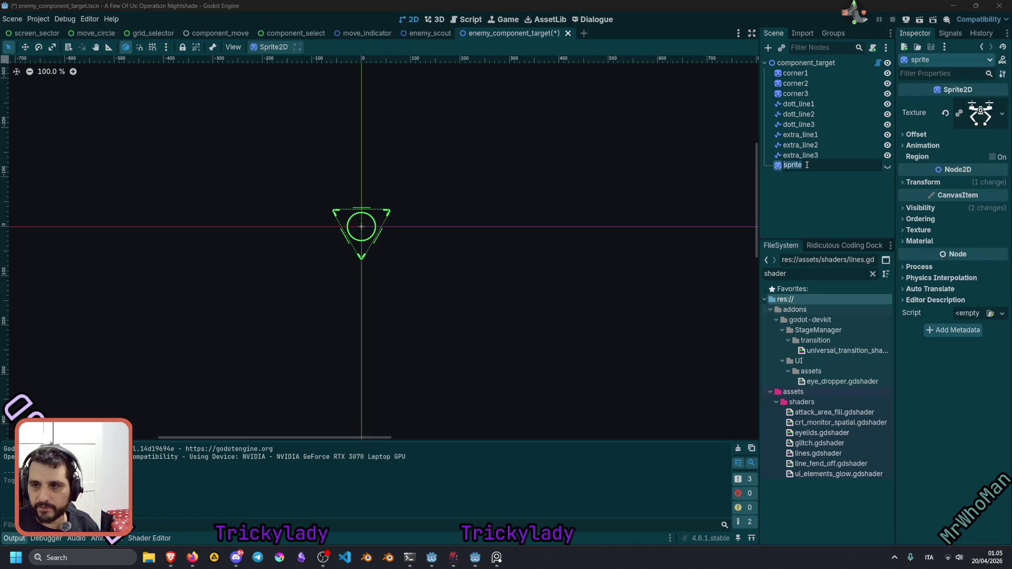
pyautogui.write('ref_sprite')
pyautogui.press('Return')
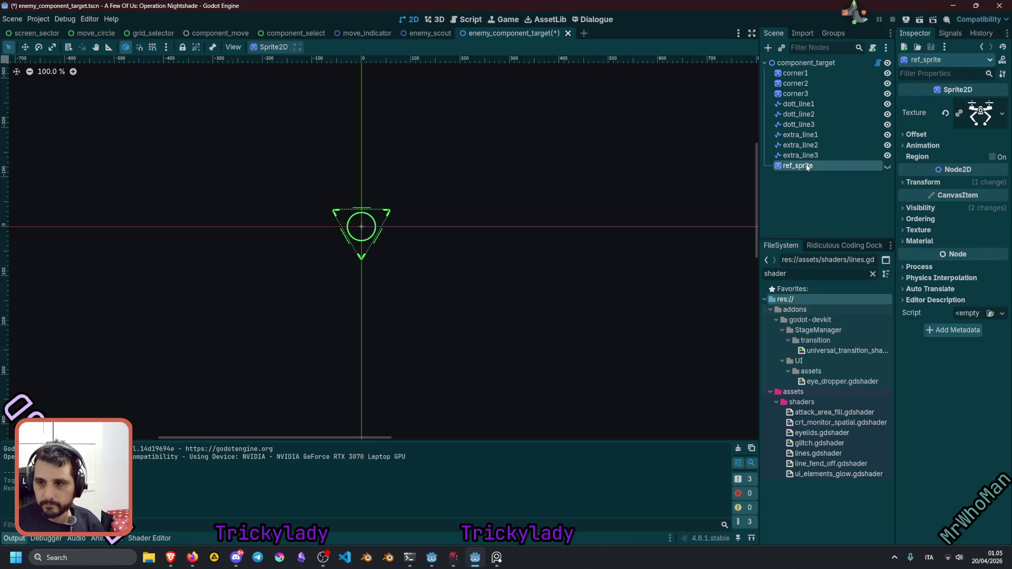
pyautogui.click(605, 185)
pyautogui.scroll(1, 362, 224)
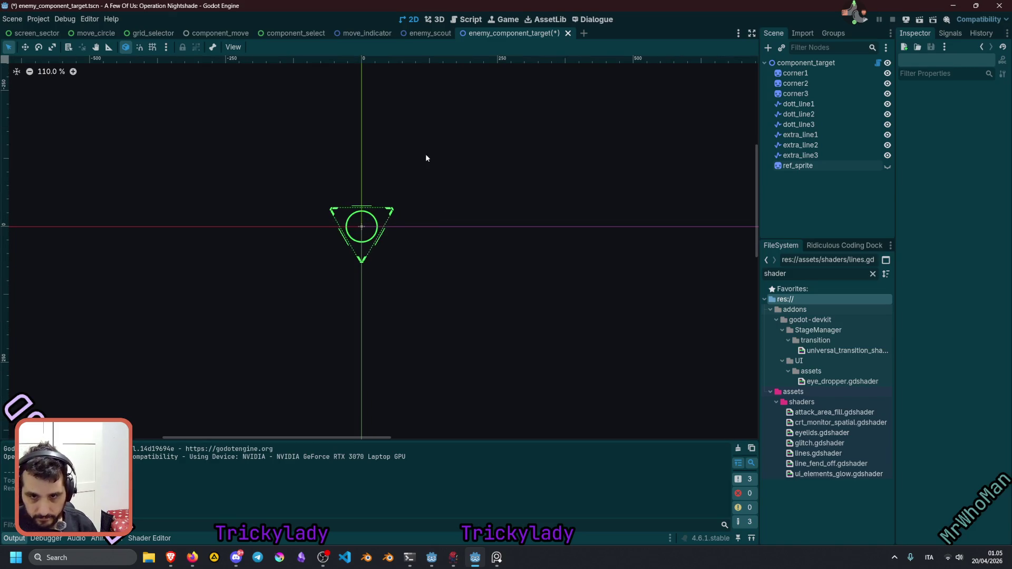
pyautogui.hotkey('ctrl', 's')
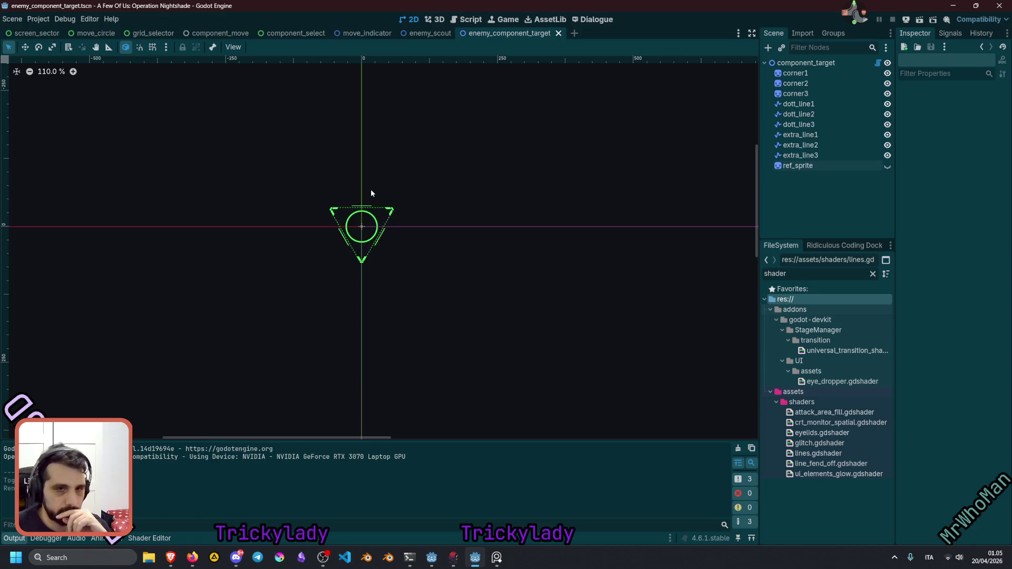
pyautogui.click(422, 33)
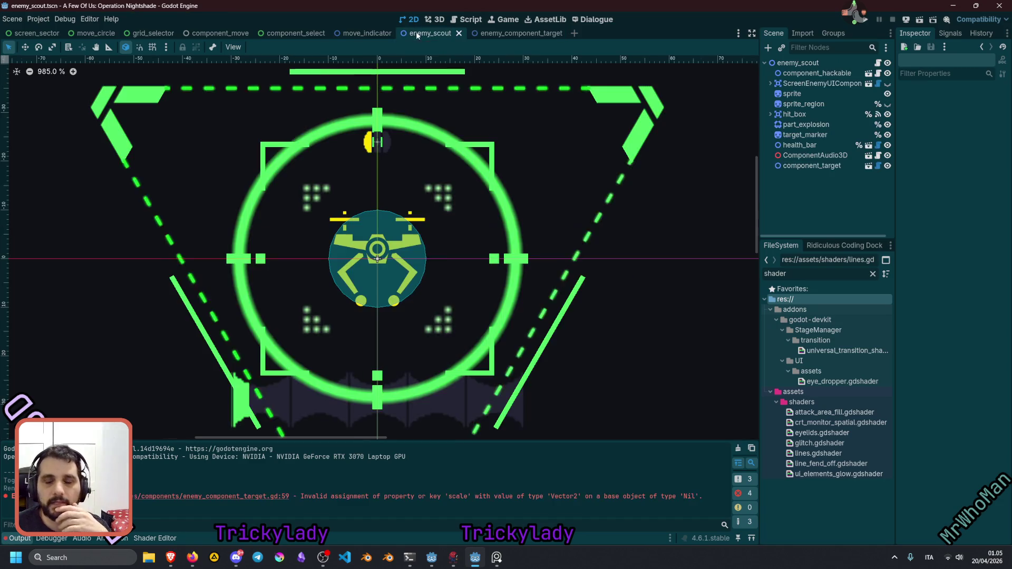
# Open enemy.gd from the enemy_scout root node's script icon.
pyautogui.scroll(-3, 515, 126)
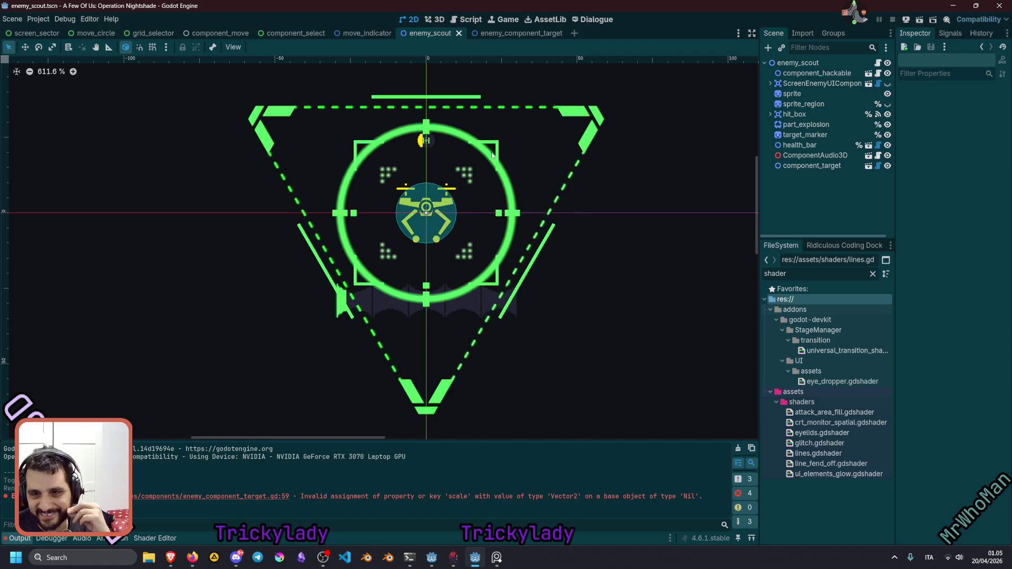
pyautogui.click(822, 135)
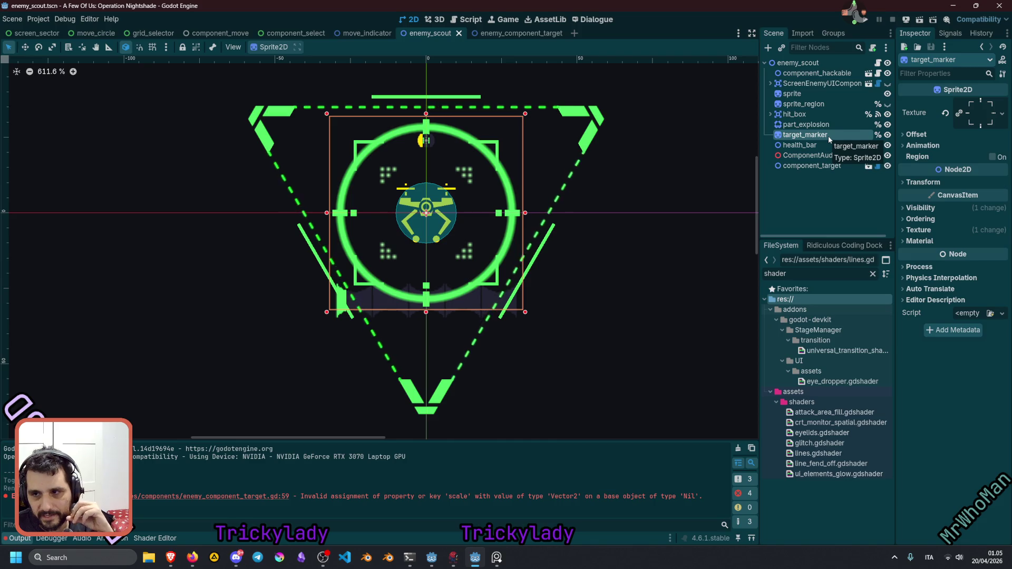
pyautogui.click(843, 62)
pyautogui.click(879, 63)
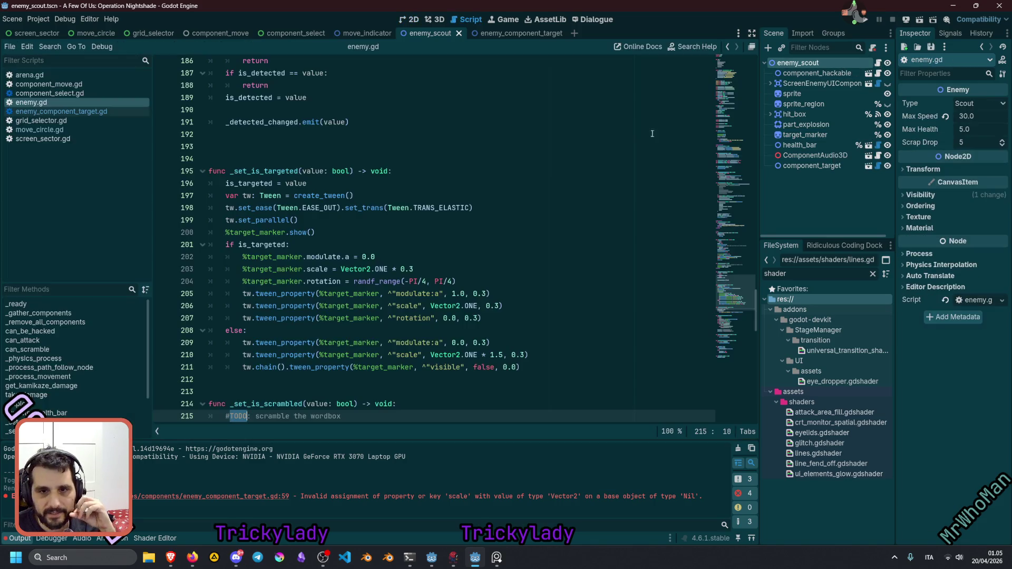
# Comment out lines 197–210, the target_marker tween code in _set_is_targeted.
pyautogui.doubleClick(289, 174)
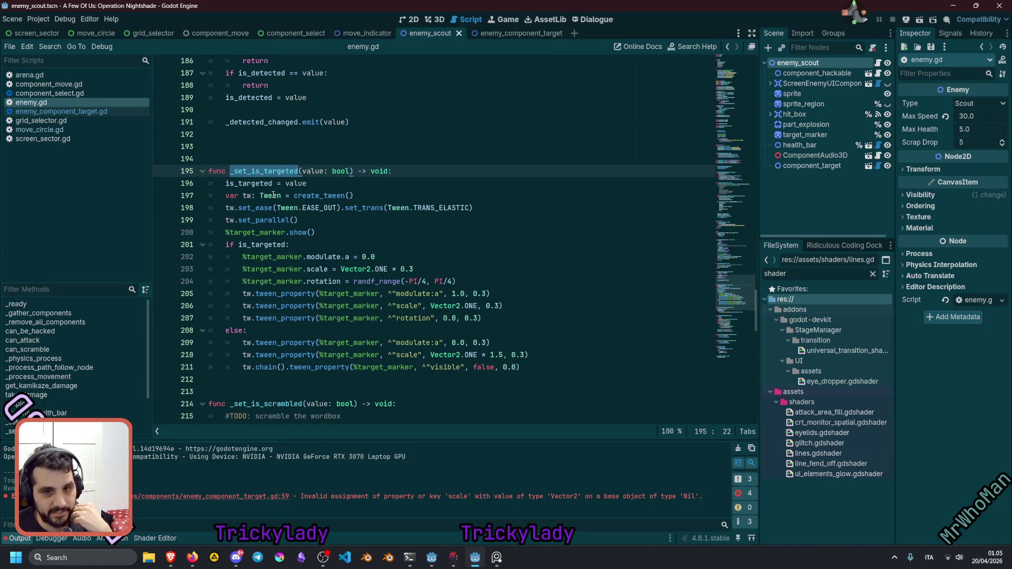
pyautogui.moveTo(273, 195); pyautogui.dragTo(522, 371)
pyautogui.doubleClick(347, 342)
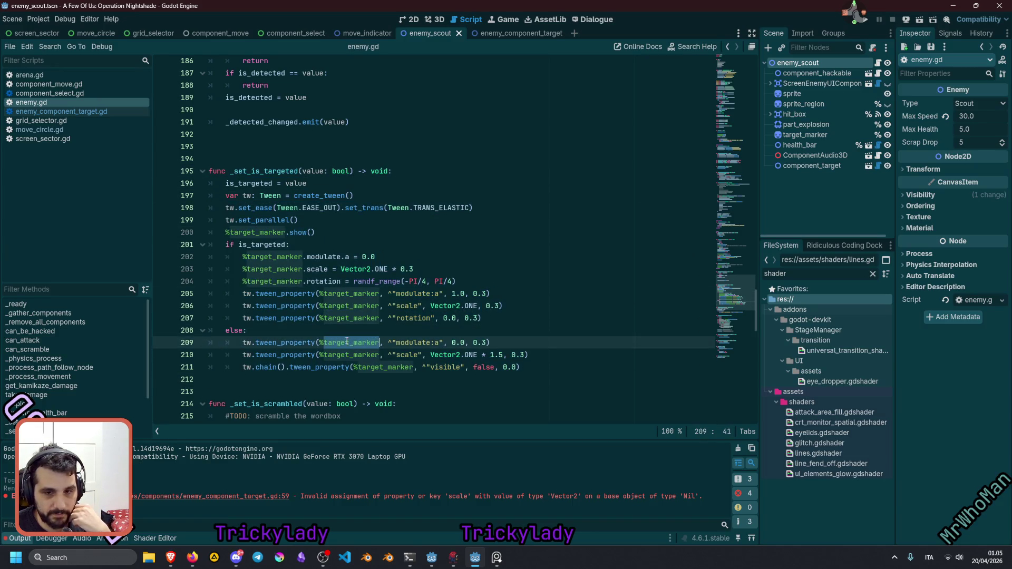
pyautogui.click(377, 226)
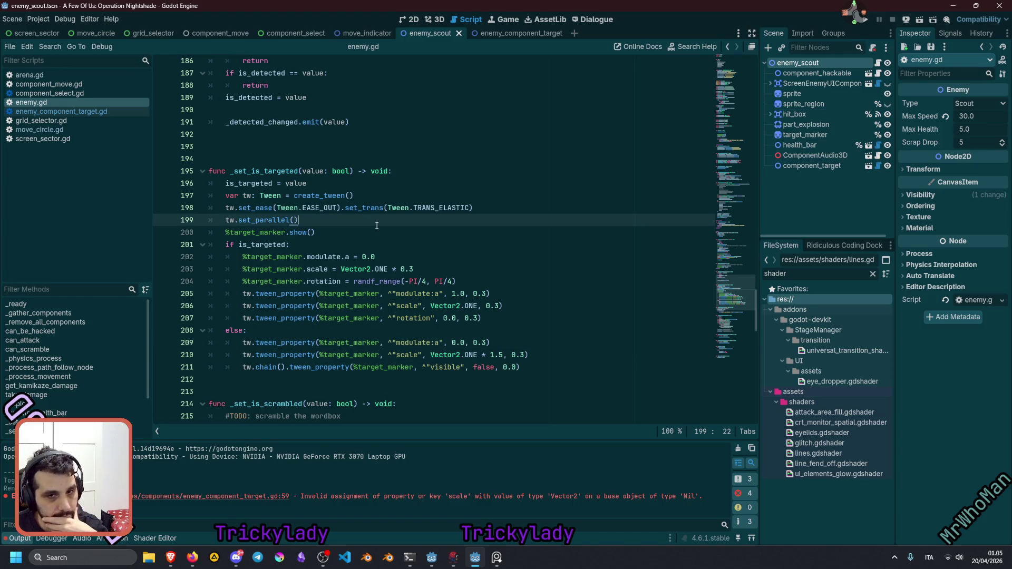
pyautogui.scroll(-1, 377, 226)
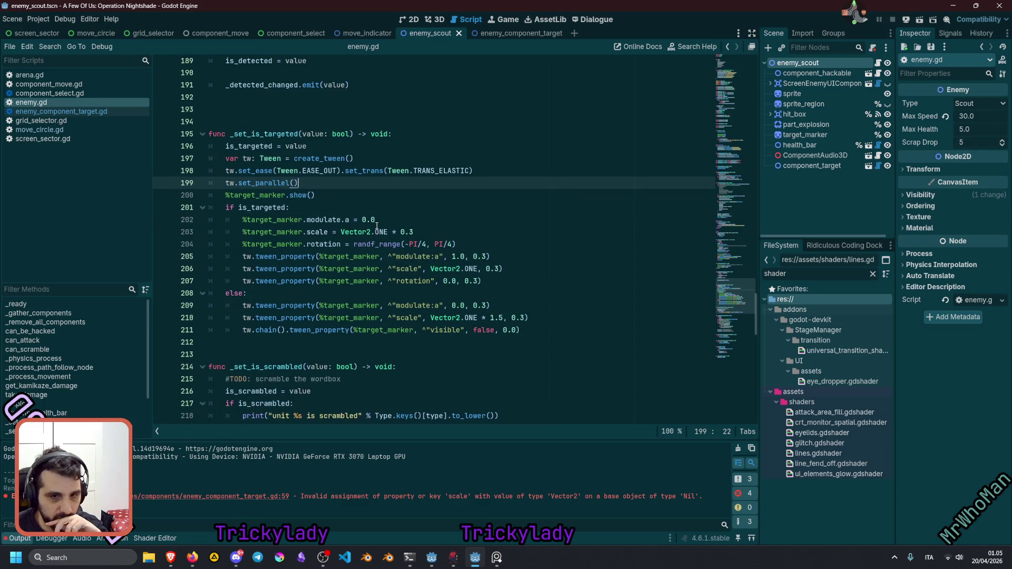
pyautogui.moveTo(239, 156)
pyautogui.mouseDown()
pyautogui.moveTo(316, 248)
pyautogui.moveTo(333, 338)
pyautogui.mouseUp()
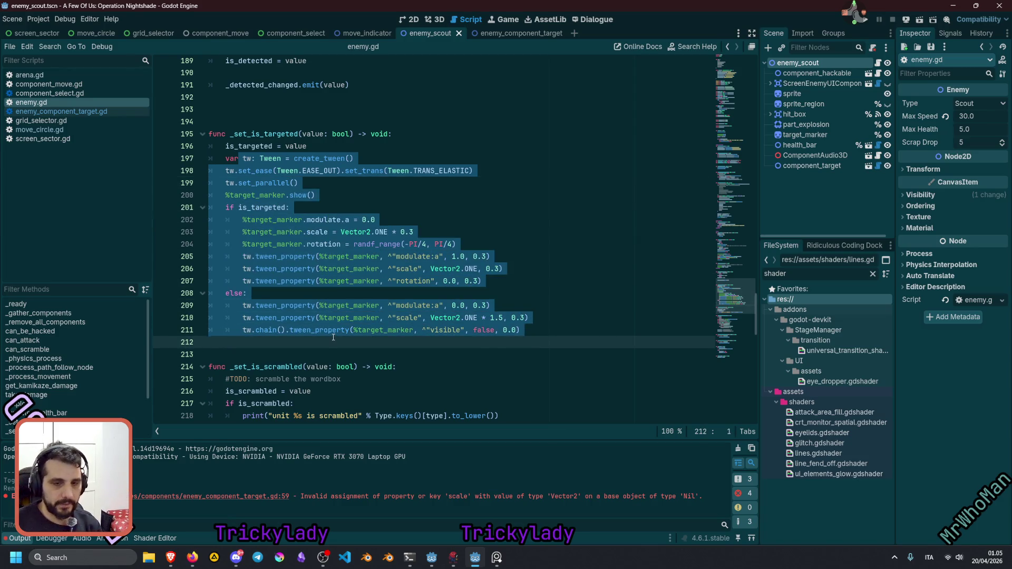
pyautogui.hotkey('shift', 'Up')
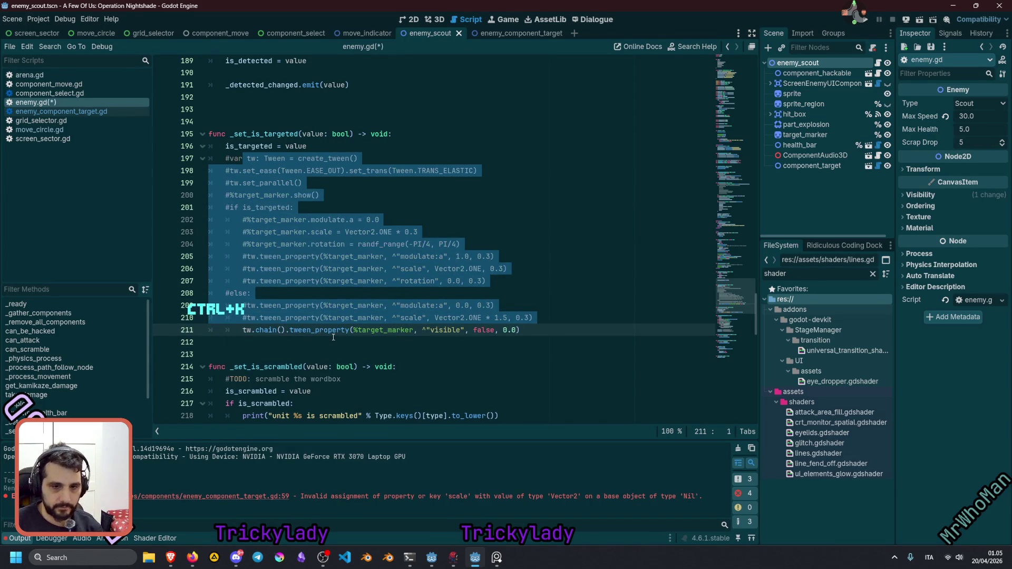
pyautogui.hotkey('ctrl', 'k')
pyautogui.hotkey('ctrl', 'k')
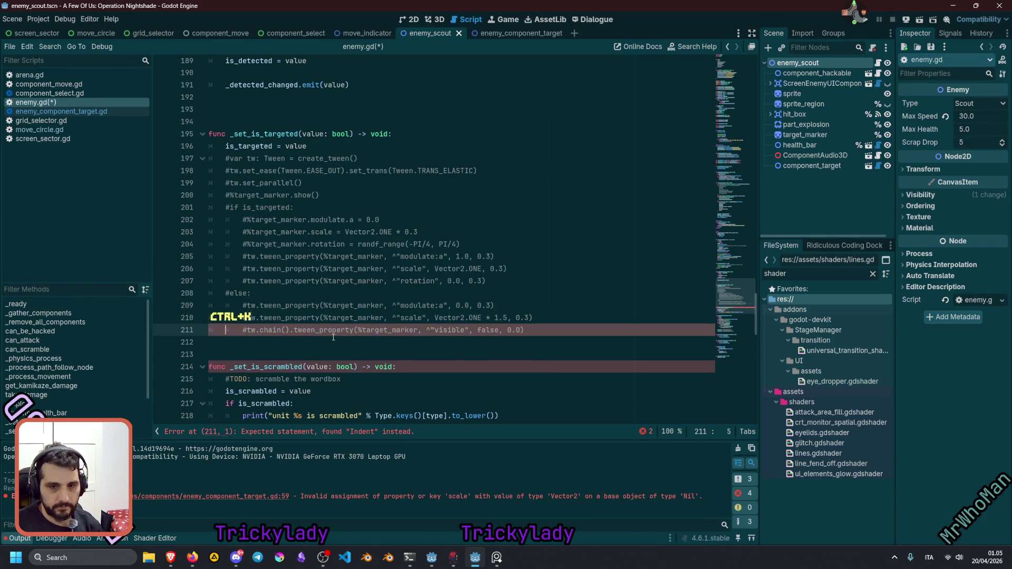
# Hide the target_marker node in the enemy_scout scene.
pyautogui.click(427, 235)
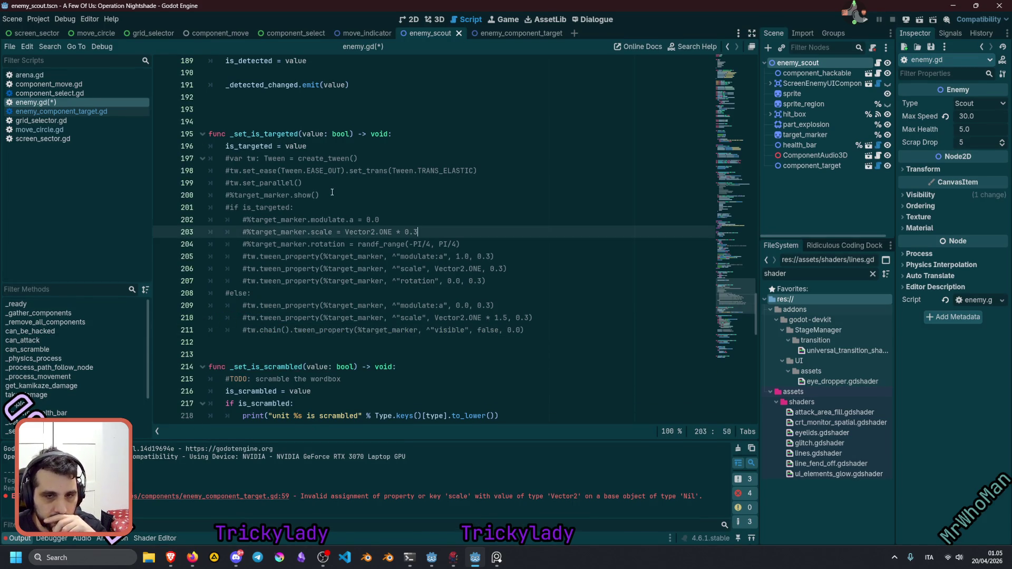
pyautogui.click(851, 135)
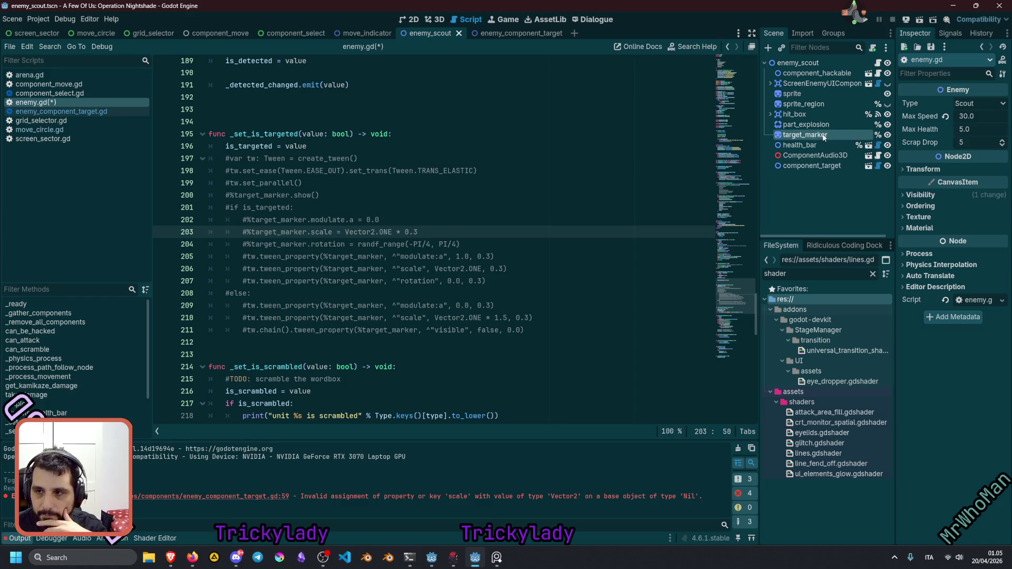
pyautogui.click(888, 136)
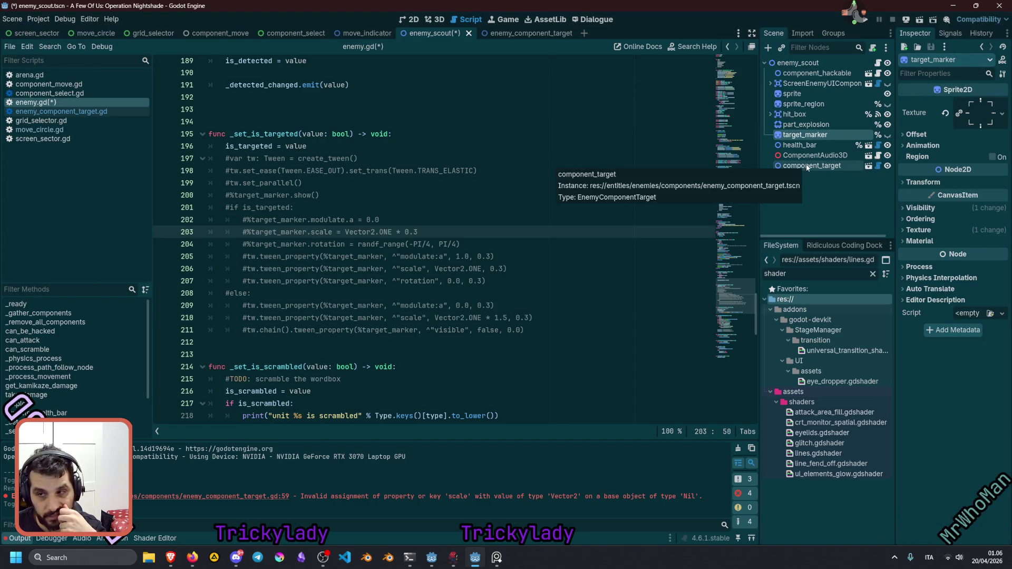
# Drag a component_target reference from the Scene dock onto a new line after line 30.
pyautogui.hotkey('ctrl', 'Home')
pyautogui.click(337, 185)
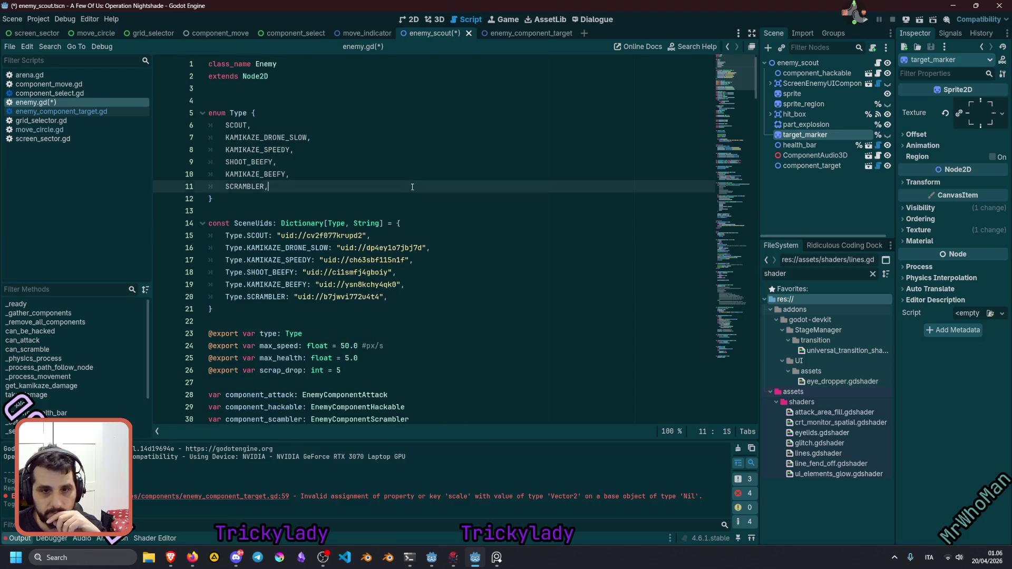
pyautogui.scroll(-4, 337, 232)
pyautogui.scroll(-2, 285, 224)
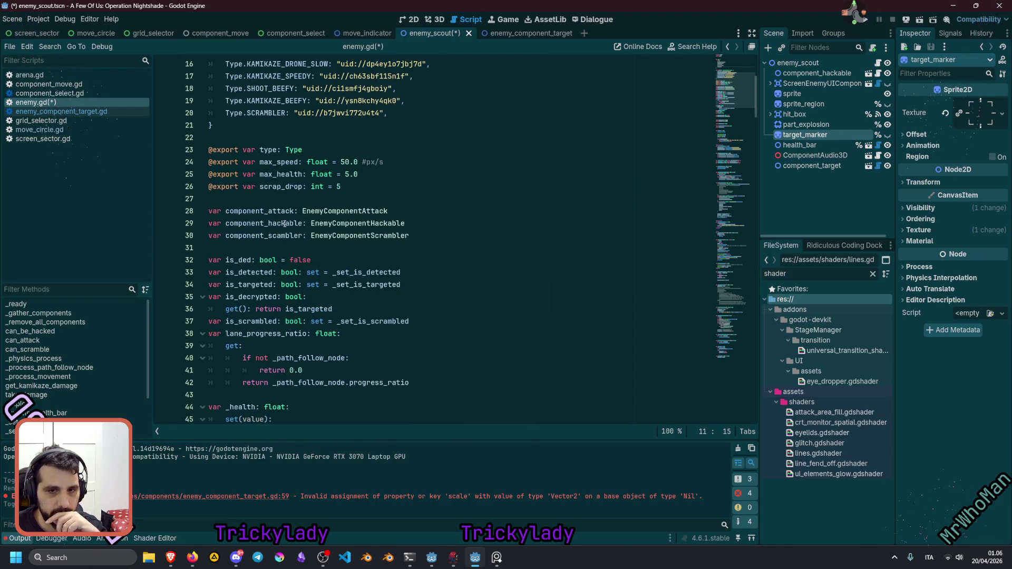
pyautogui.click(436, 235)
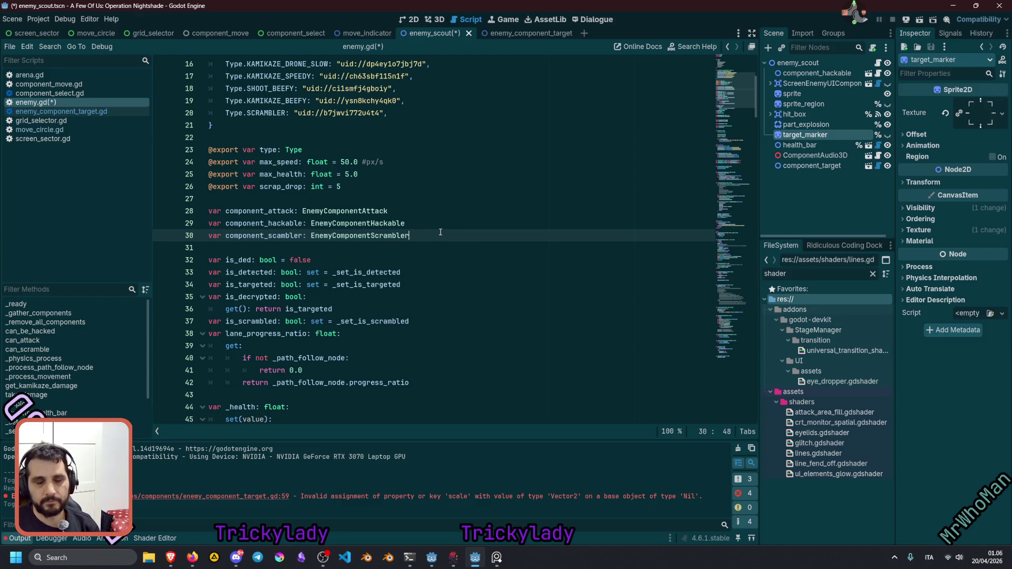
pyautogui.press('Return')
pyautogui.moveTo(830, 164); pyautogui.dragTo(233, 249)
pyautogui.press('Return')
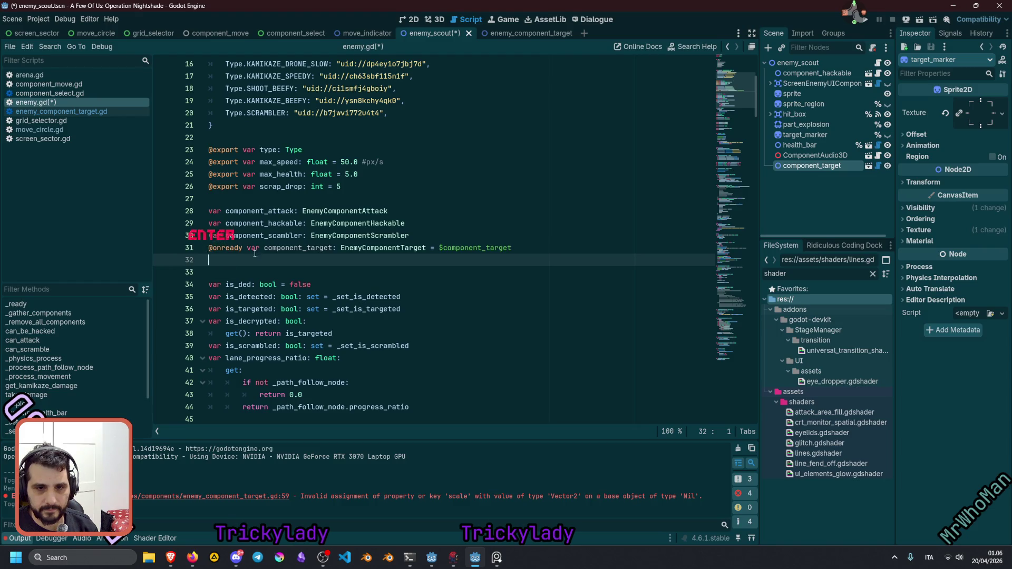
pyautogui.click(245, 248)
pyautogui.hotkey('shift', 'Home')
pyautogui.press('Delete')
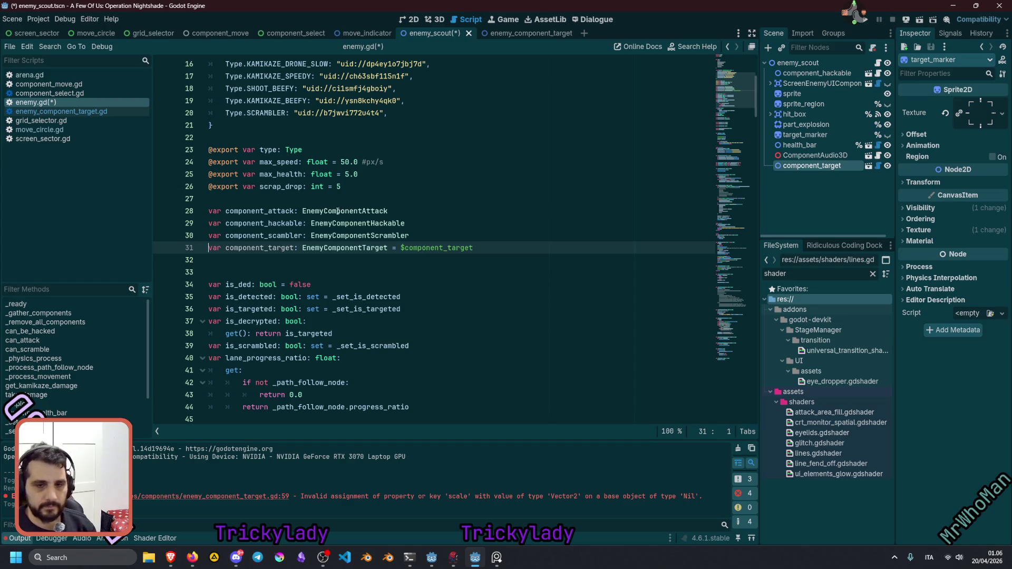
pyautogui.click(389, 248)
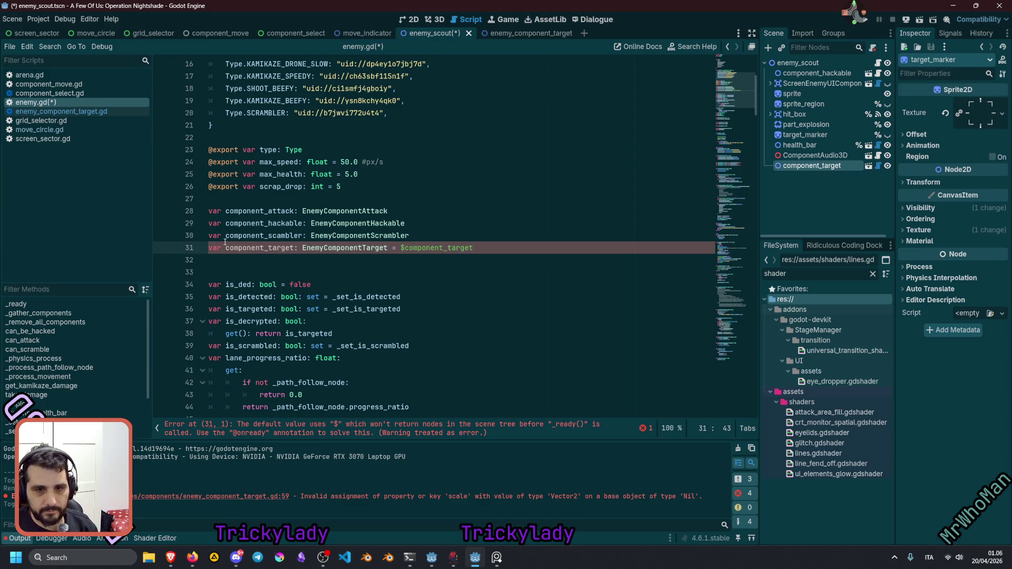
pyautogui.click(227, 247)
pyautogui.click(397, 247)
pyautogui.press('Delete')
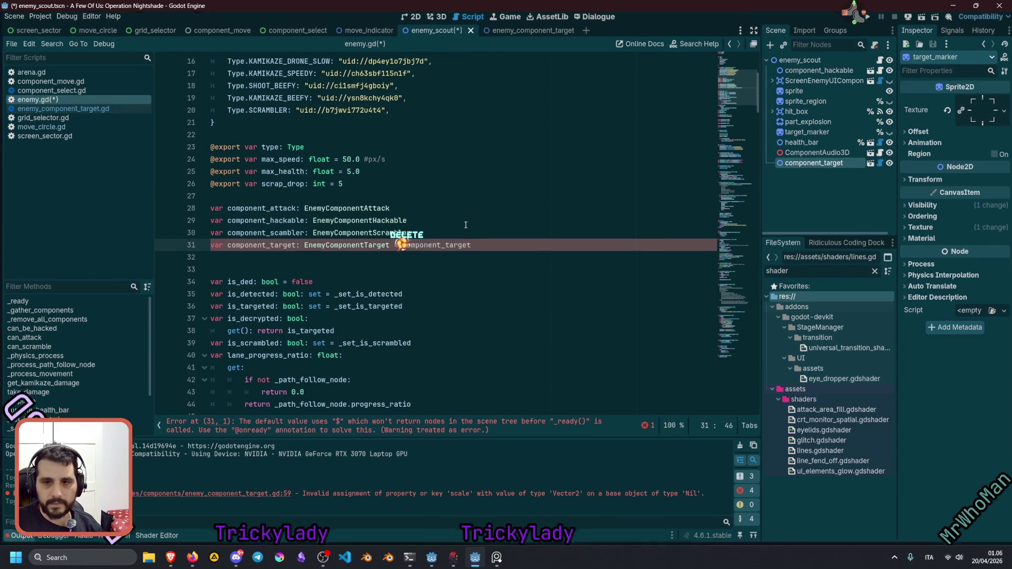
pyautogui.hotkey('ctrl', 'Left')
pyautogui.hotkey('ctrl', 'Left')
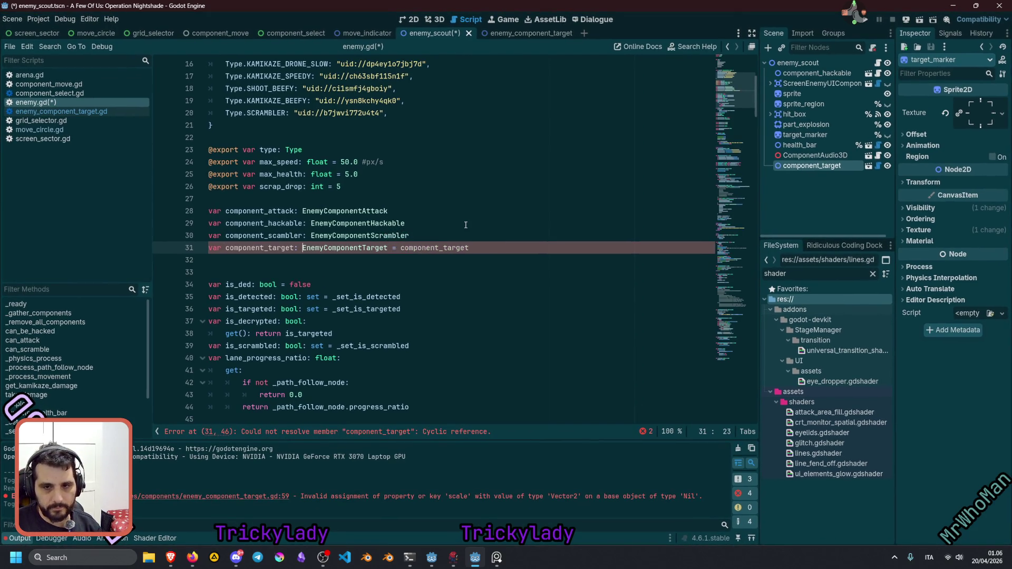
pyautogui.hotkey('shift', 'End')
pyautogui.press('Delete')
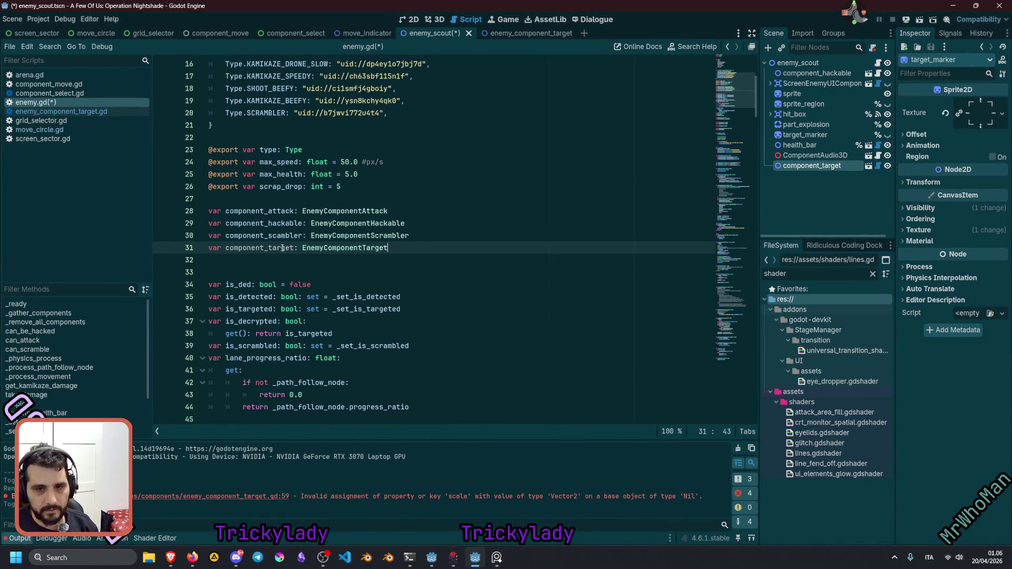
pyautogui.hotkey('ctrl', 'Left')
pyautogui.hotkey('ctrl', 'Left')
pyautogui.click(302, 236)
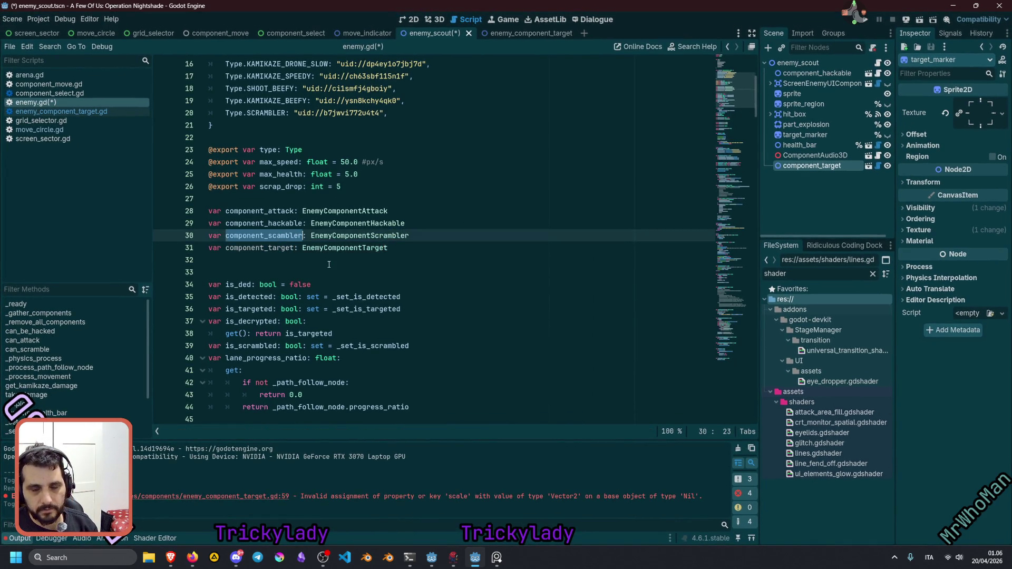
# Duplicate the scrambler lookup line in _gather_components and rename the copy to component_target.
pyautogui.scroll(-3, 329, 265)
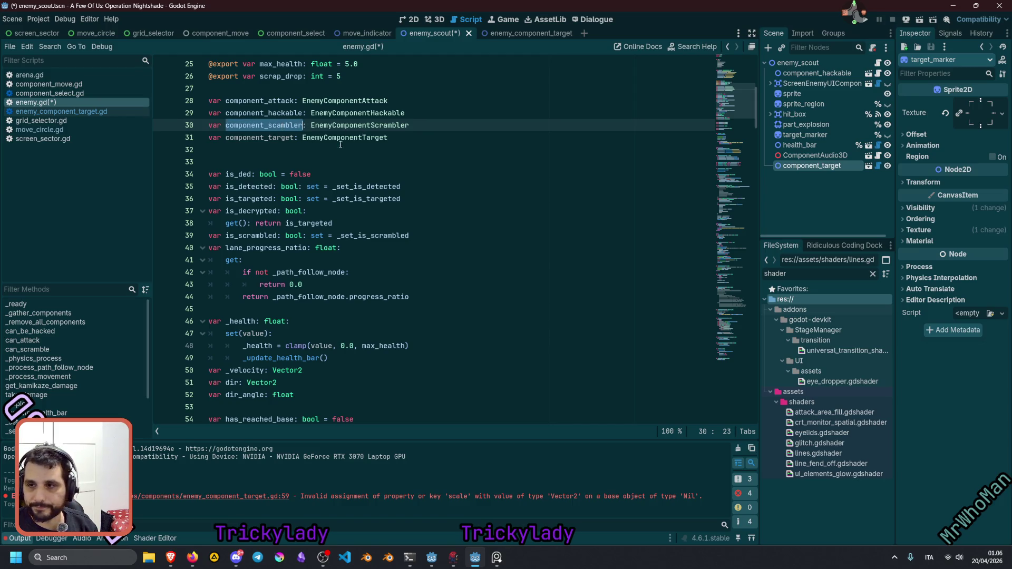
pyautogui.scroll(-11, 516, 227)
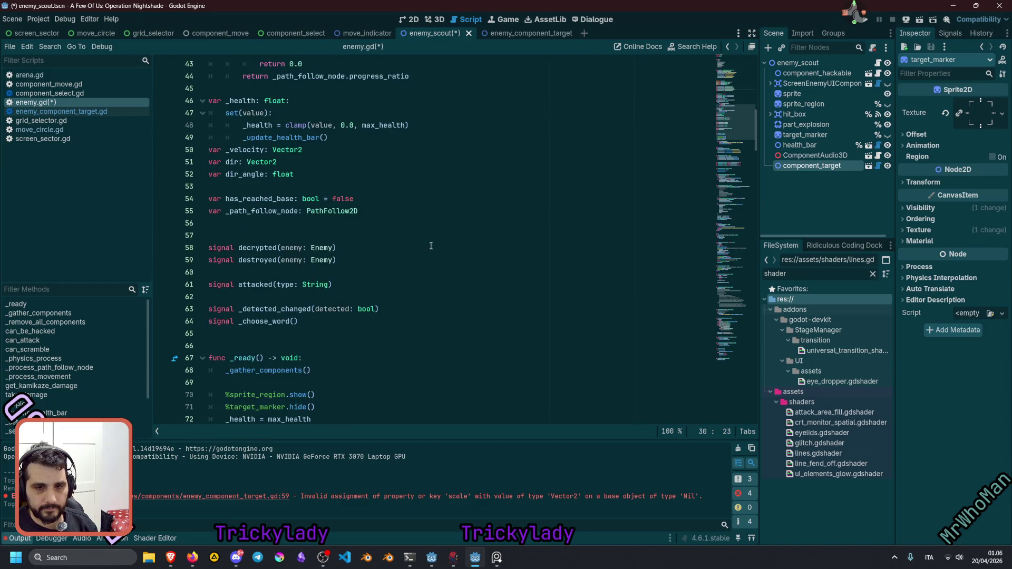
pyautogui.scroll(-1, 401, 264)
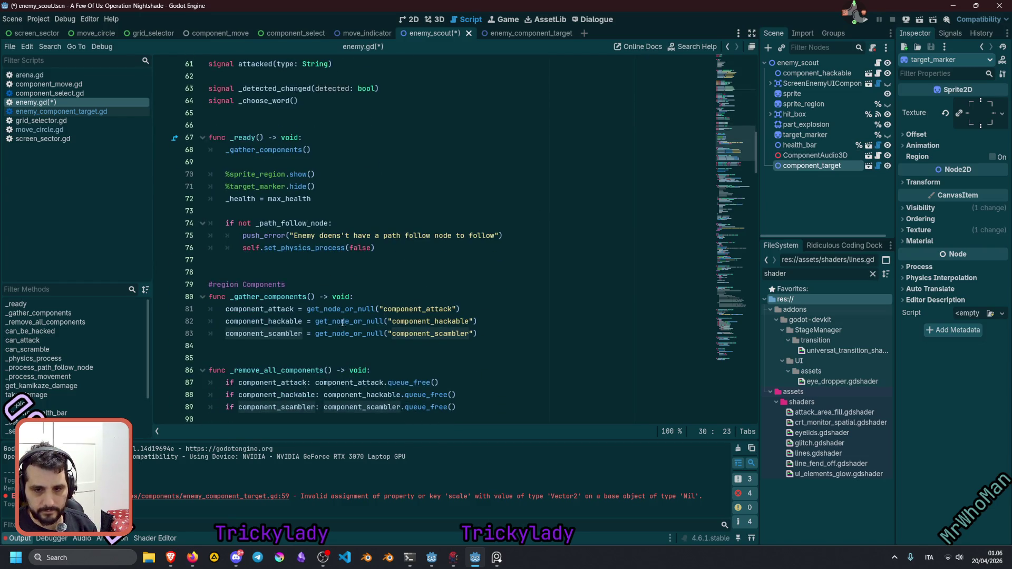
pyautogui.scroll(-2, 369, 327)
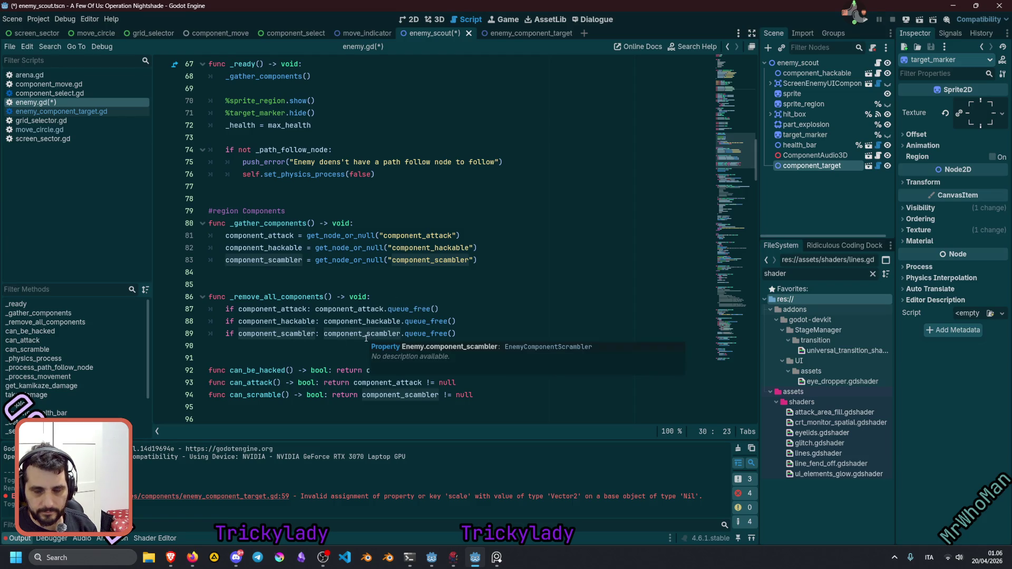
pyautogui.click(330, 260)
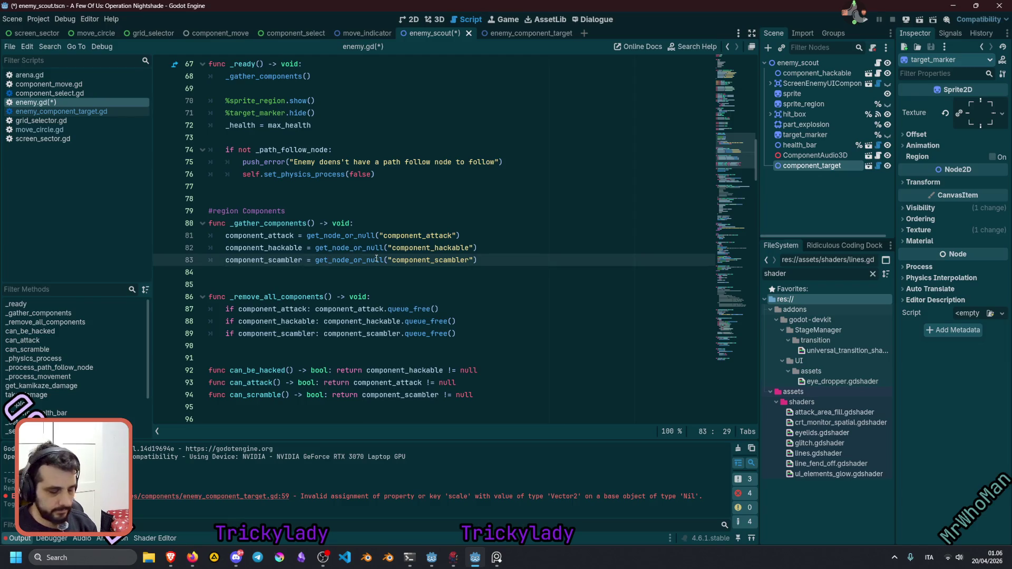
pyautogui.hotkey('ctrl', 'shift', 'd')
pyautogui.press('Home')
pyautogui.hotkey('ctrl', 'shift', 'Right')
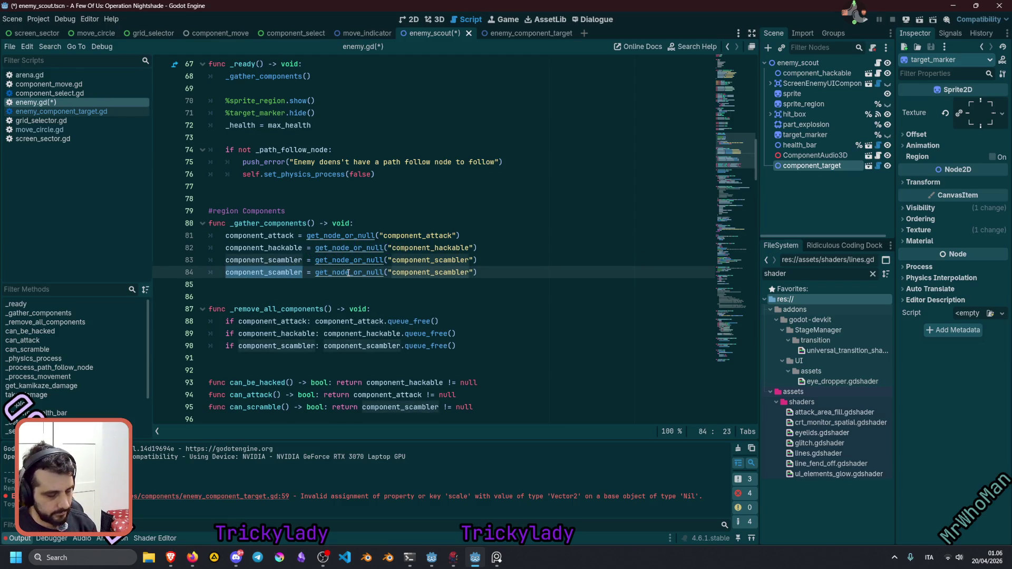
pyautogui.hotkey('ctrl', 'd')
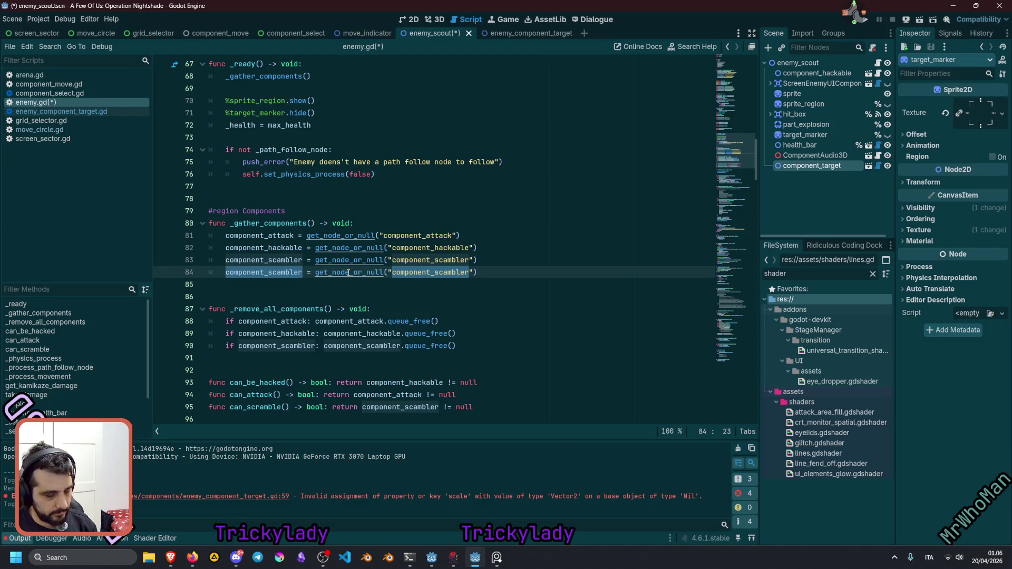
pyautogui.write('component_target')
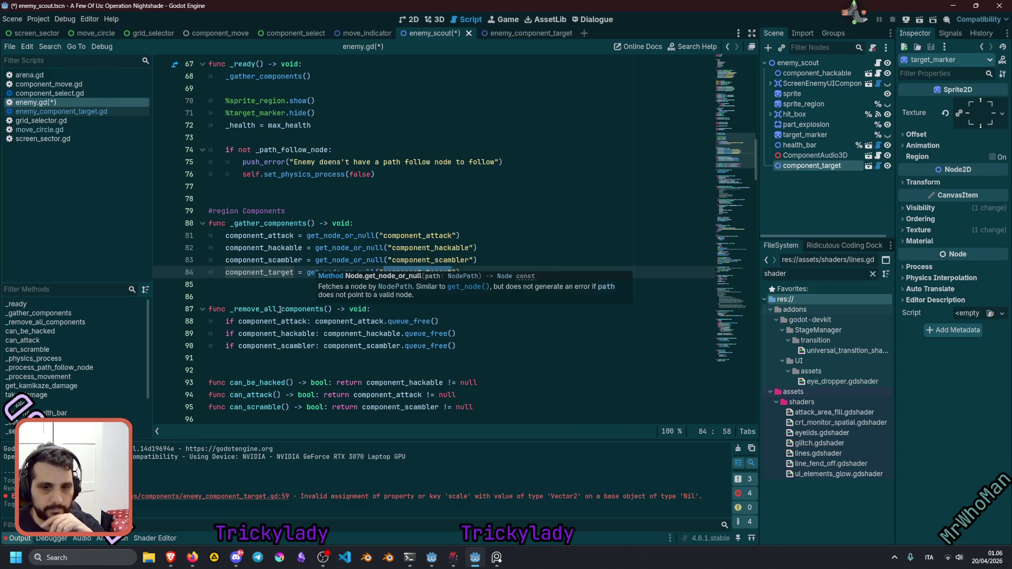
# Duplicate the scrambler queue_free line in _remove_all_components, renaming it to component_target.
pyautogui.click(281, 345)
pyautogui.hotkey('ctrl', 'shift', 'd')
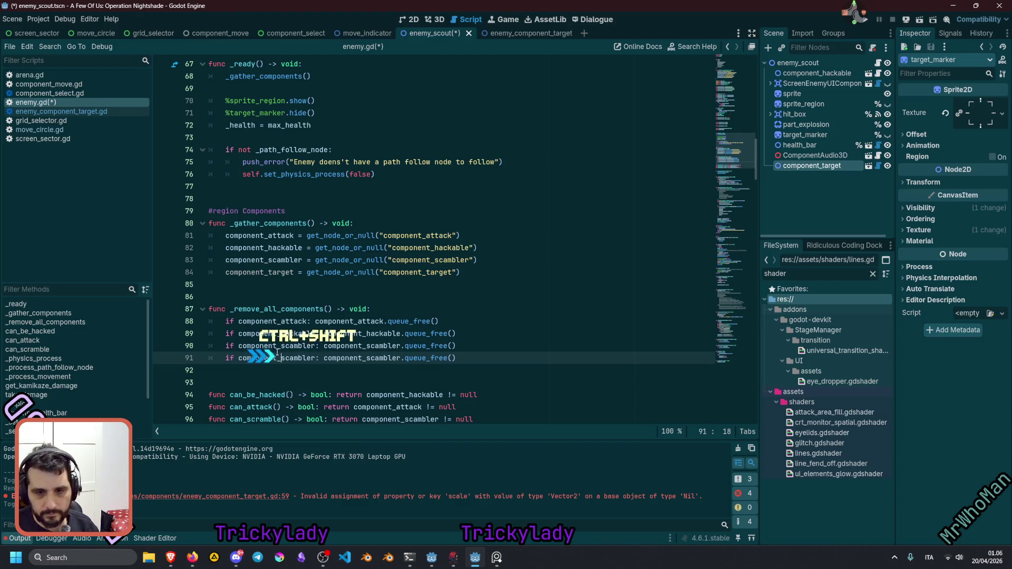
pyautogui.doubleClick(274, 359)
pyautogui.hotkey('ctrl', 'd')
pyautogui.write('component_target')
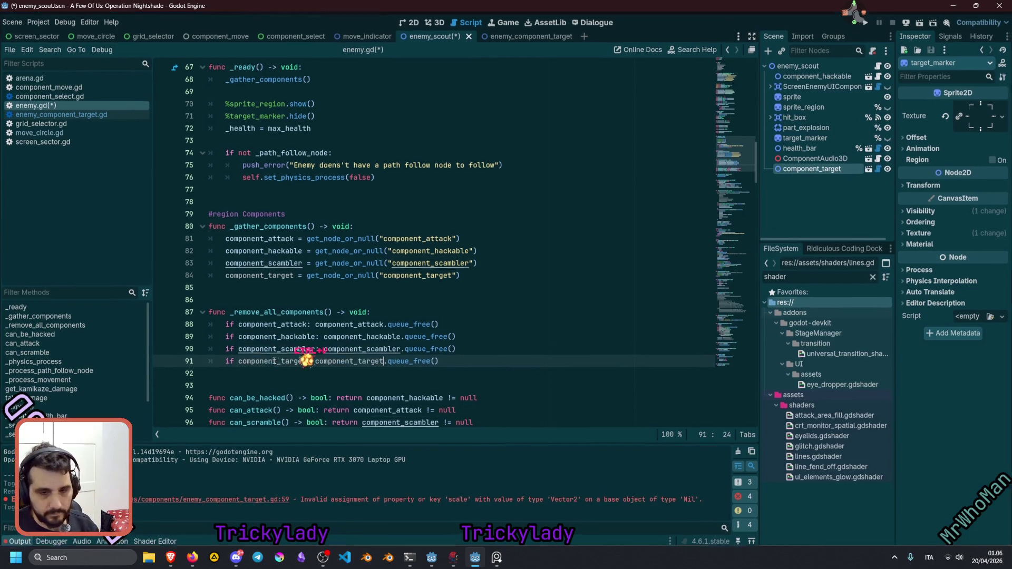
pyautogui.click(431, 311)
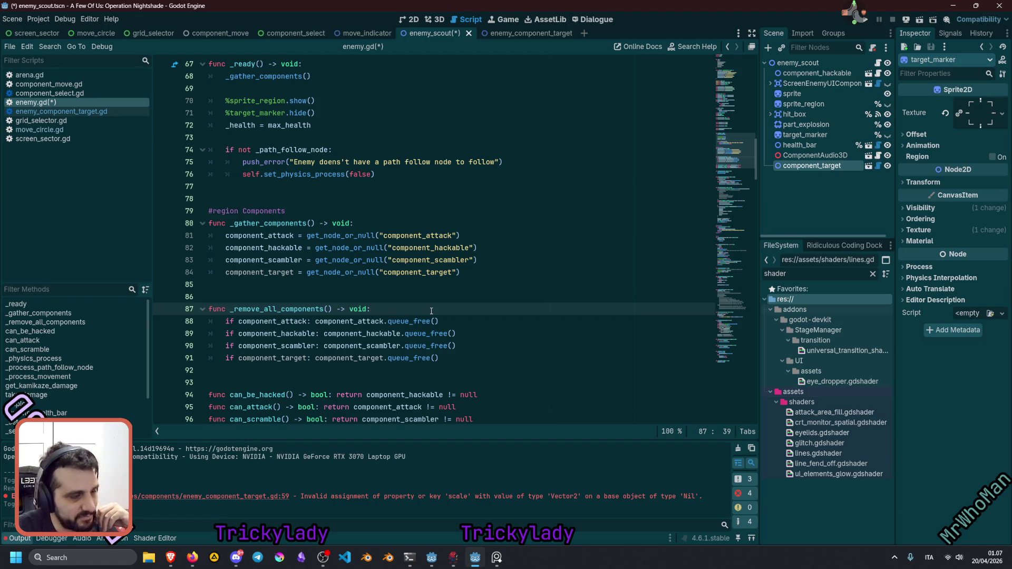
pyautogui.click(462, 289)
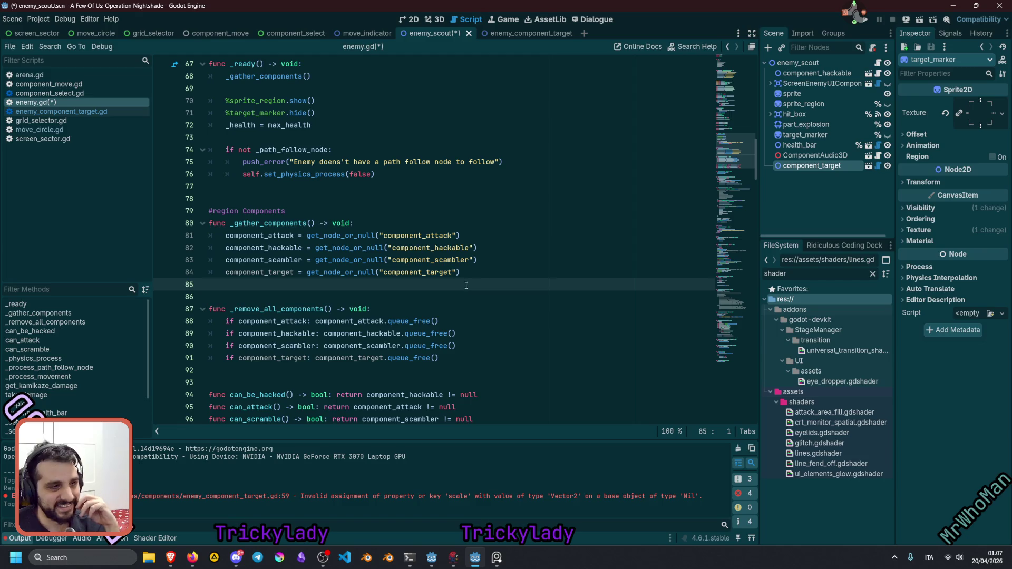
pyautogui.click(549, 174)
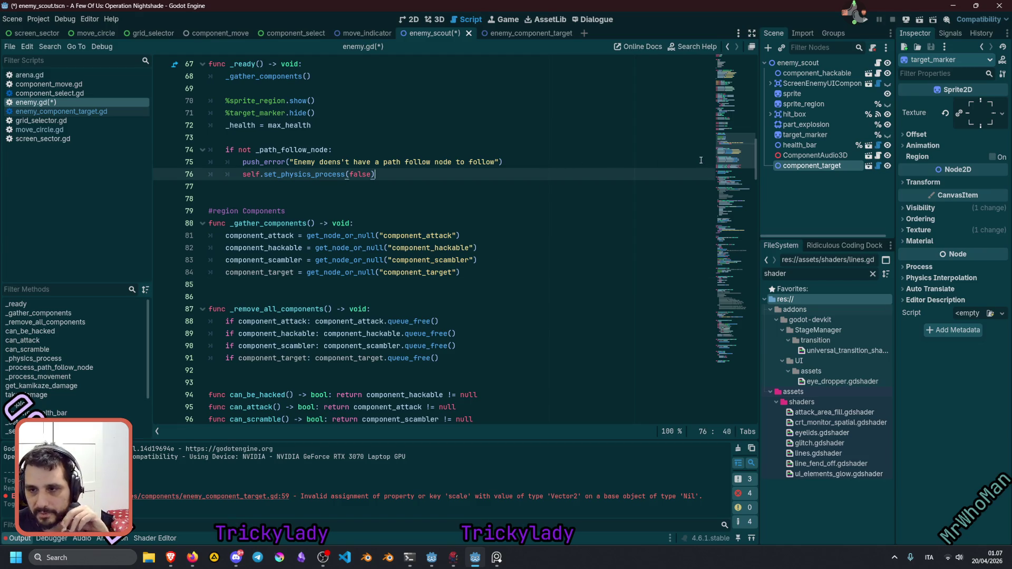
# Scroll through the rest of enemy.gd, checking the component_target and scrambler lines.
pyautogui.scroll(-8, 451, 222)
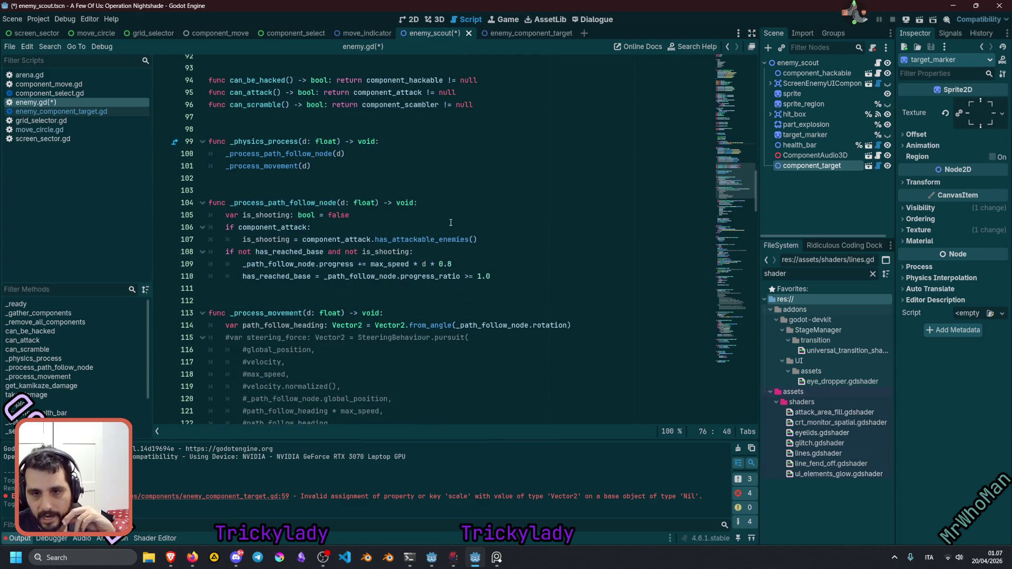
pyautogui.scroll(-4, 450, 222)
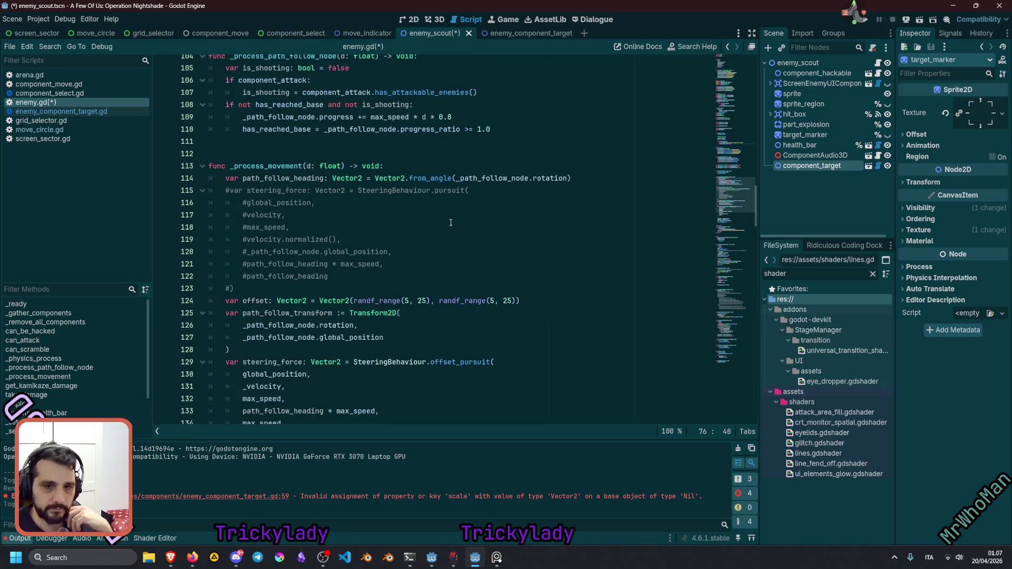
pyautogui.scroll(-5, 311, 283)
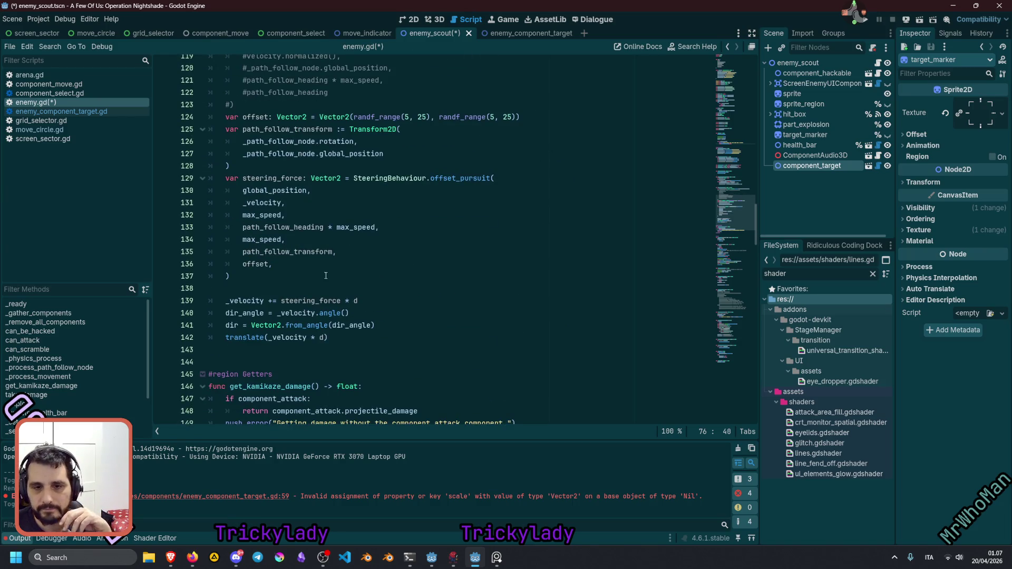
pyautogui.moveTo(733, 222)
pyautogui.mouseDown()
pyautogui.moveTo(727, 287)
pyautogui.moveTo(744, 46)
pyautogui.mouseUp()
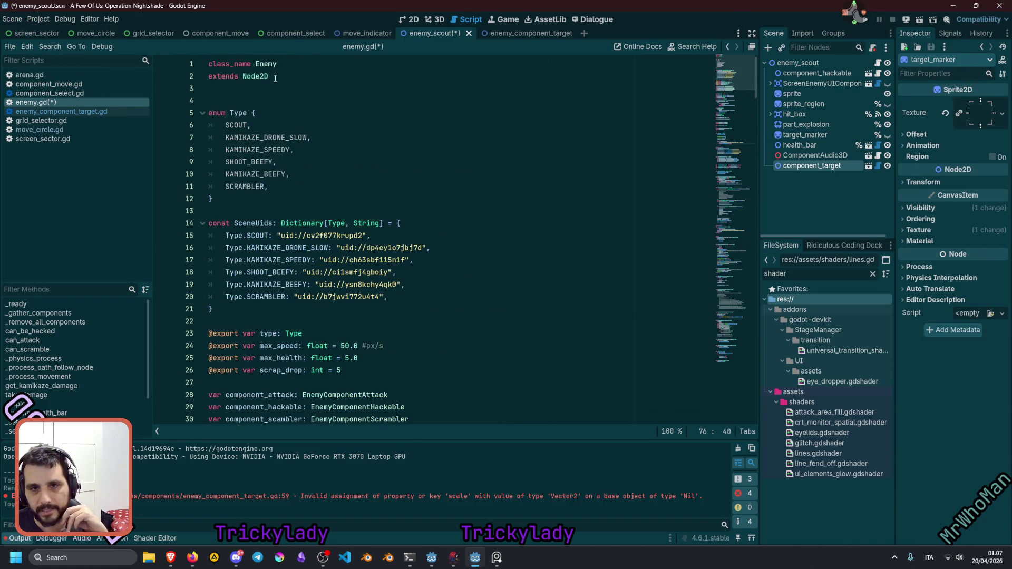
pyautogui.click(467, 272)
pyautogui.scroll(-2, 466, 264)
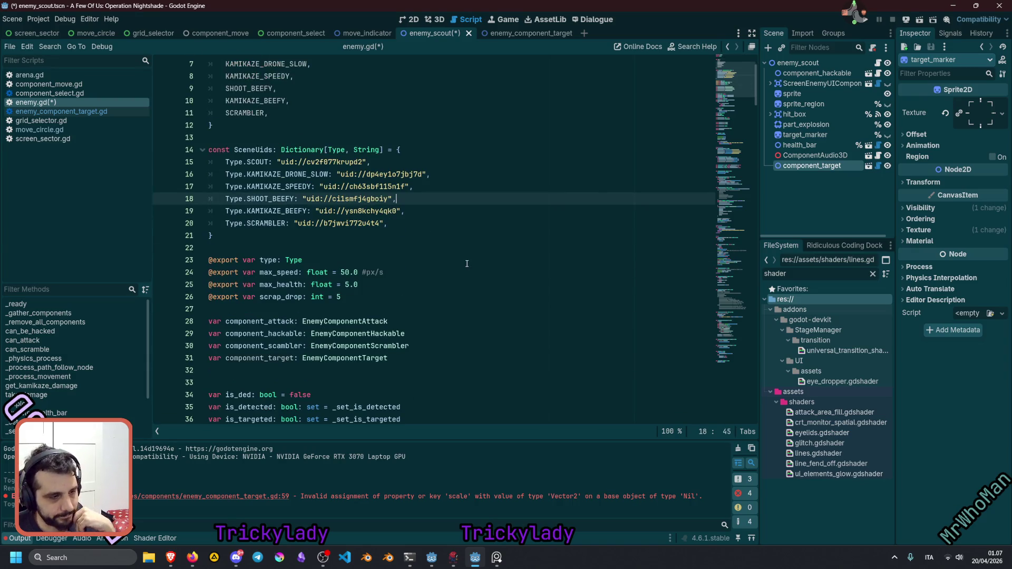
pyautogui.scroll(-6, 467, 263)
pyautogui.scroll(-17, 467, 264)
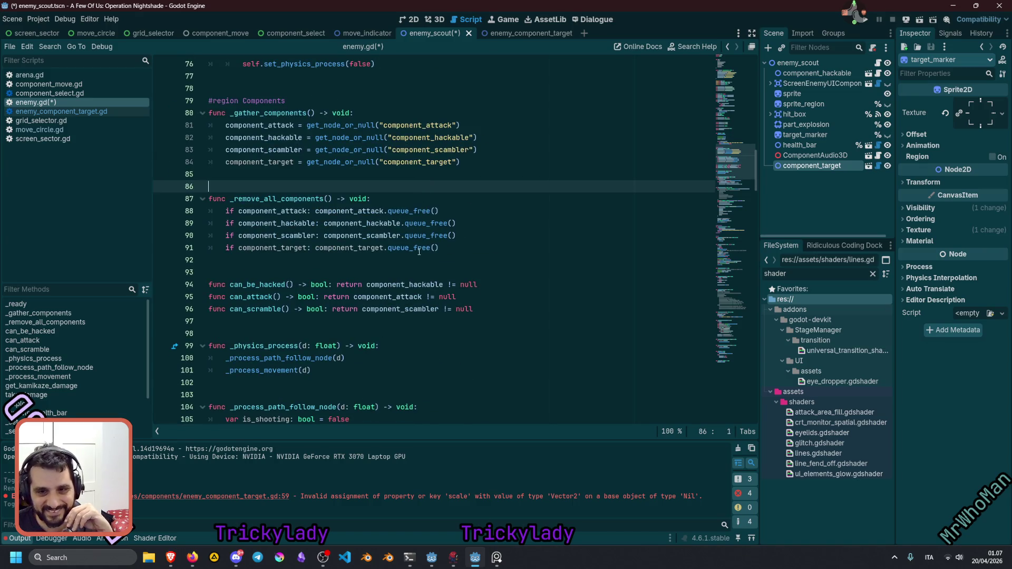
pyautogui.scroll(-2, 449, 243)
pyautogui.doubleClick(290, 175)
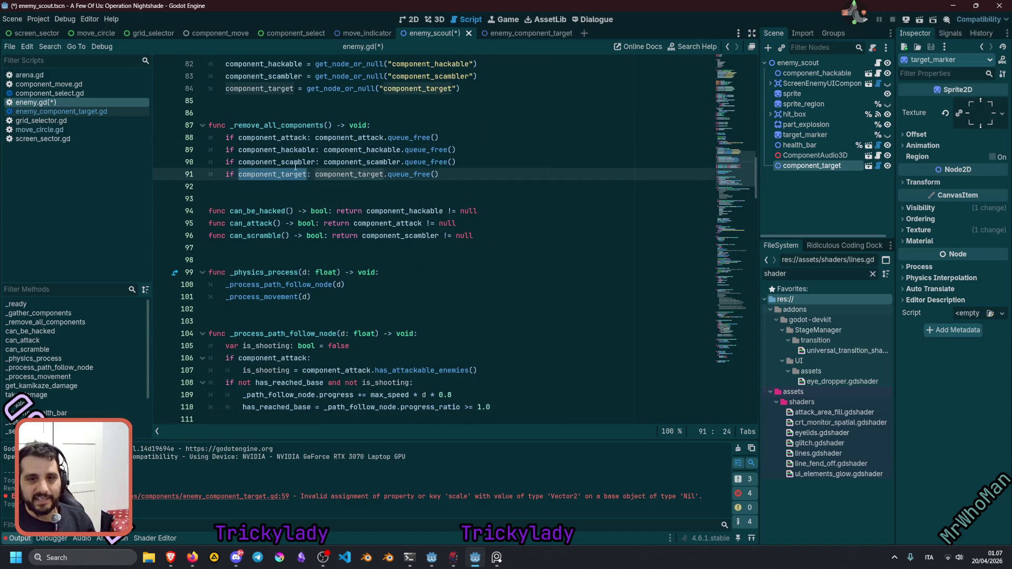
pyautogui.doubleClick(295, 164)
pyautogui.moveTo(415, 169)
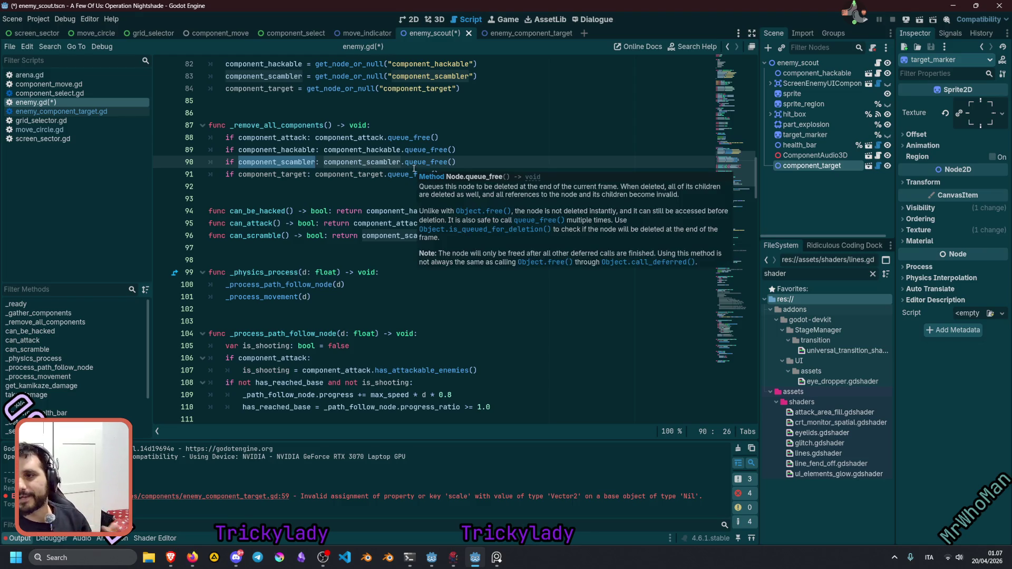
pyautogui.click(444, 150)
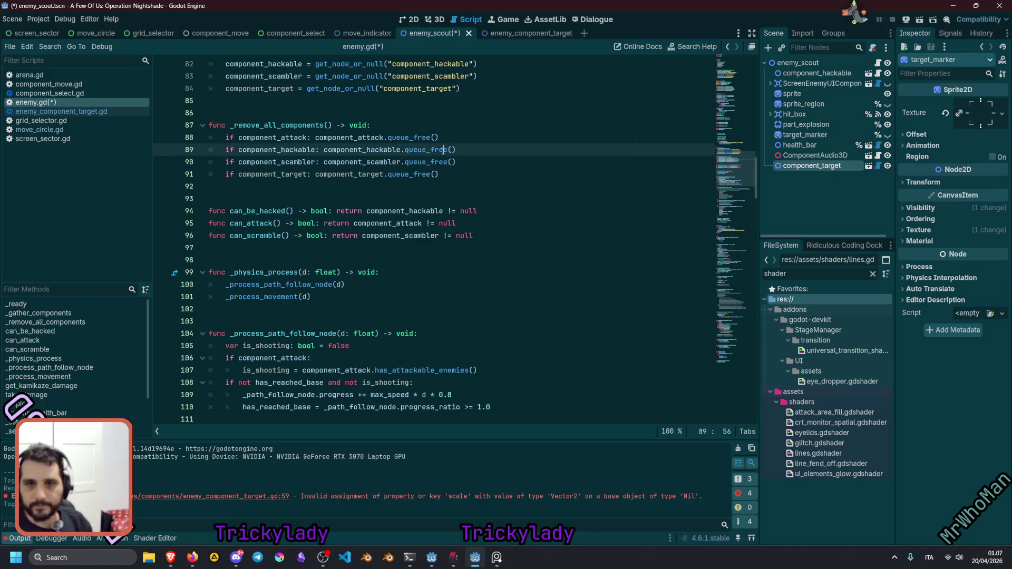
# Quick-open enemy_scrambler.tscn by searching 'scra'.
pyautogui.hotkey('shift', 'alt', 'o')
pyautogui.write('ac')
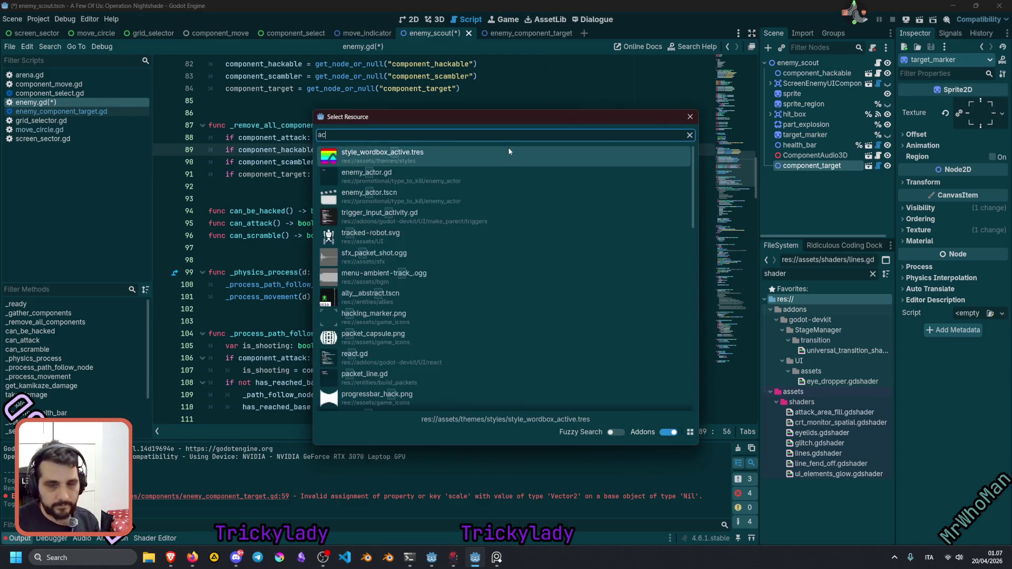
pyautogui.press('BackSpace')
pyautogui.press('BackSpace')
pyautogui.write('scra')
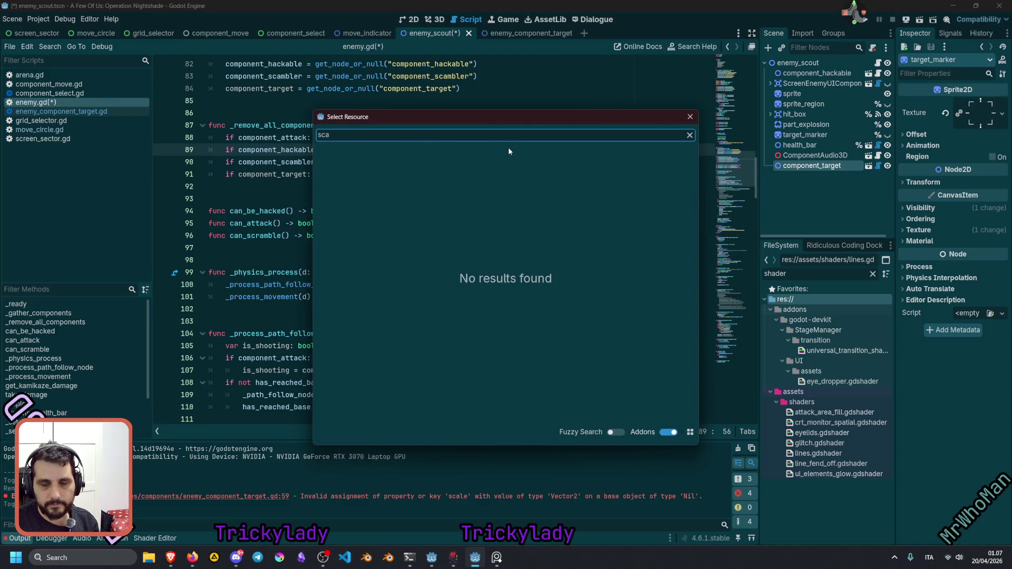
pyautogui.doubleClick(509, 152)
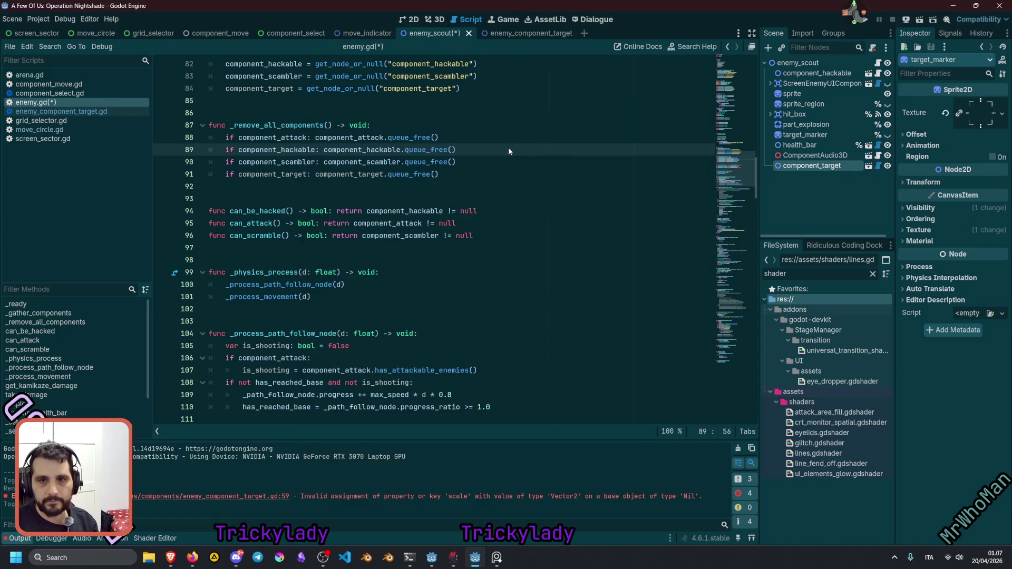
pyautogui.click(771, 166)
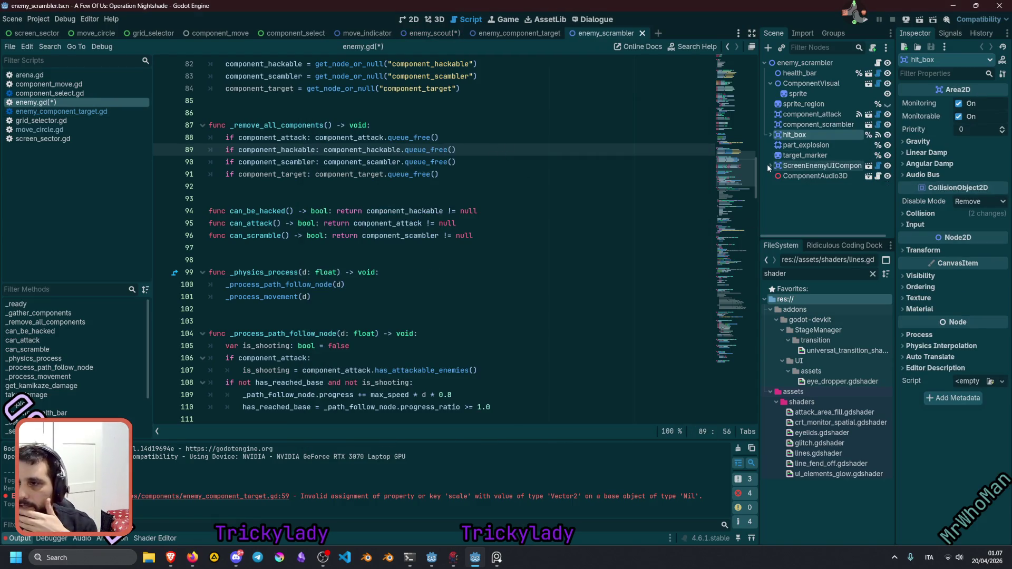
# Paste the correct component_scrambler node name over the misspelled component_scambler on line 83.
pyautogui.click(812, 126)
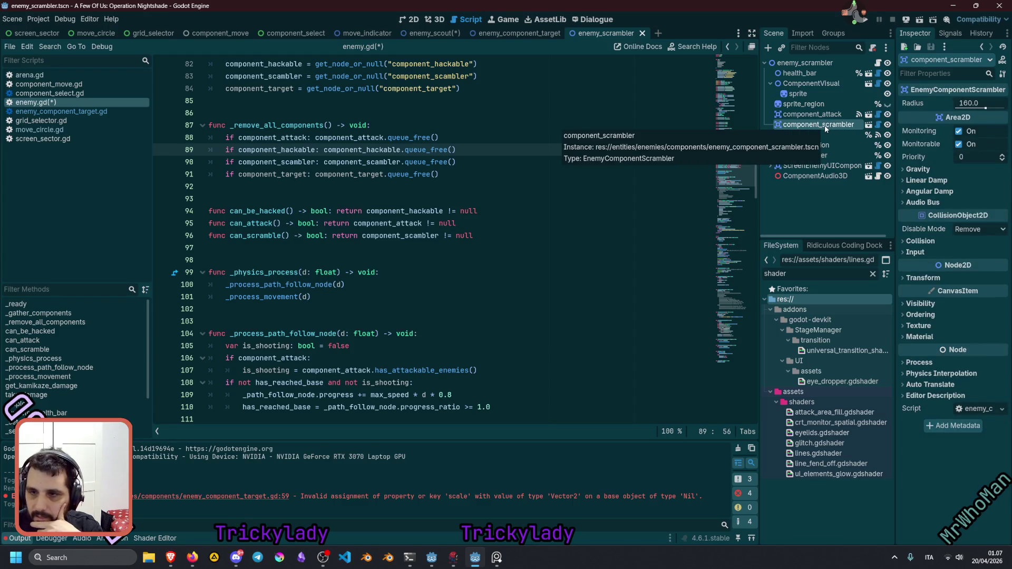
pyautogui.doubleClick(825, 126)
pyautogui.hotkey('ctrl', 'c')
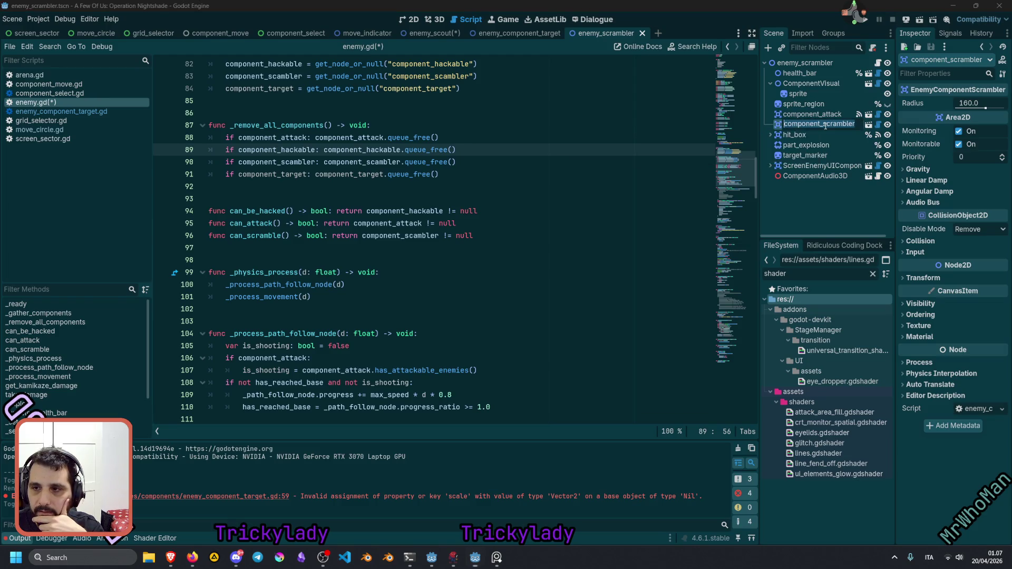
pyautogui.press('Escape')
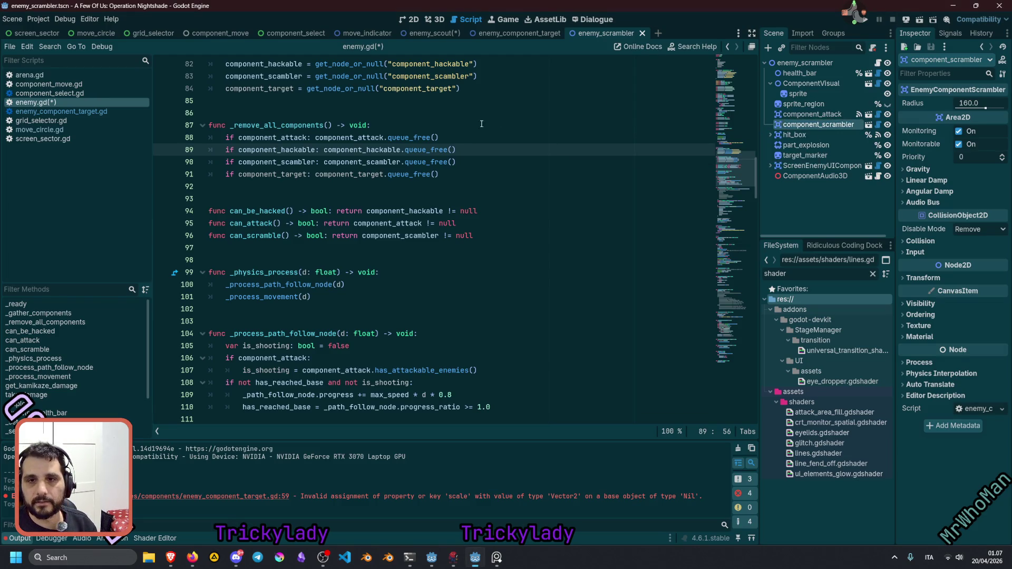
pyautogui.scroll(2, 467, 130)
pyautogui.doubleClick(446, 151)
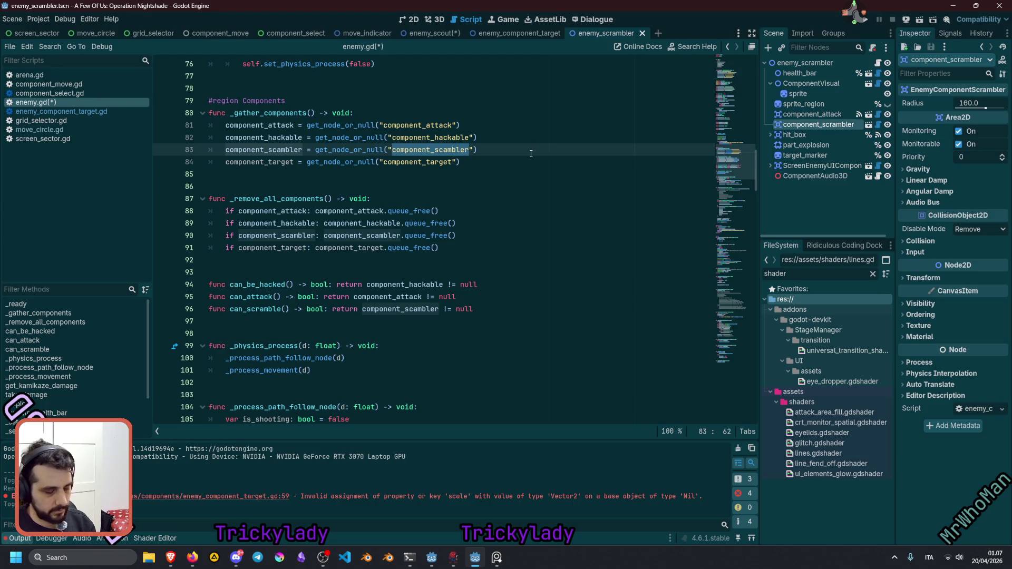
pyautogui.scroll(7, 531, 153)
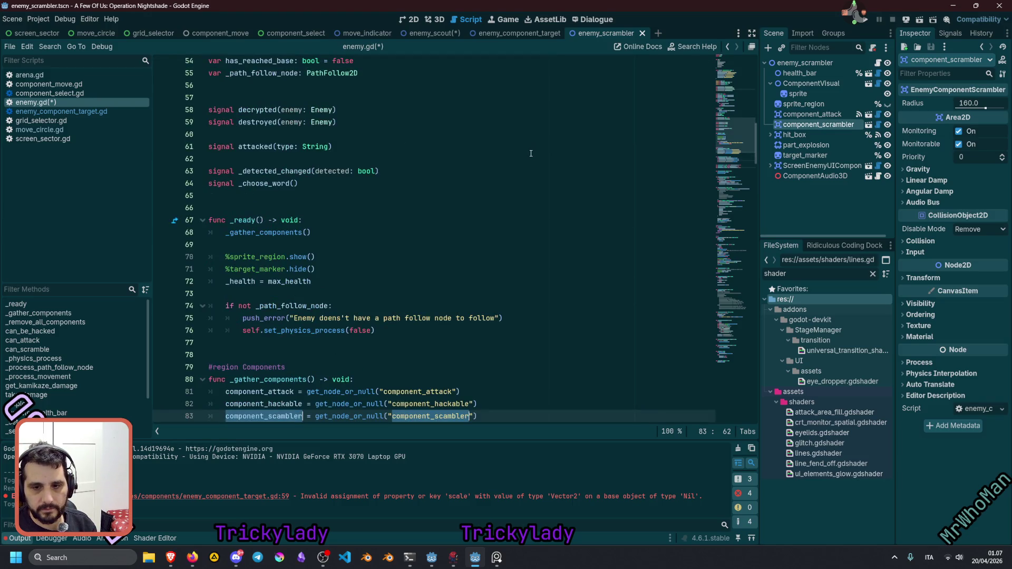
pyautogui.hotkey('ctrl', 'v')
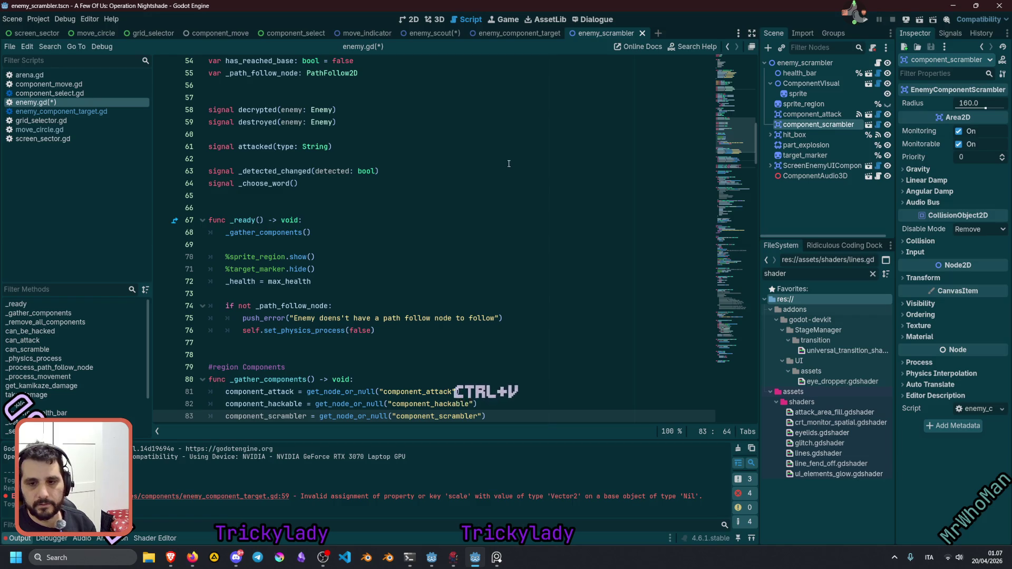
# Review the component lookups, including component_target, in _gather_components and _remove_all_components.
pyautogui.scroll(-7, 529, 228)
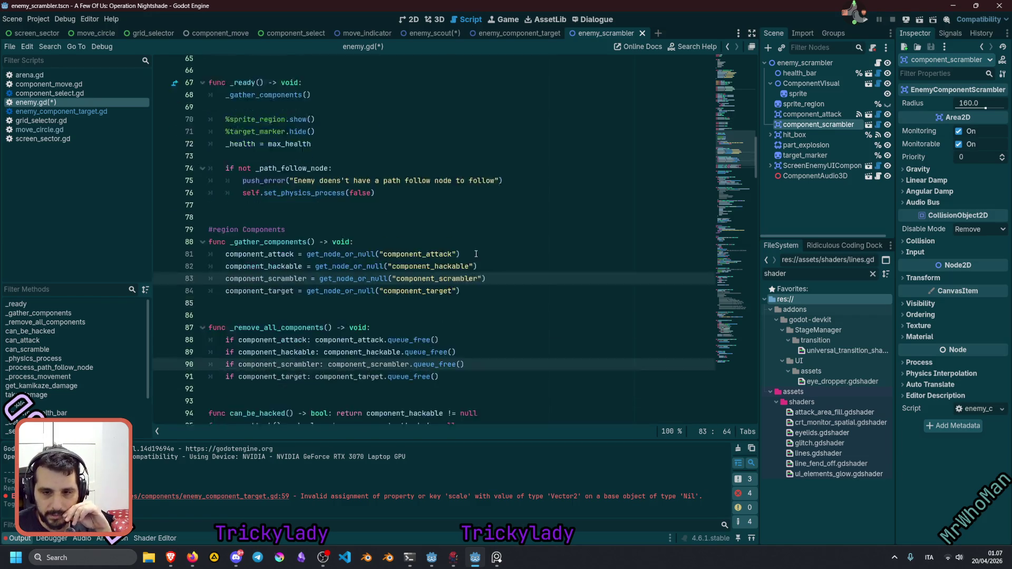
pyautogui.scroll(-2, 478, 249)
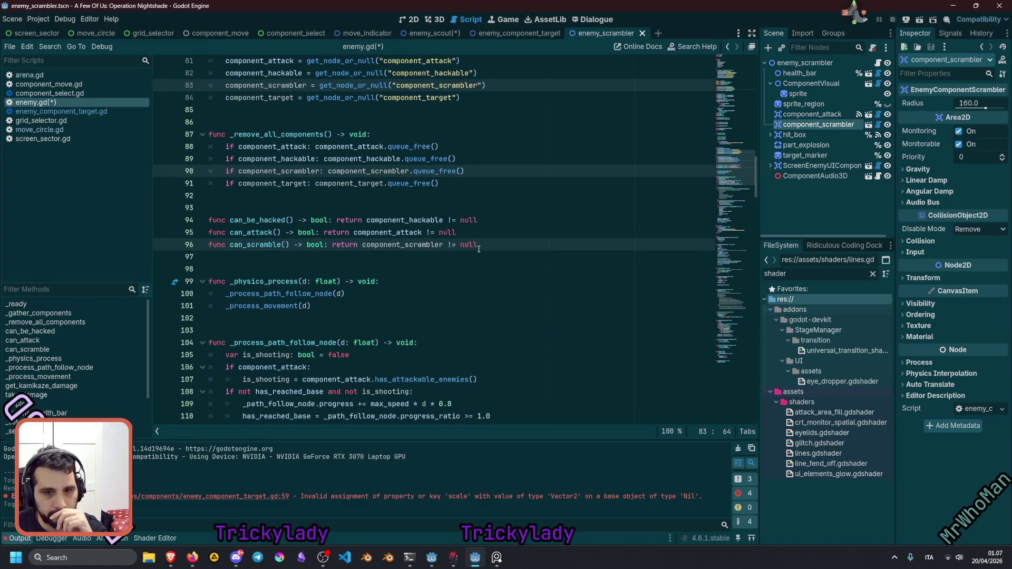
pyautogui.scroll(-2, 479, 249)
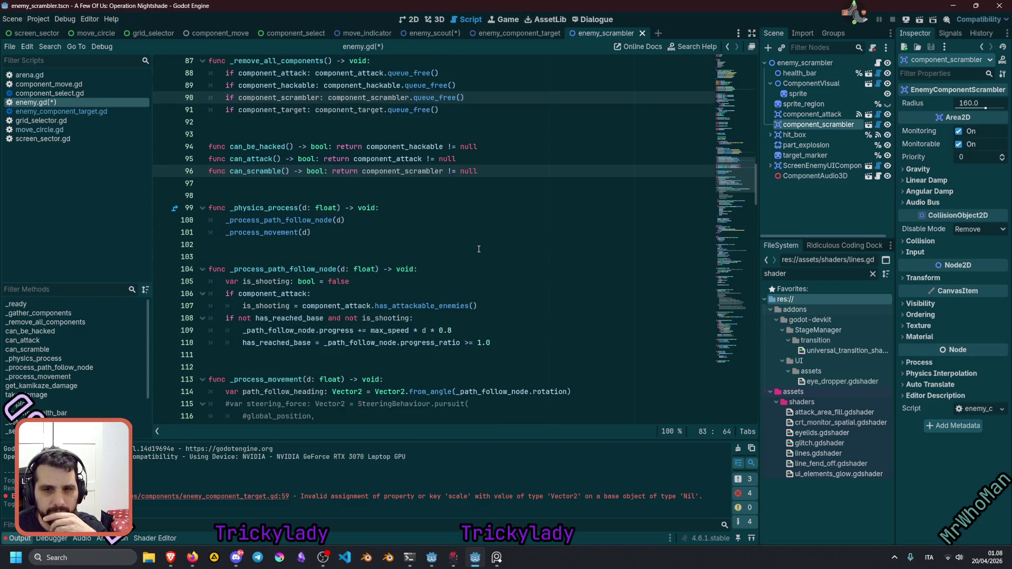
pyautogui.scroll(-1, 479, 248)
pyautogui.scroll(3, 473, 247)
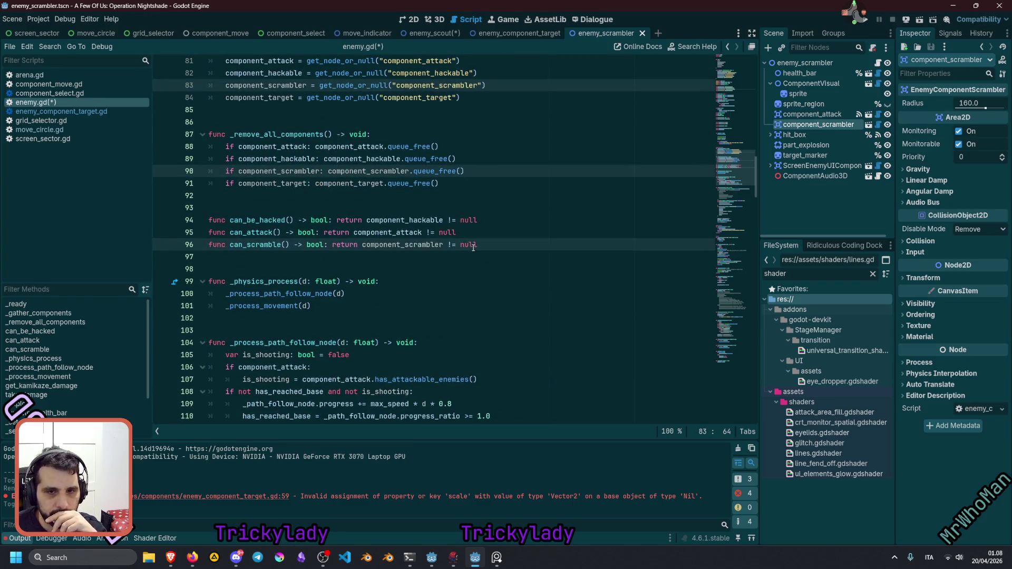
pyautogui.scroll(9, 474, 245)
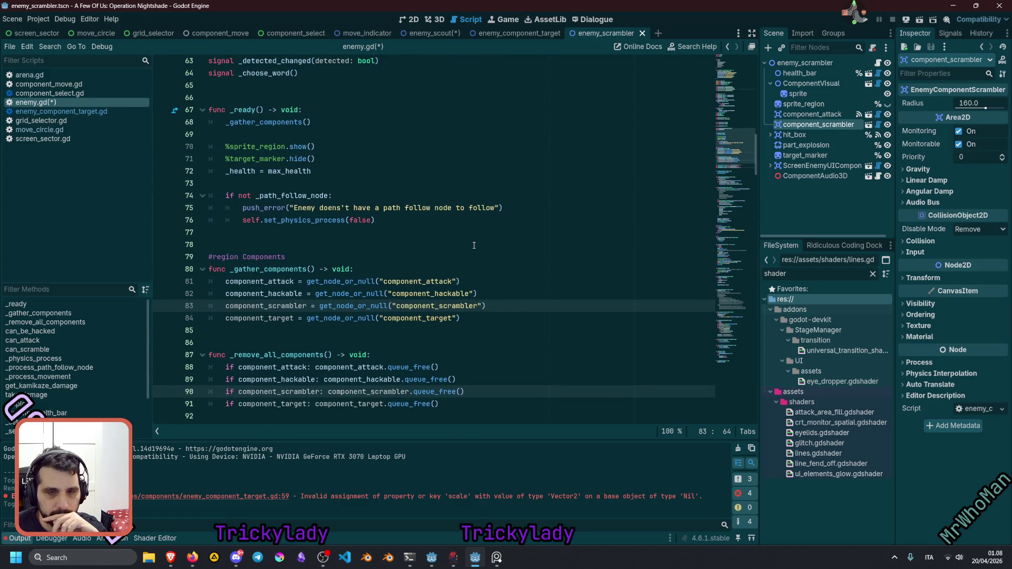
pyautogui.scroll(3, 474, 245)
pyautogui.scroll(-5, 474, 245)
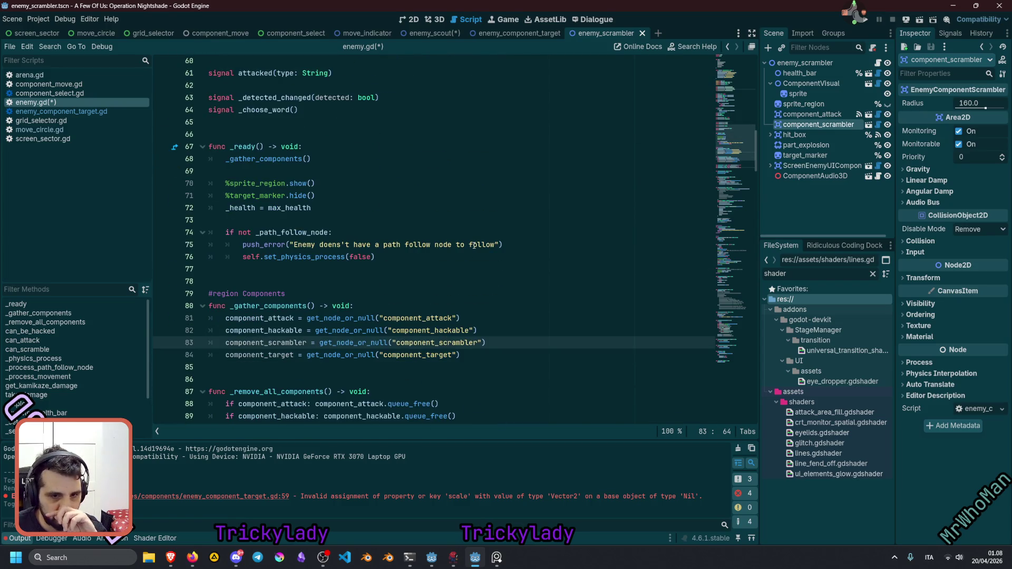
pyautogui.scroll(-3, 474, 245)
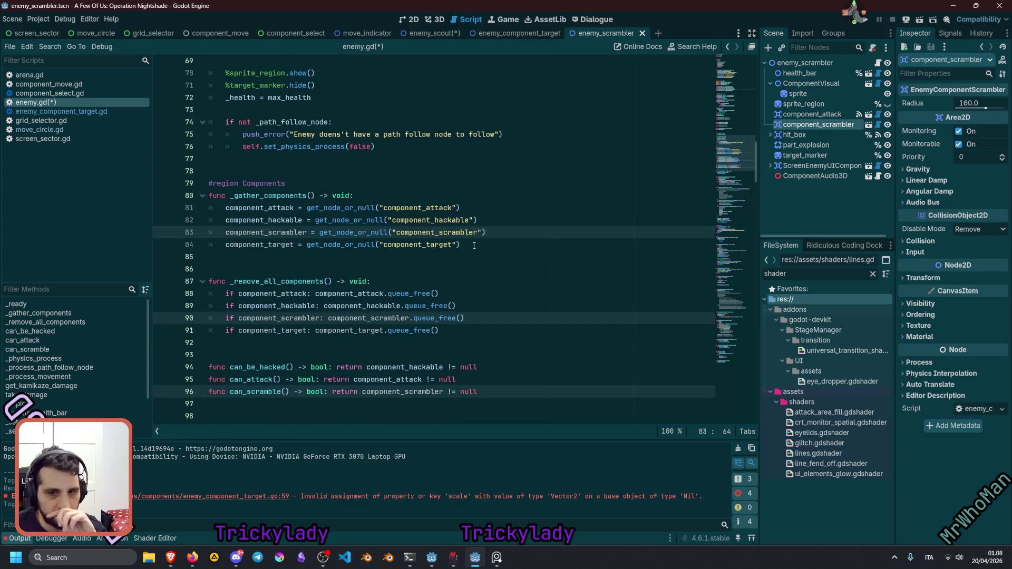
pyautogui.doubleClick(435, 245)
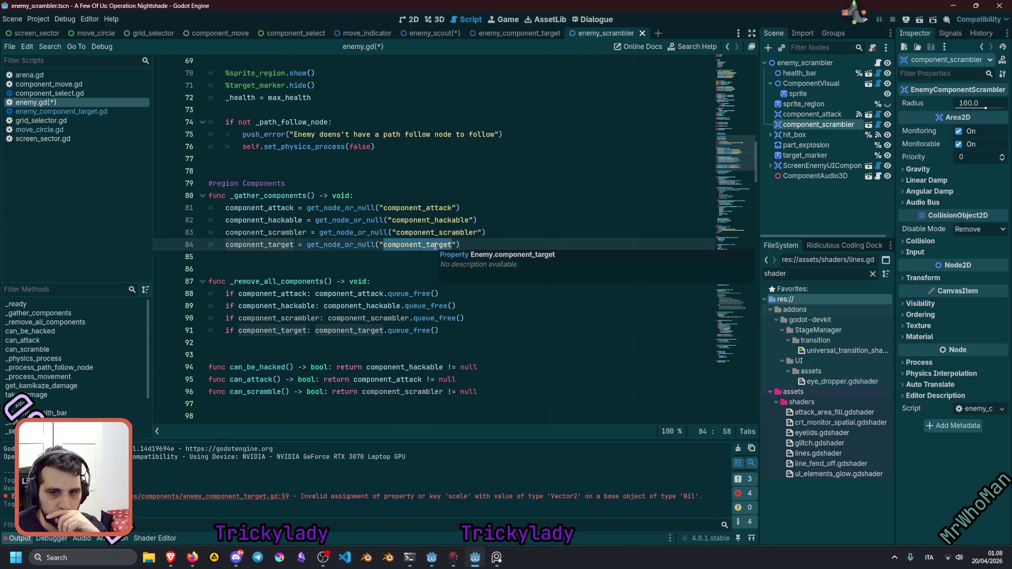
pyautogui.click(475, 232)
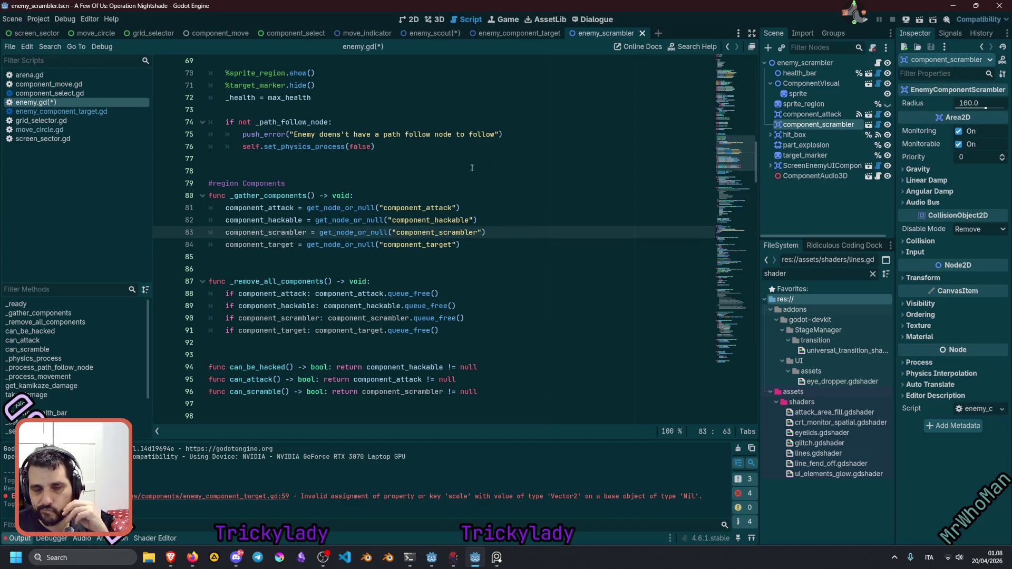
pyautogui.click(449, 176)
pyautogui.scroll(-10, 450, 176)
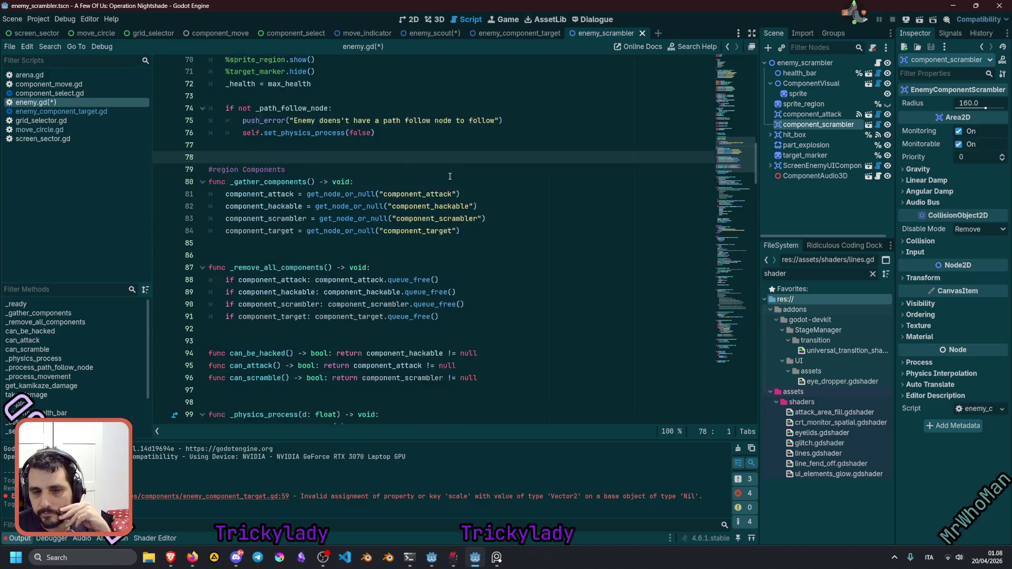
pyautogui.scroll(-10, 450, 176)
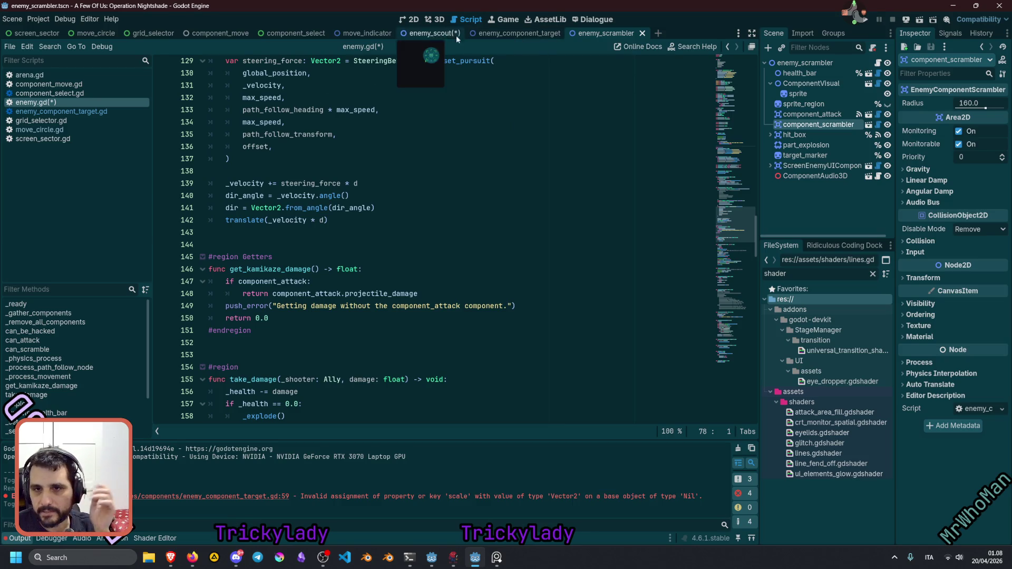
# Switch to the enemy_scout scene and review enemy.gd and the ScreenEnemyUIComponent node.
pyautogui.click(425, 35)
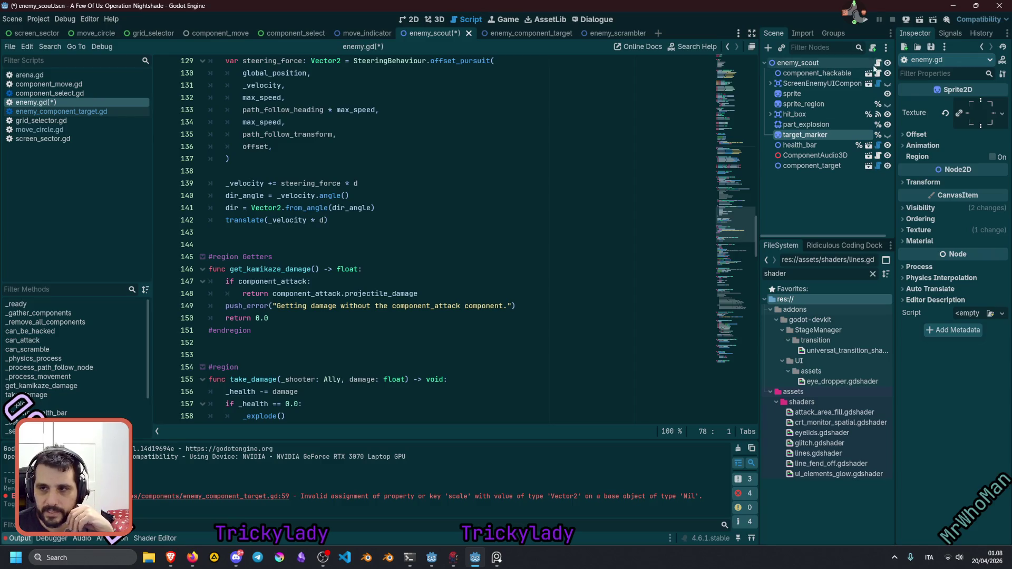
pyautogui.click(311, 306)
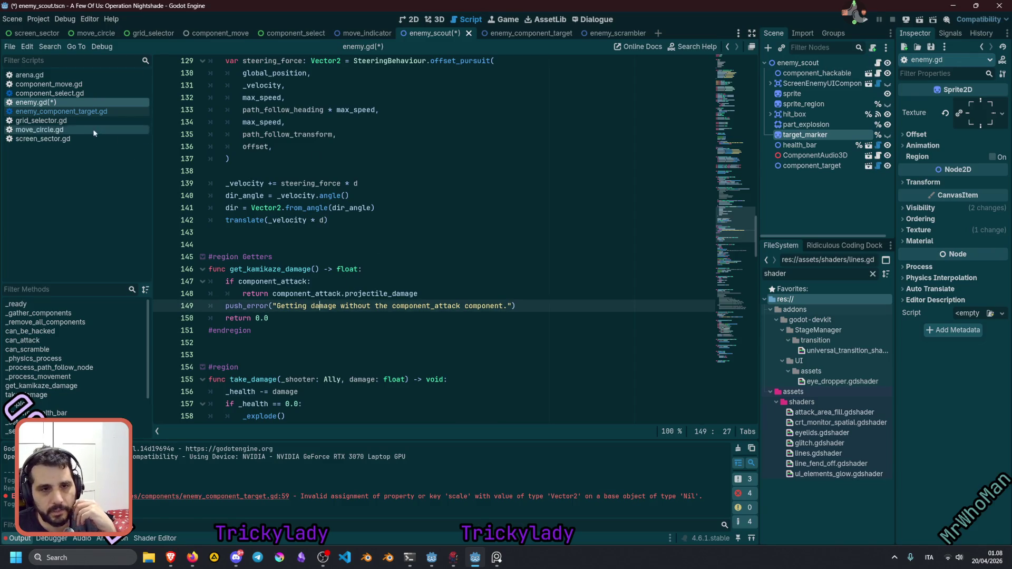
pyautogui.moveTo(720, 222); pyautogui.dragTo(719, 81)
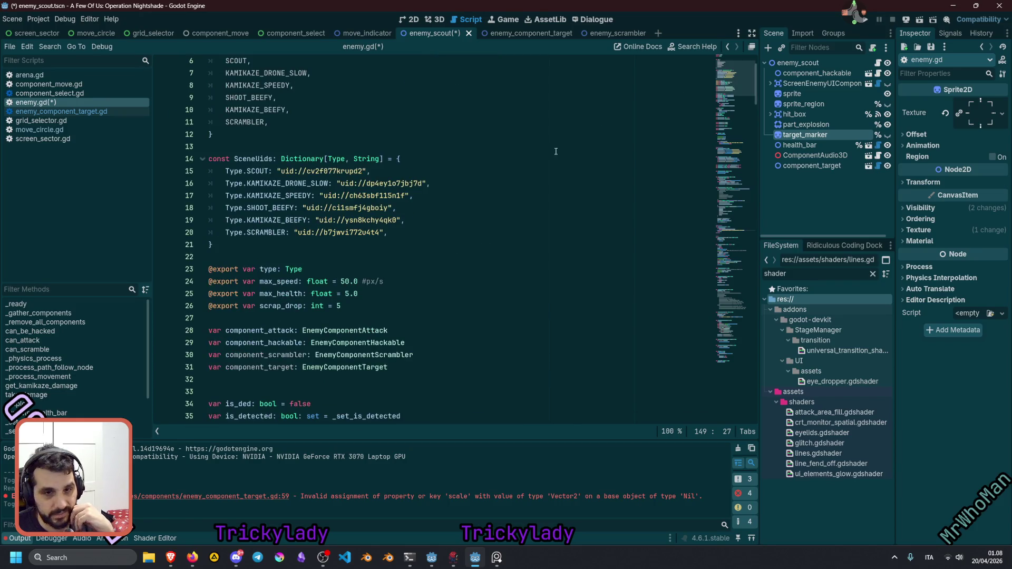
pyautogui.scroll(2, 360, 226)
pyautogui.scroll(-9, 361, 226)
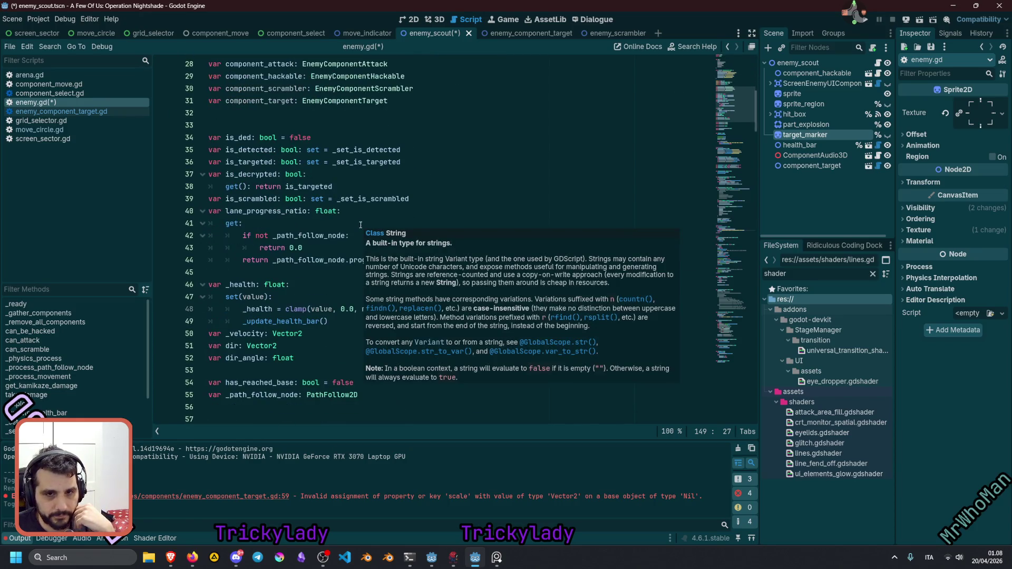
pyautogui.scroll(-3, 263, 272)
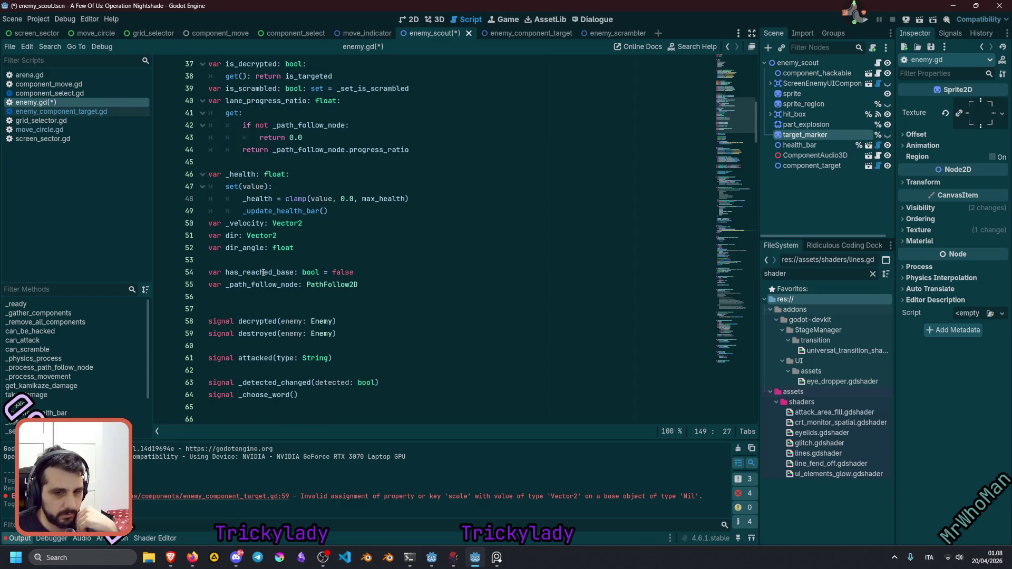
pyautogui.scroll(-9, 312, 269)
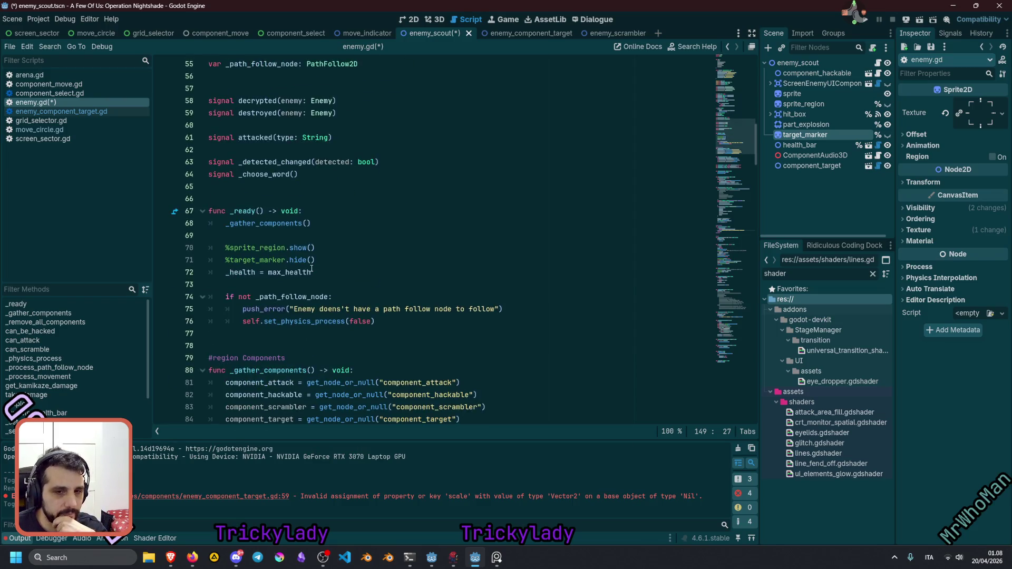
pyautogui.scroll(-1, 312, 269)
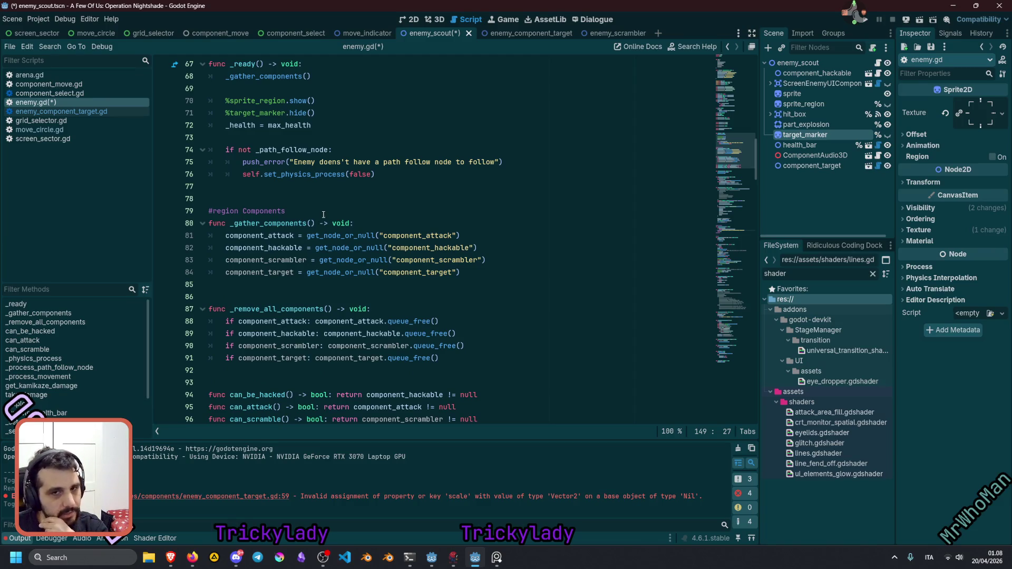
pyautogui.scroll(7, 324, 215)
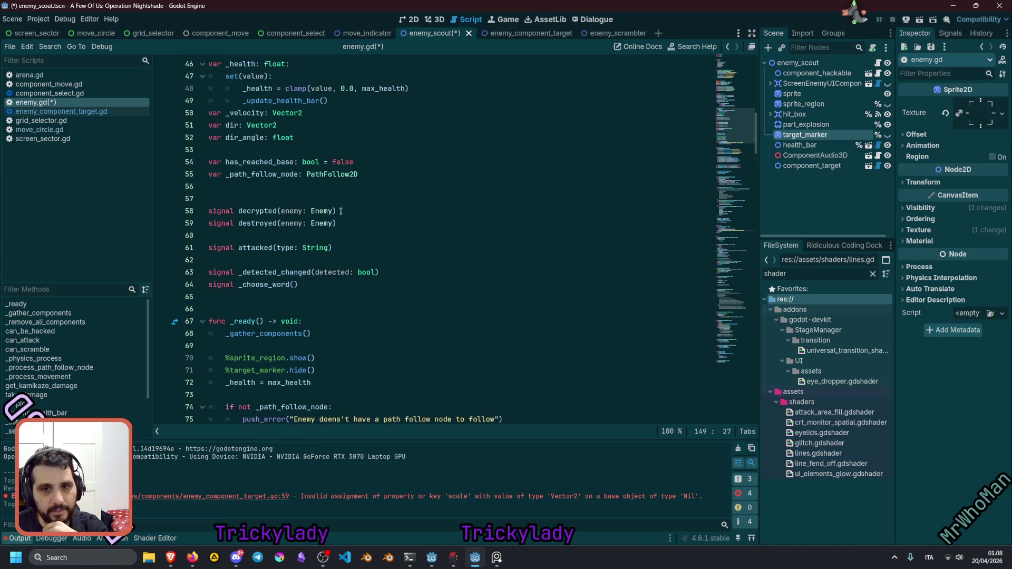
pyautogui.click(815, 84)
pyautogui.scroll(9, 437, 256)
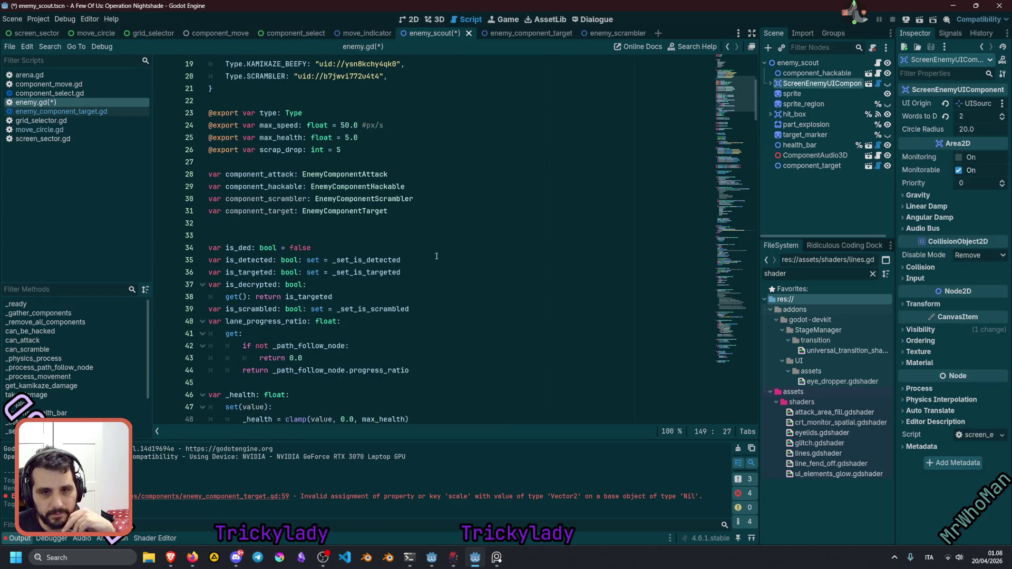
pyautogui.scroll(3, 437, 256)
pyautogui.scroll(3, 436, 256)
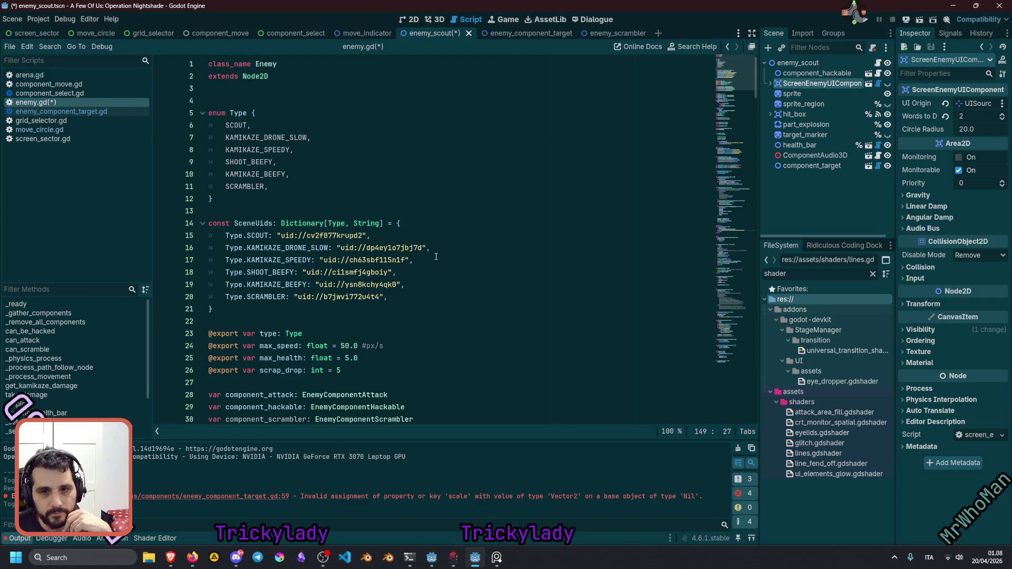
pyautogui.scroll(-3, 308, 270)
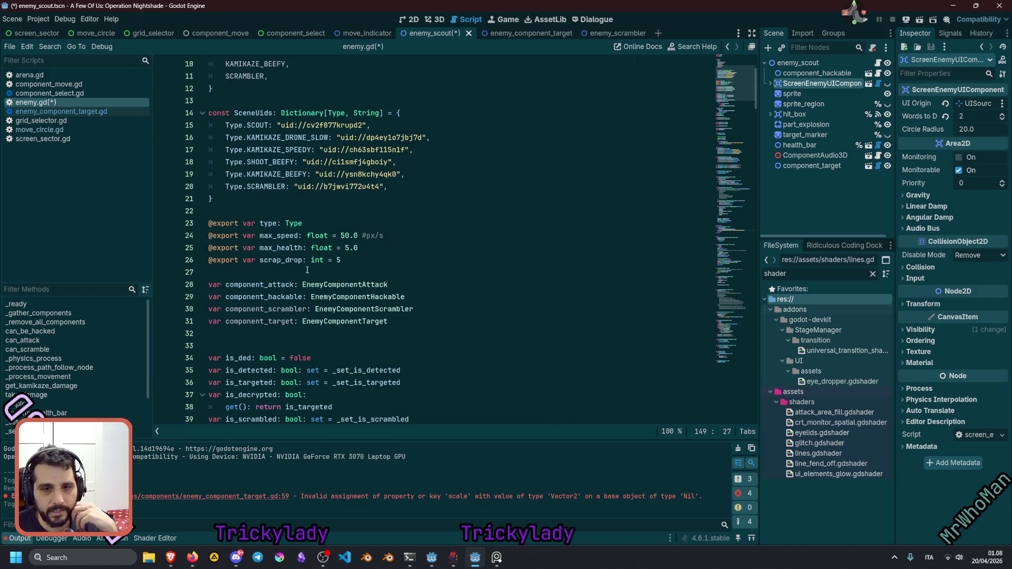
pyautogui.moveTo(266, 282); pyautogui.dragTo(293, 309)
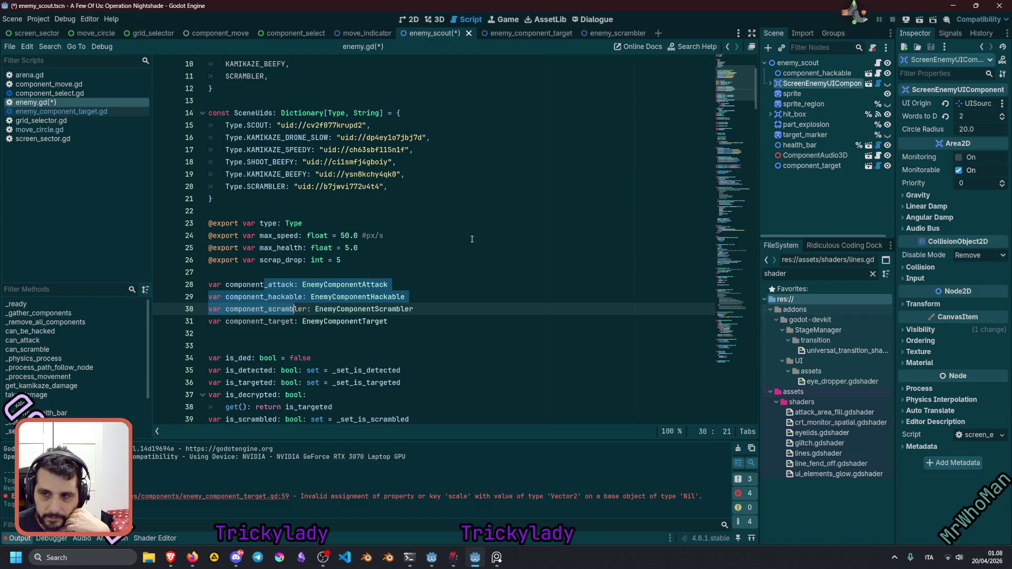
pyautogui.scroll(-1, 359, 282)
pyautogui.scroll(-3, 359, 282)
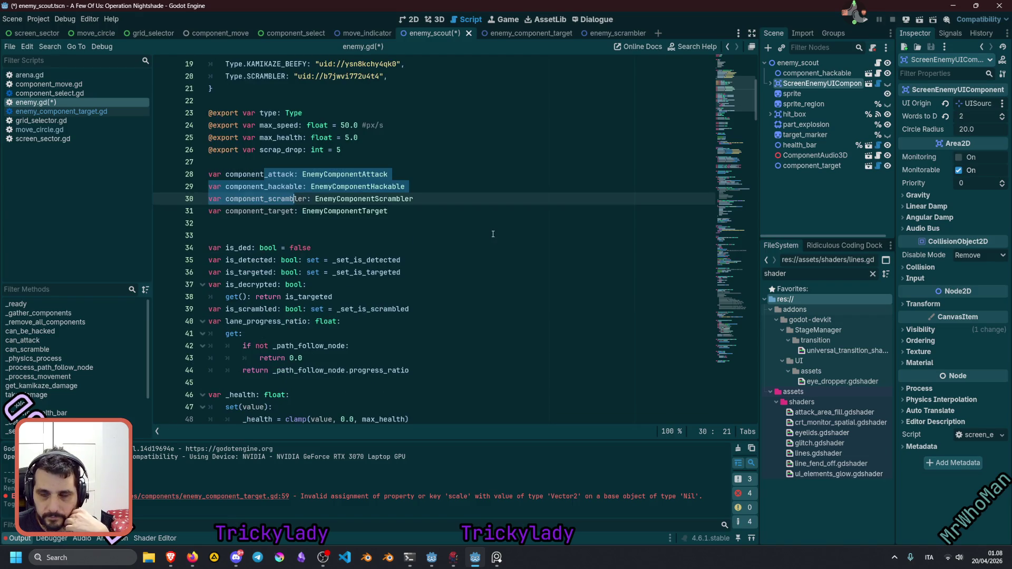
# Open enemy_component_target.gd from the component_target node's script icon.
pyautogui.click(816, 165)
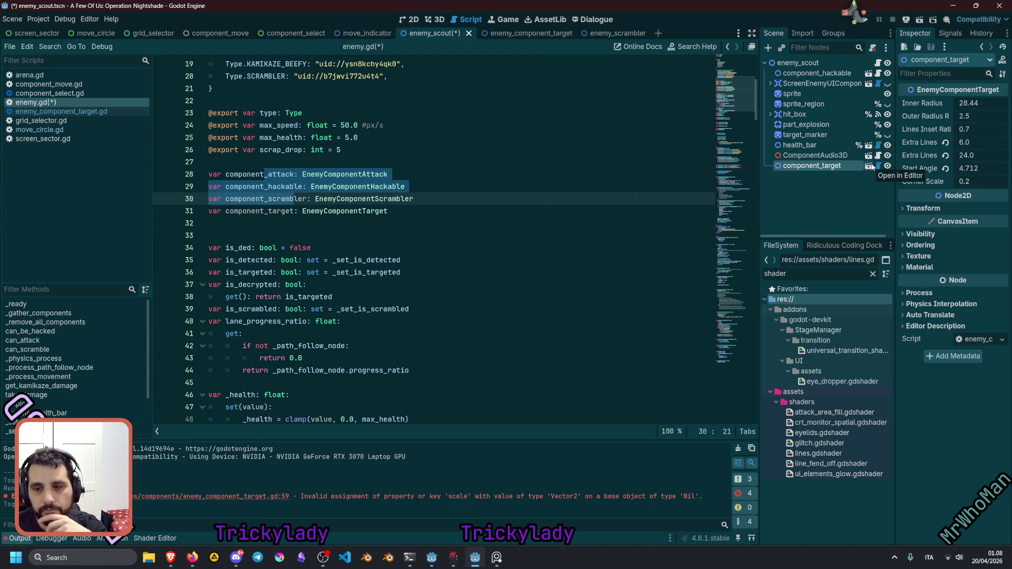
pyautogui.click(872, 167)
pyautogui.click(435, 151)
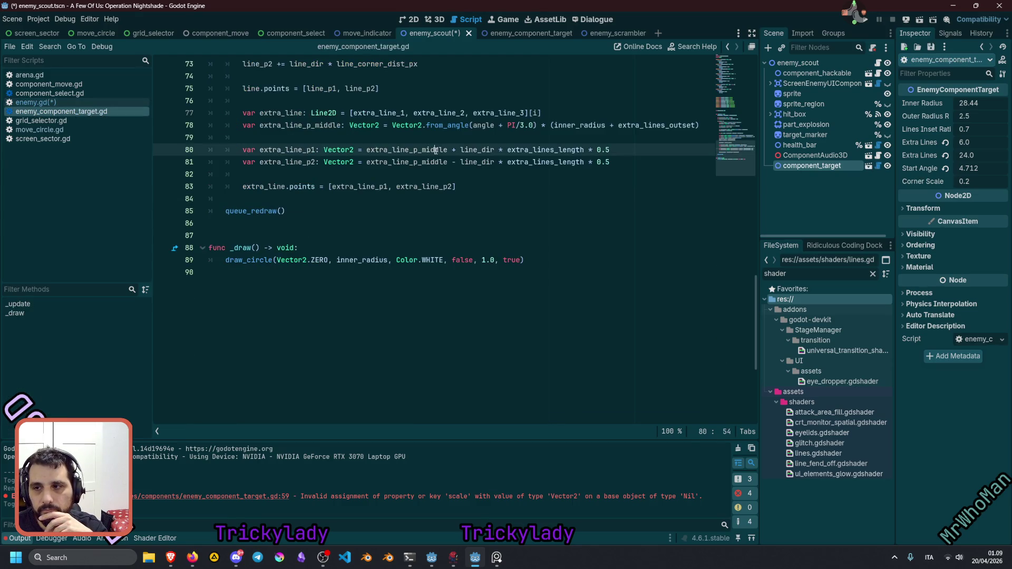
# Add a _ready() function calling hide() to enemy_component_target.gd, then select ScreenEnemyUIComponent.
pyautogui.moveTo(748, 90); pyautogui.dragTo(742, 121)
pyautogui.click(360, 198)
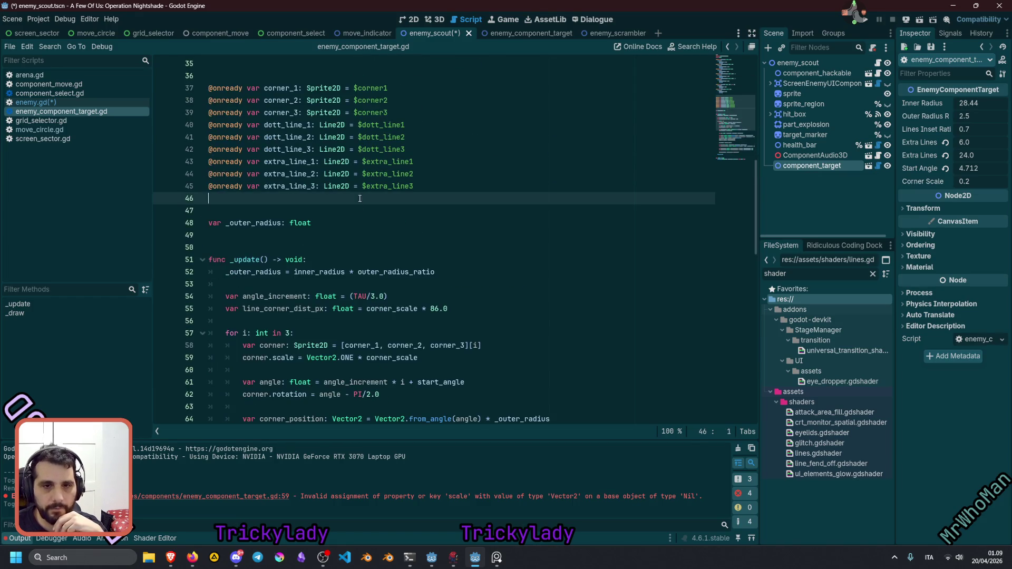
pyautogui.click(336, 232)
pyautogui.press('Return')
pyautogui.press('Return')
pyautogui.press('Return')
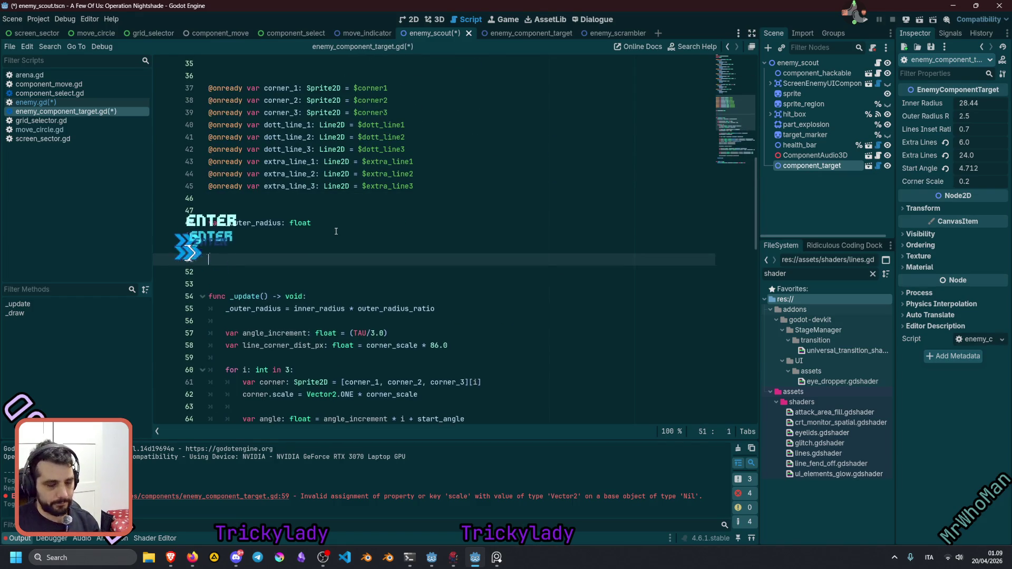
pyautogui.write('func _rea')
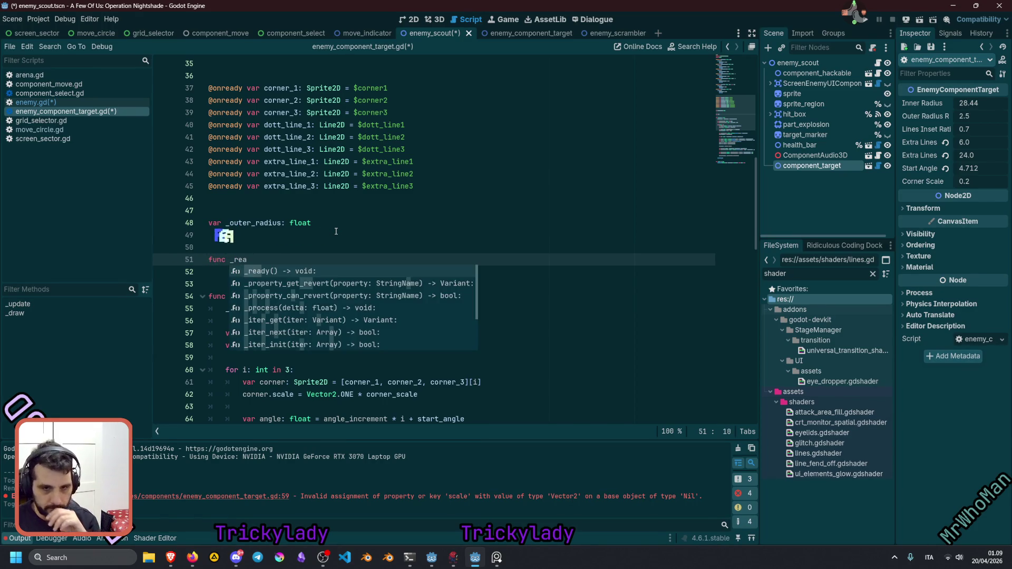
pyautogui.press('Return')
pyautogui.press('Return')
pyautogui.write('hide(')
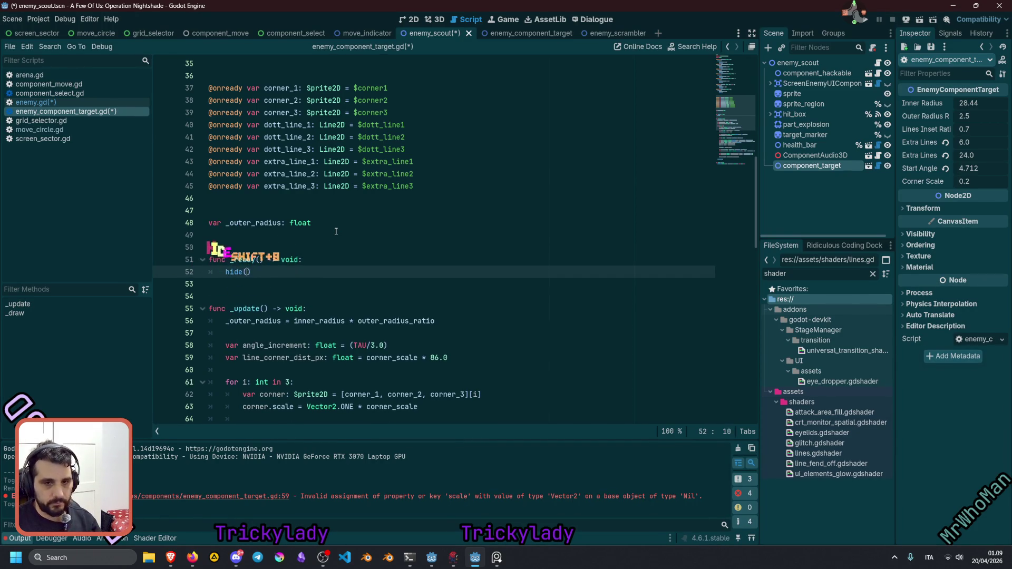
pyautogui.click(336, 232)
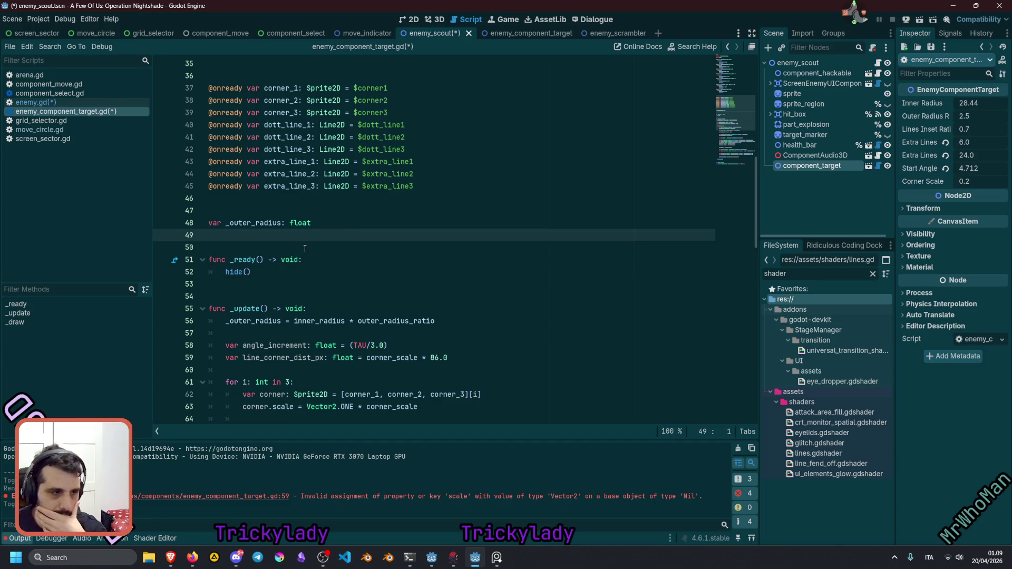
pyautogui.click(276, 263)
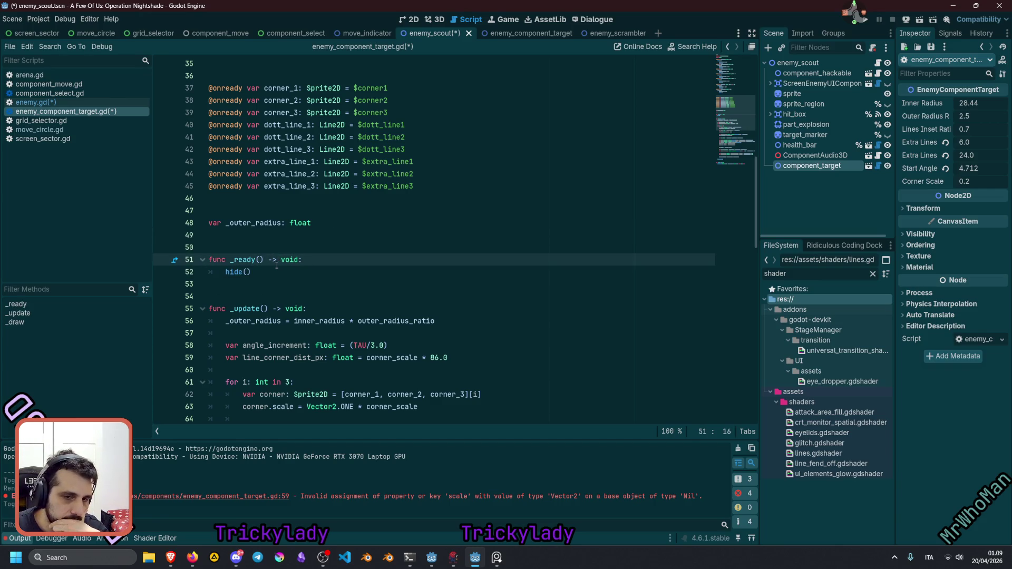
pyautogui.click(274, 270)
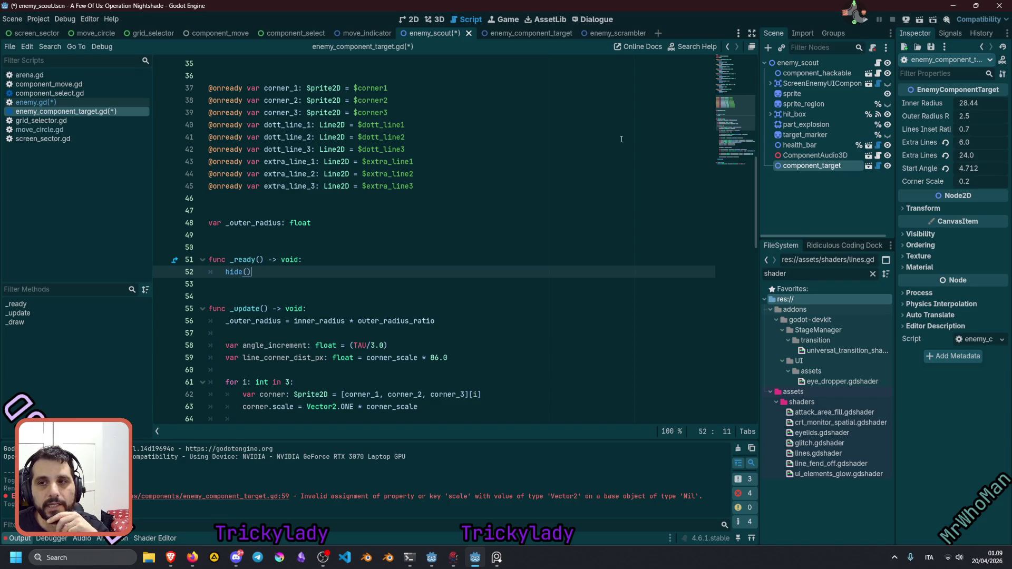
pyautogui.click(844, 83)
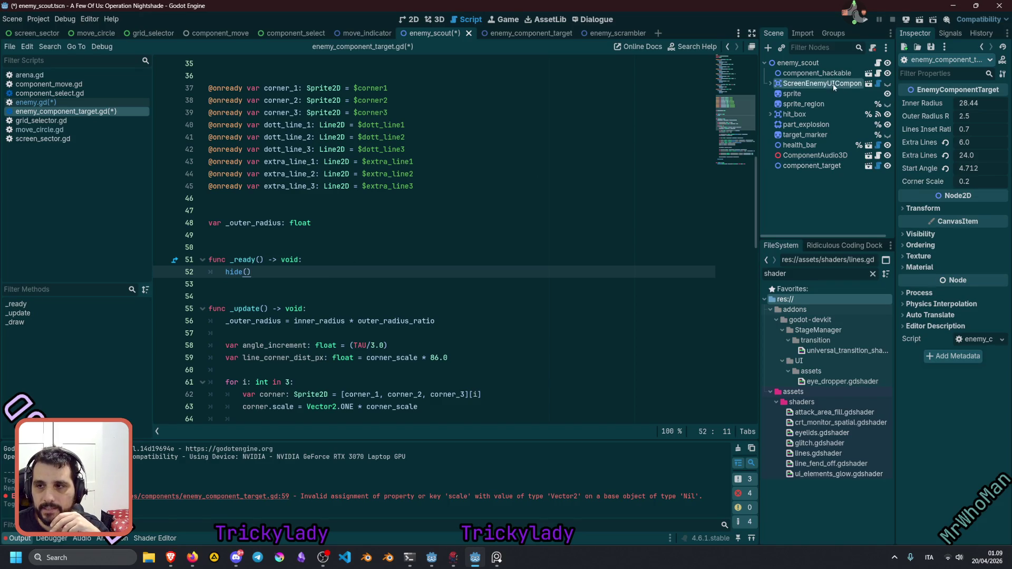
# Open the ScreenEnemyUIComponent script and highlight every use of the _model_updated signal.
pyautogui.click(877, 83)
pyautogui.scroll(5, 735, 90)
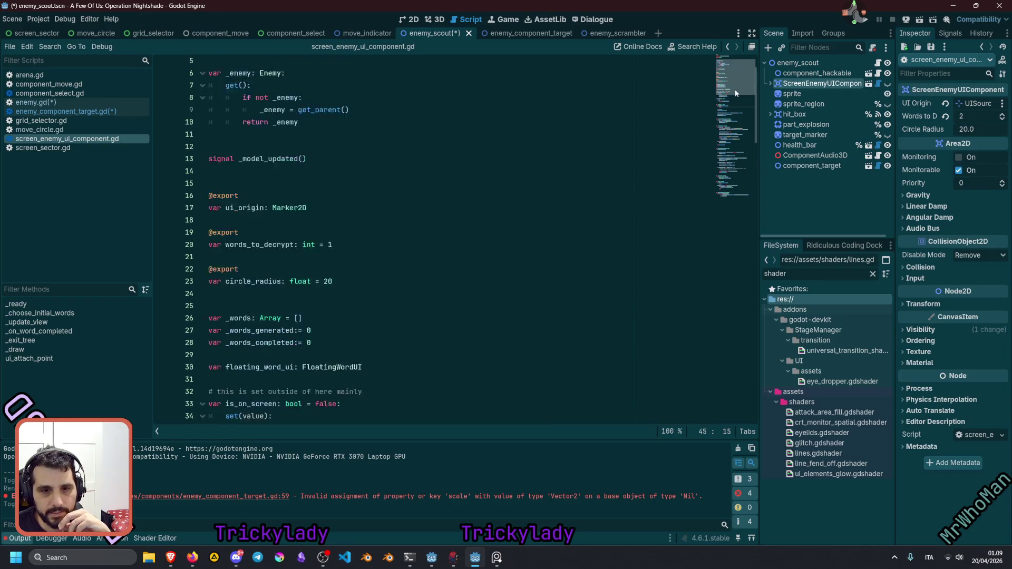
pyautogui.doubleClick(256, 210)
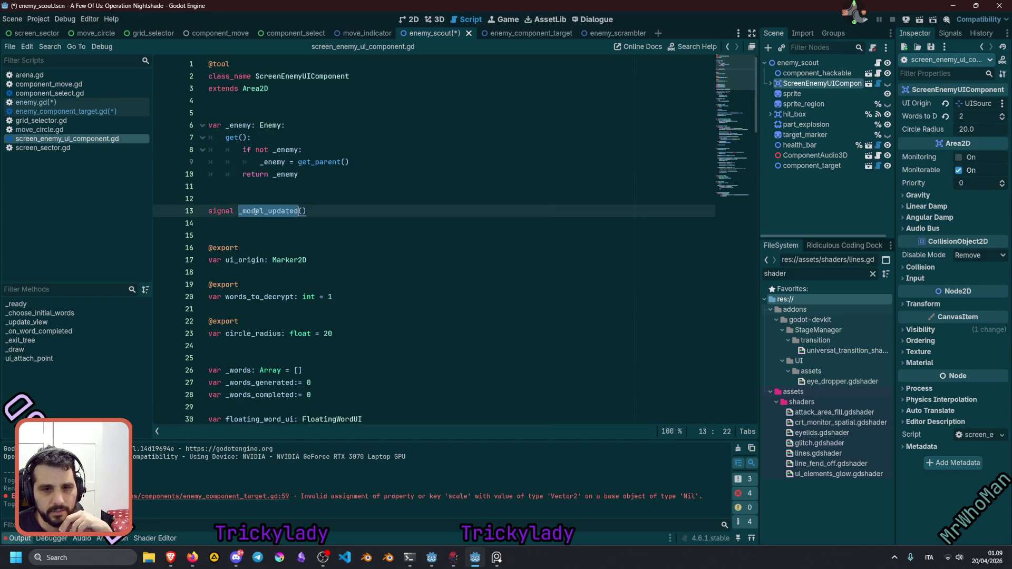
pyautogui.scroll(-8, 317, 213)
pyautogui.scroll(-6, 317, 213)
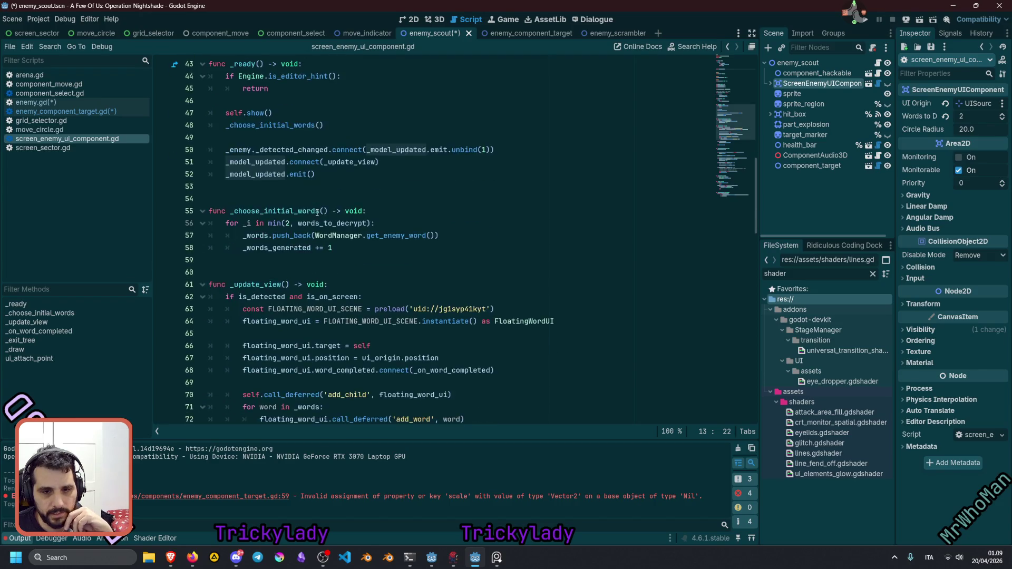
pyautogui.scroll(5, 317, 213)
pyautogui.scroll(9, 316, 212)
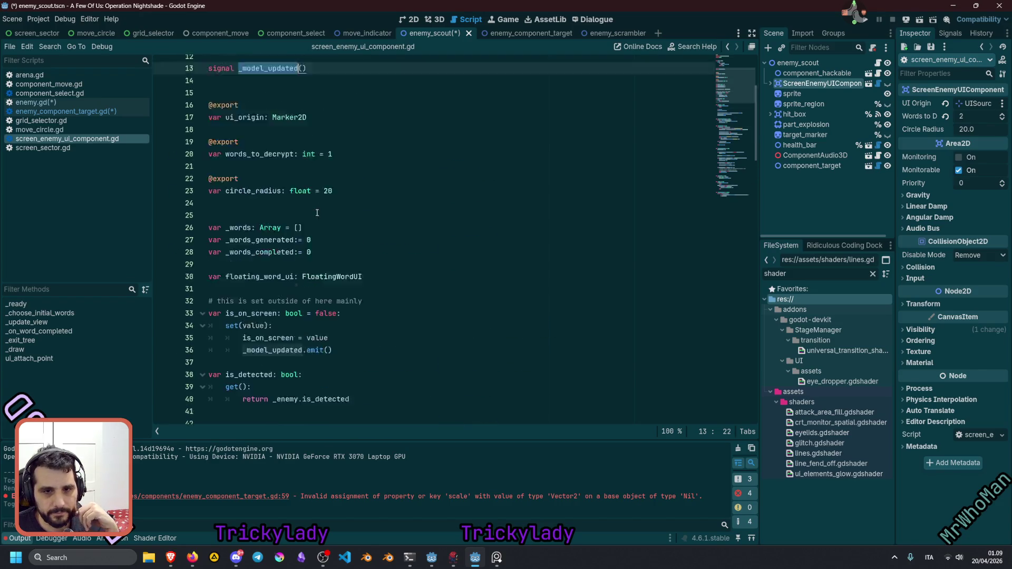
pyautogui.scroll(-7, 317, 212)
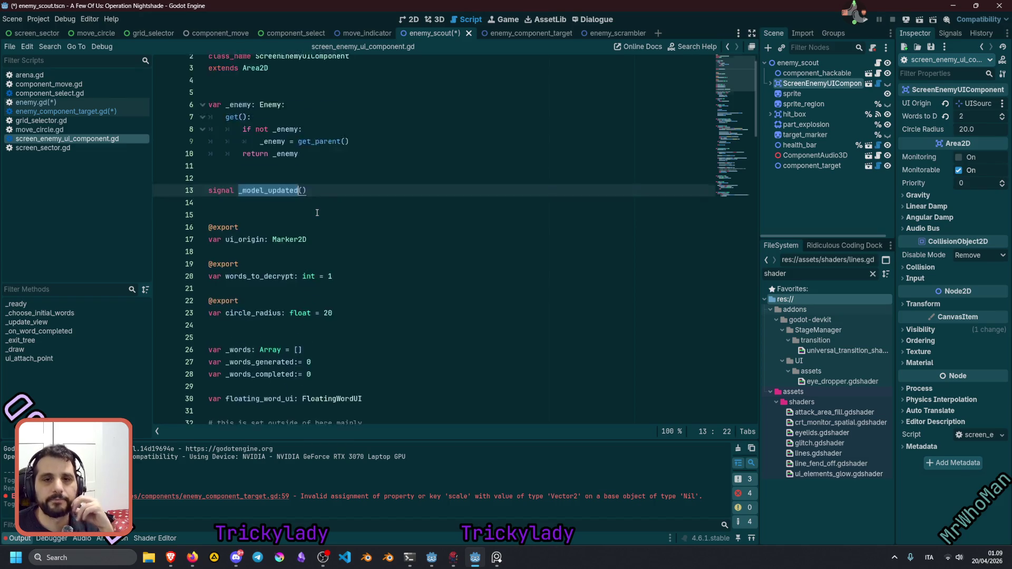
pyautogui.scroll(-6, 316, 213)
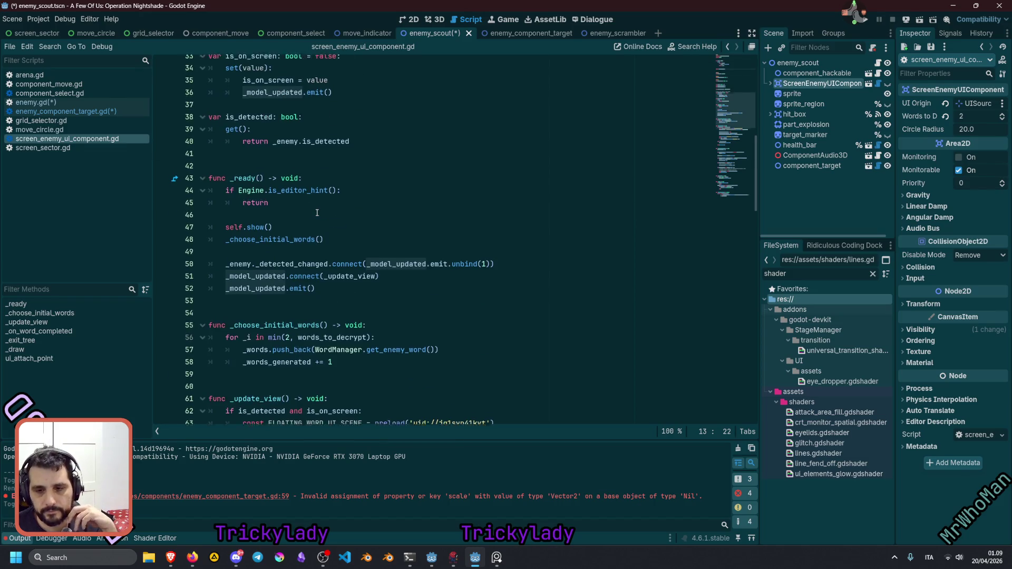
# Inspect _choose_initial_words, _on_word_completed and the _words_completed counter.
pyautogui.click(296, 247)
pyautogui.doubleClick(295, 248)
pyautogui.scroll(-4, 296, 247)
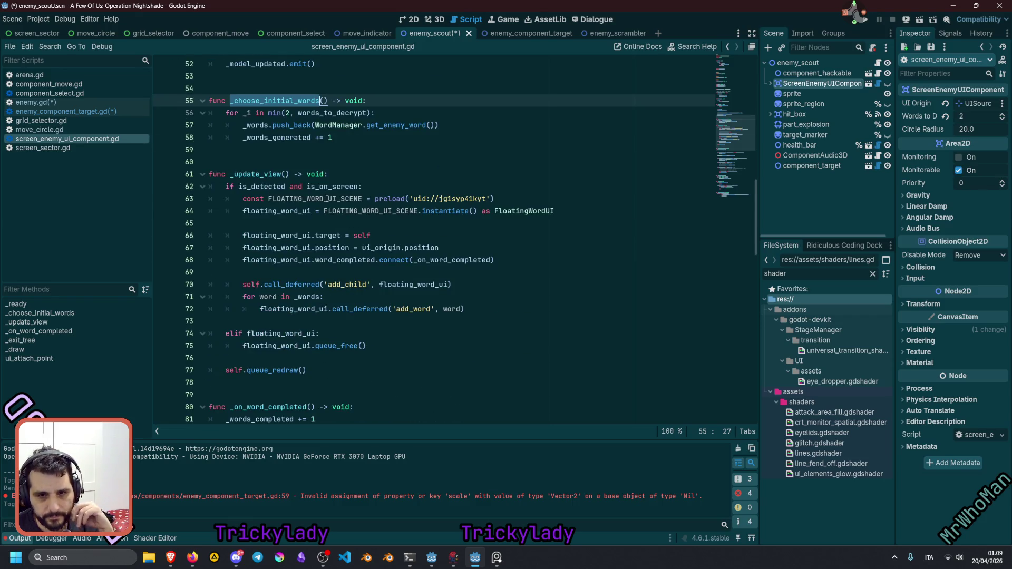
pyautogui.scroll(-2, 318, 207)
pyautogui.scroll(-3, 283, 234)
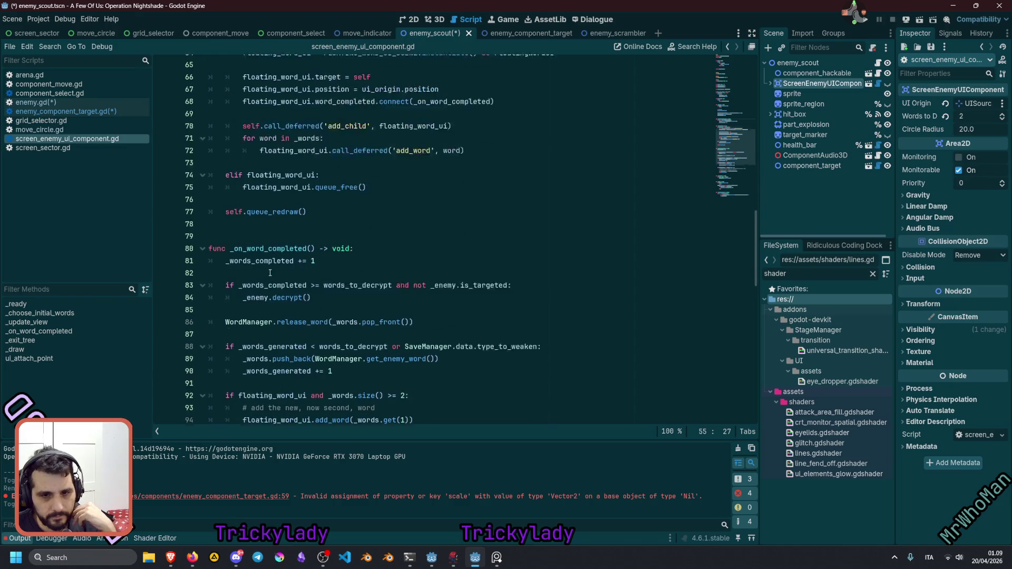
pyautogui.doubleClick(259, 224)
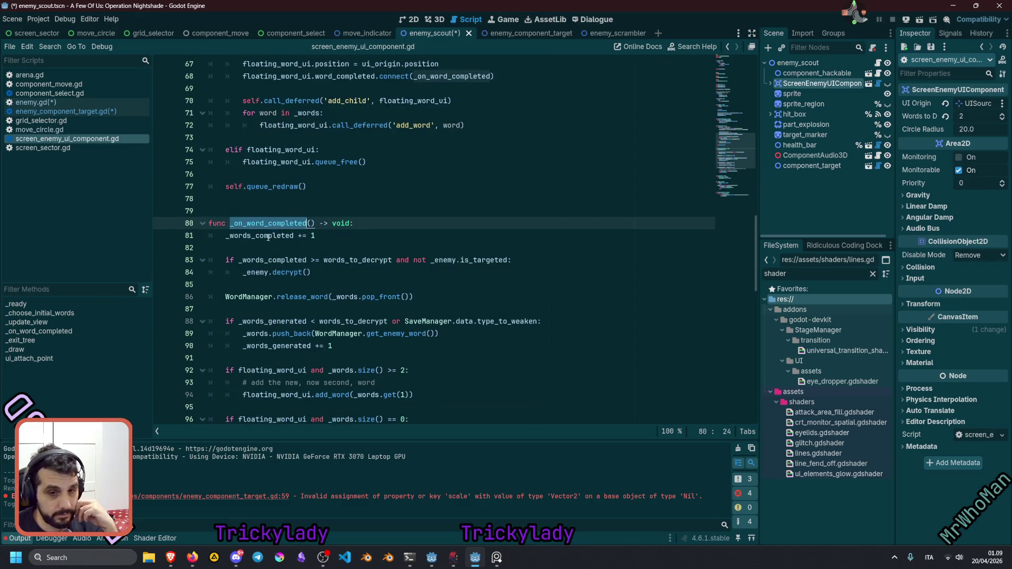
pyautogui.doubleClick(269, 236)
# Follow the decrypt call in _on_word_completed to its definition in enemy.gd.
pyautogui.scroll(-1, 268, 238)
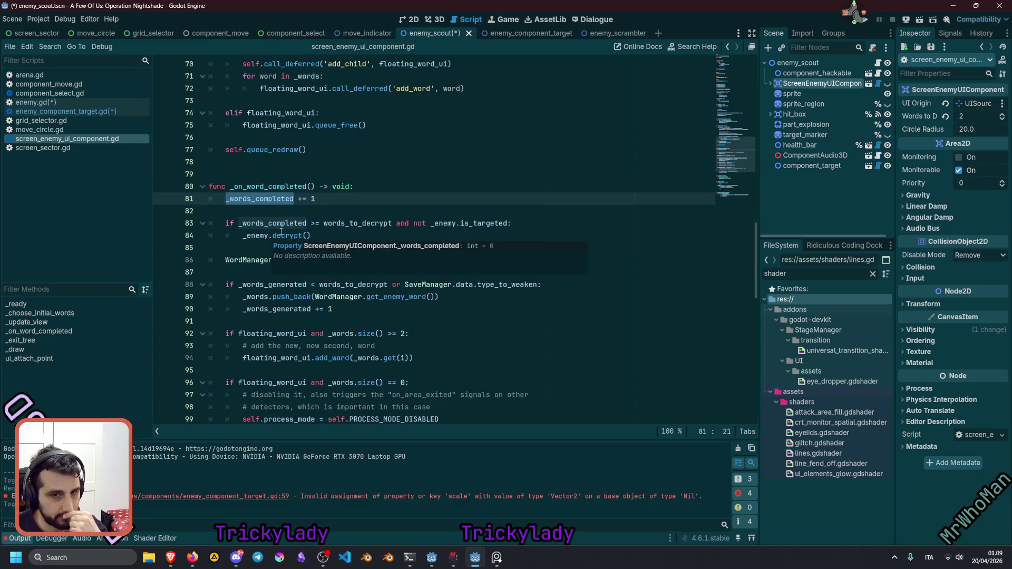
pyautogui.scroll(-2, 349, 188)
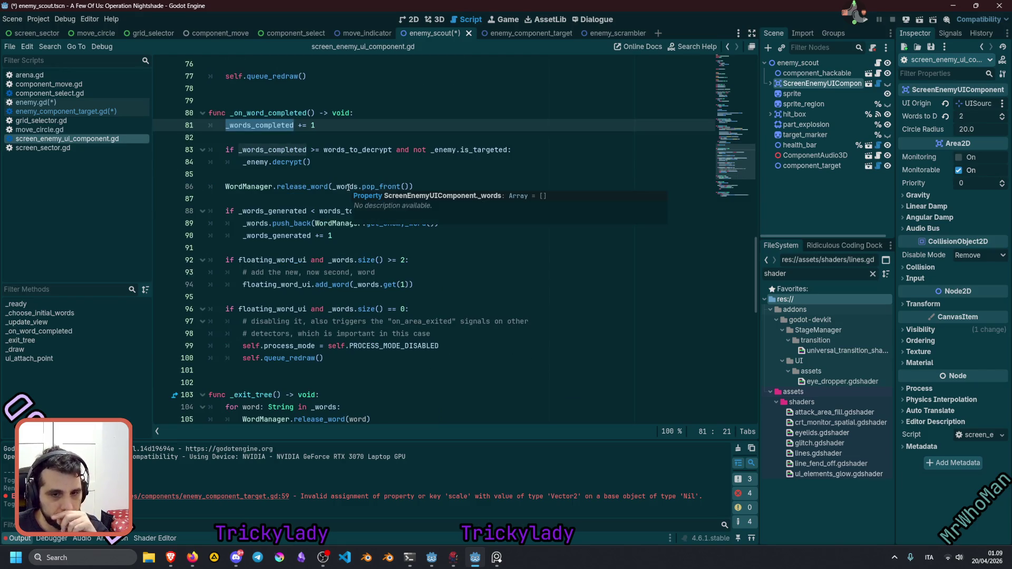
pyautogui.scroll(-2, 348, 187)
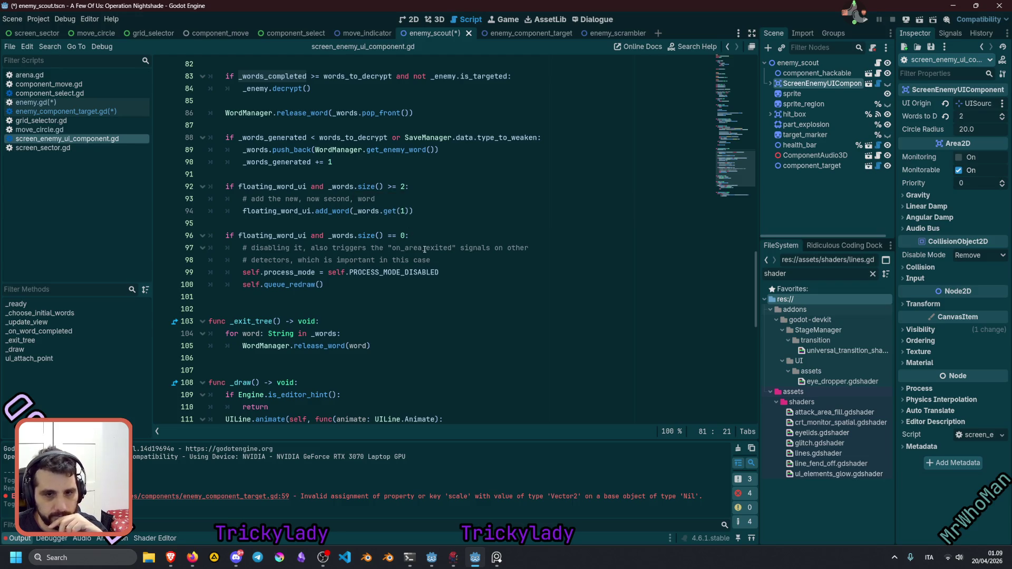
pyautogui.scroll(1, 384, 247)
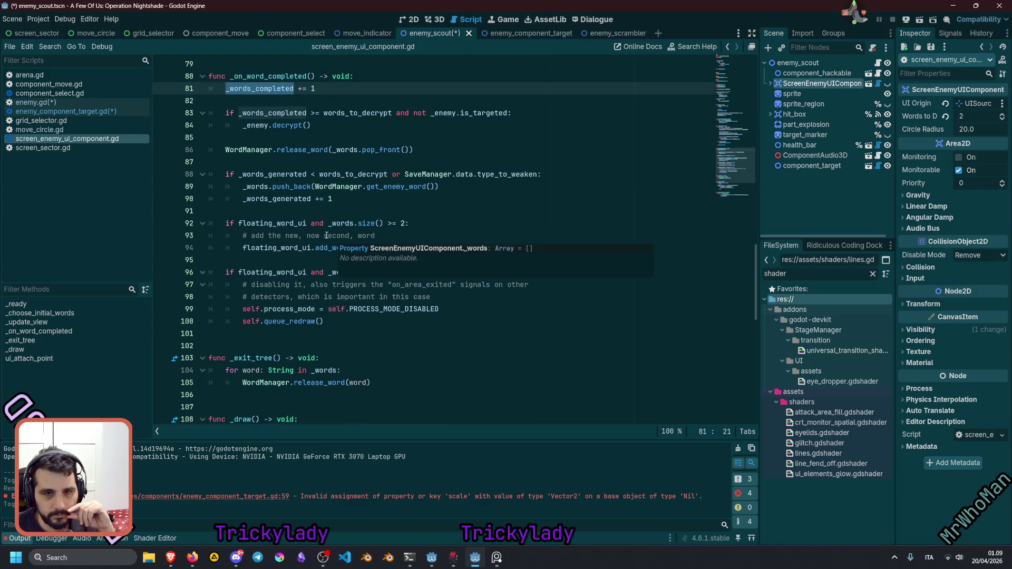
pyautogui.click(285, 127)
pyautogui.doubleClick(289, 125)
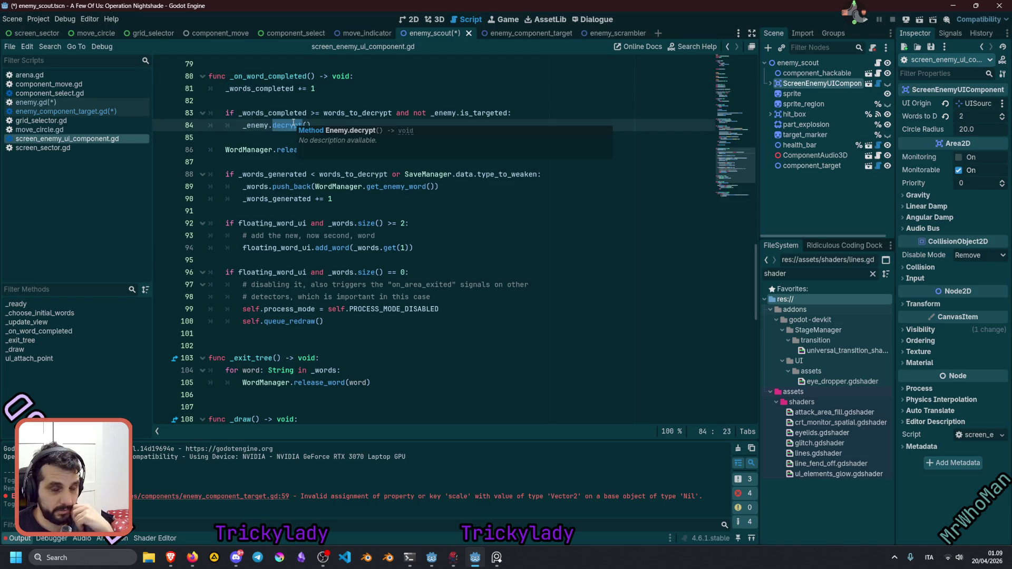
pyautogui.keyDown('ctrl'); pyautogui.click(284, 126); pyautogui.keyUp('ctrl')
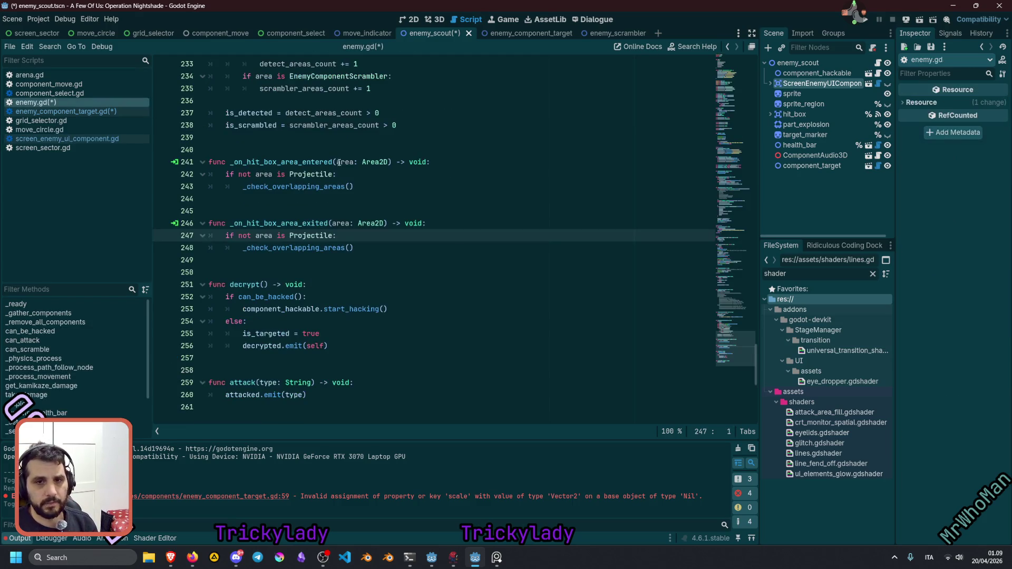
# Read decrypt(): component_hackable.start_hacking, is_targeted set to true, and the decrypted signal.
pyautogui.click(242, 283)
pyautogui.doubleClick(281, 309)
pyautogui.doubleClick(328, 310)
pyautogui.click(248, 334)
pyautogui.doubleClick(253, 333)
pyautogui.click(307, 334)
pyautogui.doubleClick(310, 334)
pyautogui.doubleClick(260, 345)
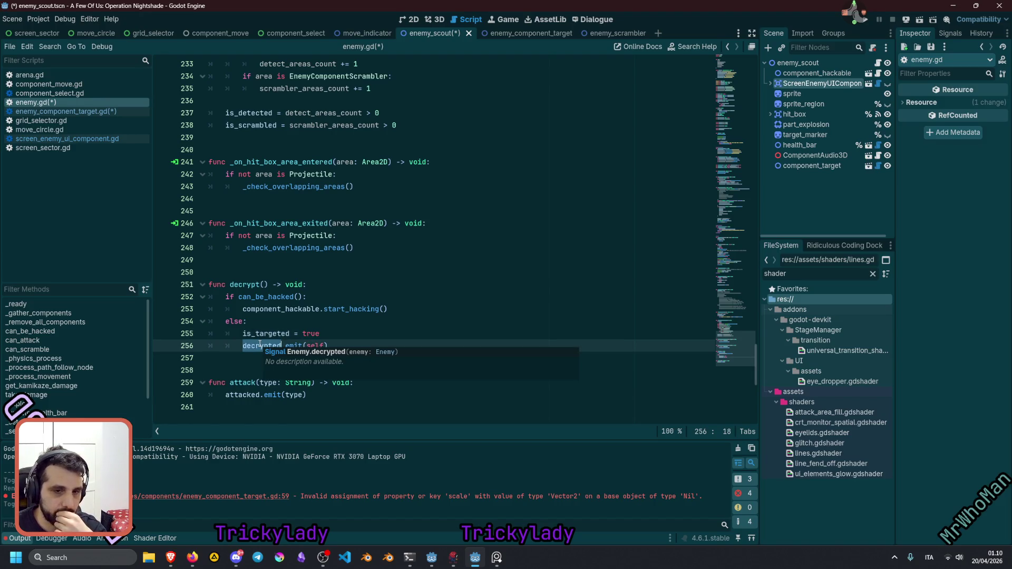
pyautogui.moveTo(292, 313)
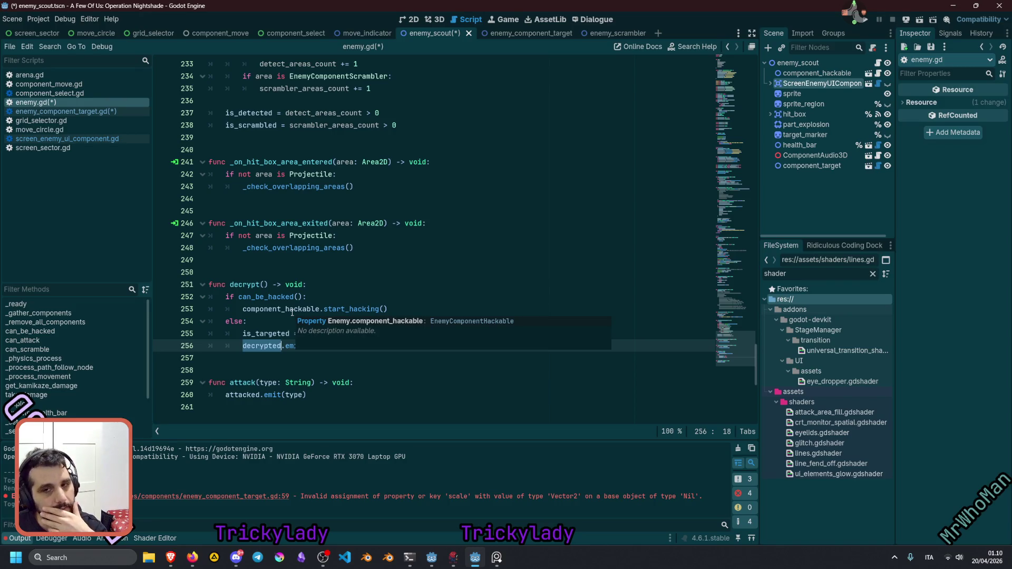
# Reopen the ScreenEnemyUIComponent script and its scene from the Scene dock.
pyautogui.click(880, 83)
pyautogui.click(879, 83)
pyautogui.click(869, 83)
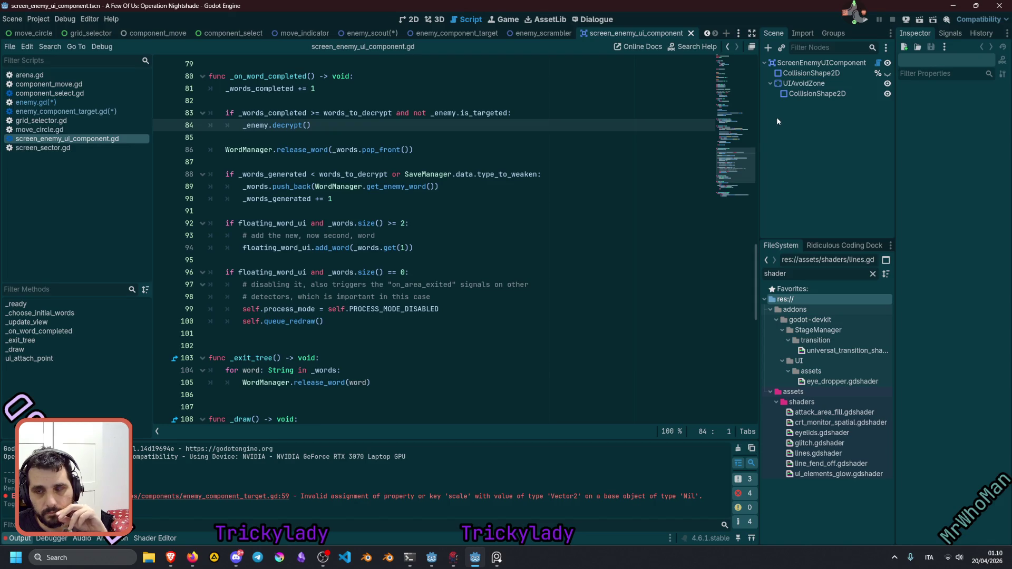
# Inspect how _words is filled via WordManager.get_enemy_word and words_to_decrypt (lines 56-57).
pyautogui.scroll(20, 710, 168)
pyautogui.click(380, 191)
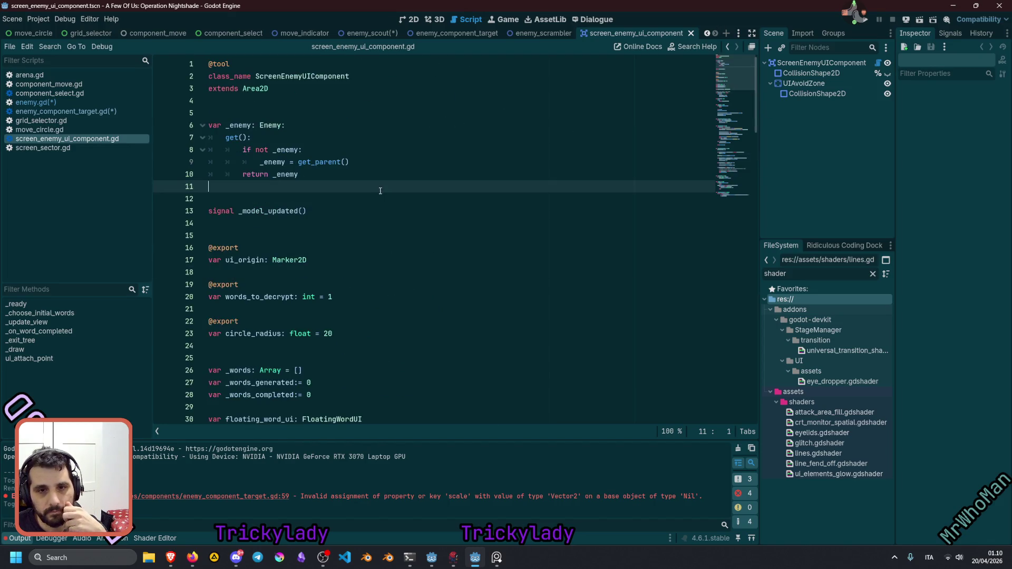
pyautogui.scroll(-4, 285, 179)
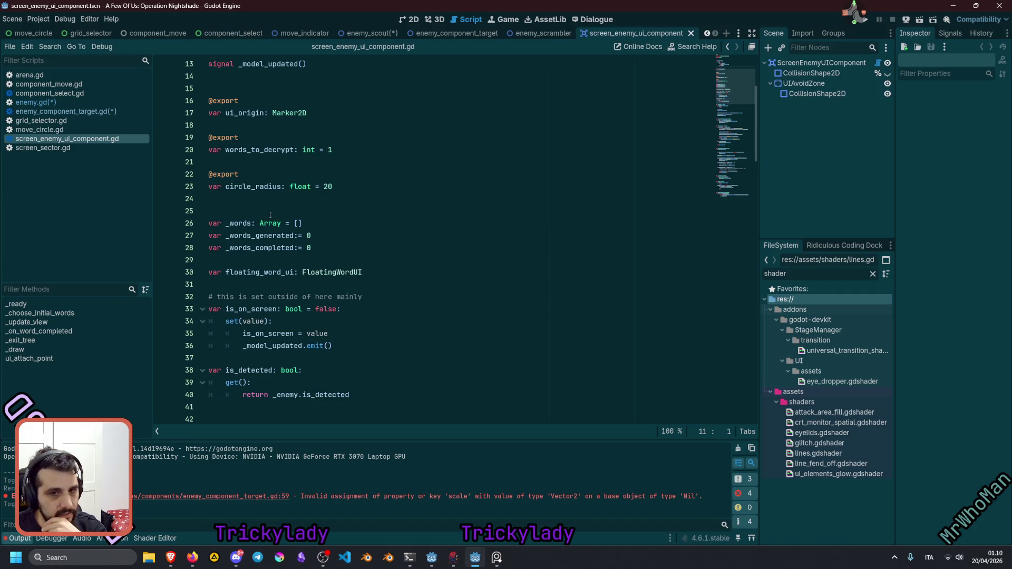
pyautogui.doubleClick(248, 222)
pyautogui.scroll(-8, 334, 236)
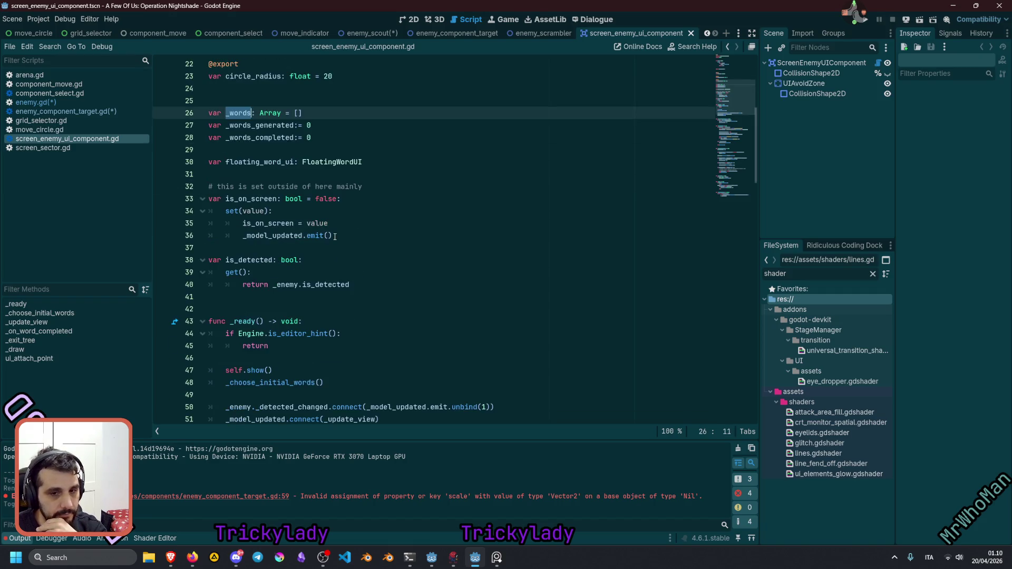
pyautogui.scroll(-1, 334, 236)
pyautogui.doubleClick(338, 273)
pyautogui.doubleClick(381, 273)
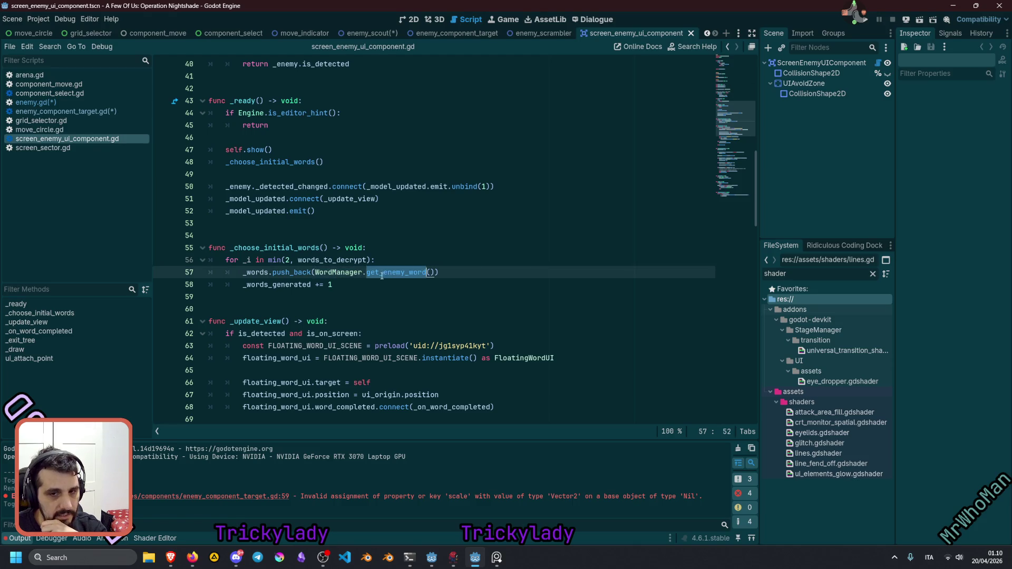
pyautogui.doubleClick(341, 272)
pyautogui.doubleClick(293, 272)
pyautogui.doubleClick(256, 273)
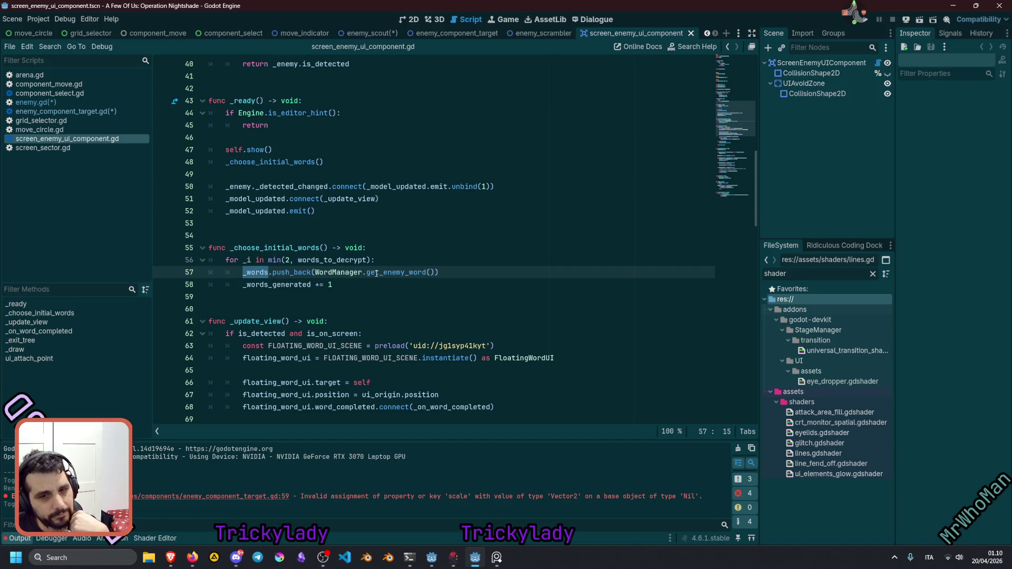
pyautogui.doubleClick(317, 261)
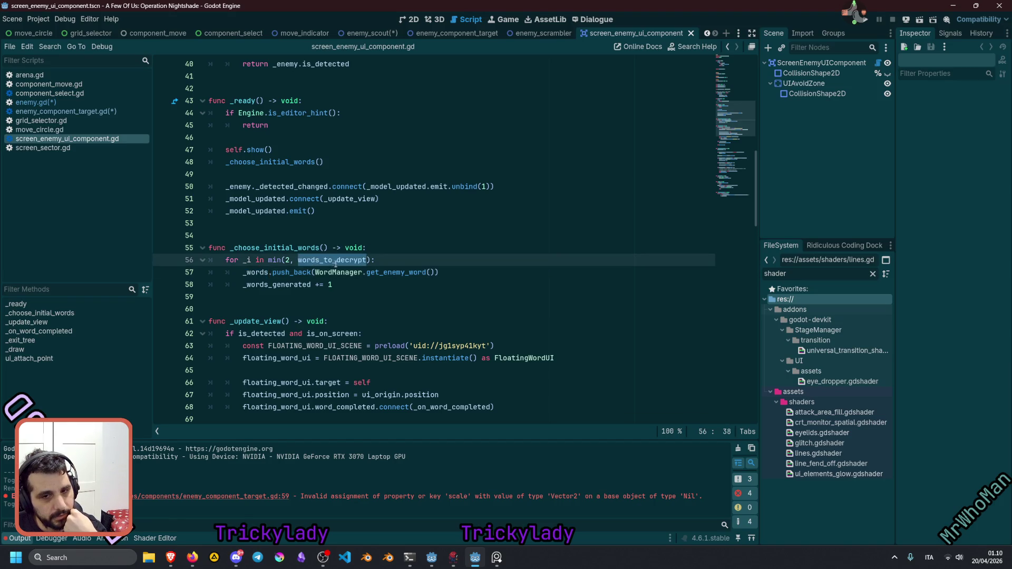
# Select the code through line 77, go to _on_word_completed, then show the 2D view.
pyautogui.scroll(-3, 335, 264)
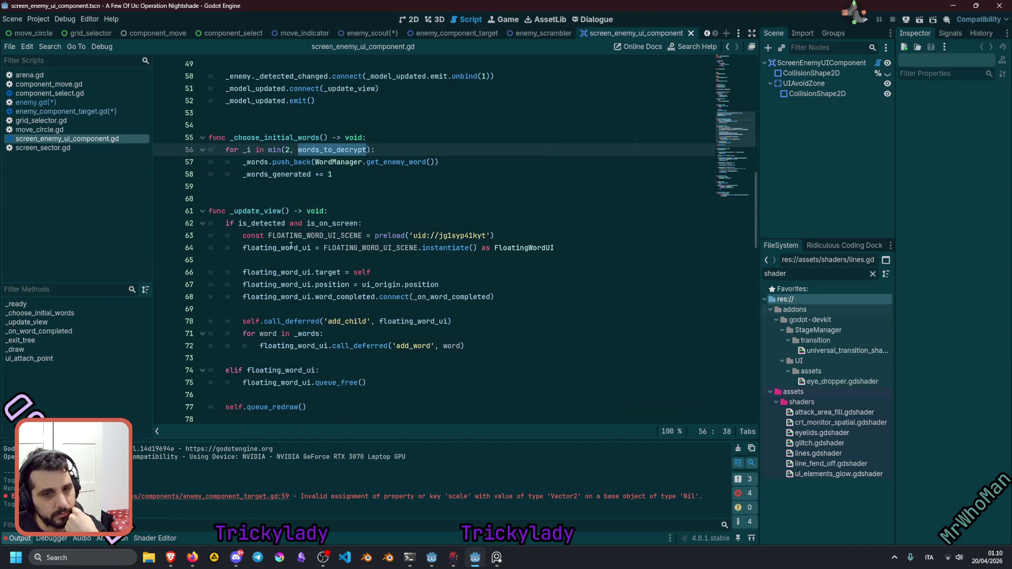
pyautogui.scroll(-3, 291, 246)
pyautogui.moveTo(274, 125); pyautogui.dragTo(281, 137)
pyautogui.keyDown('shift'); pyautogui.click(317, 308); pyautogui.keyUp('shift')
pyautogui.click(316, 309)
pyautogui.scroll(-3, 336, 267)
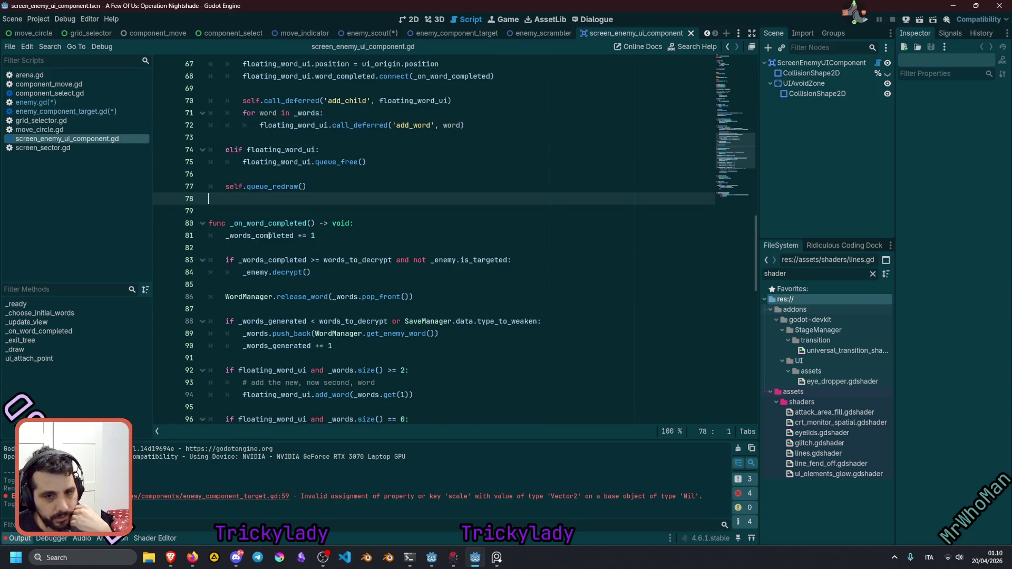
pyautogui.click(279, 223)
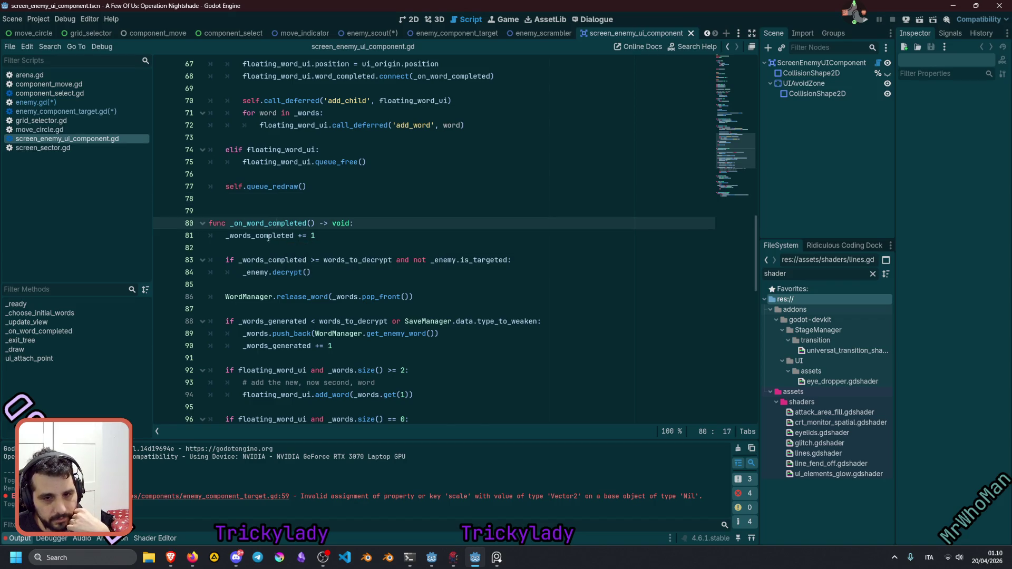
pyautogui.click(410, 20)
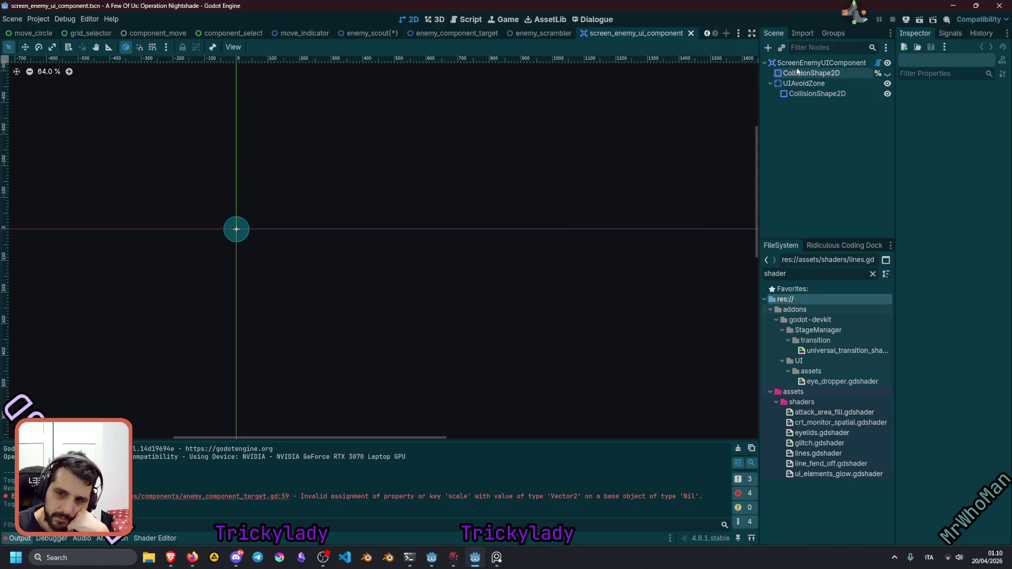
# Return to the script and list the ScreenEnemyUIComponent root node's signals.
pyautogui.click(879, 62)
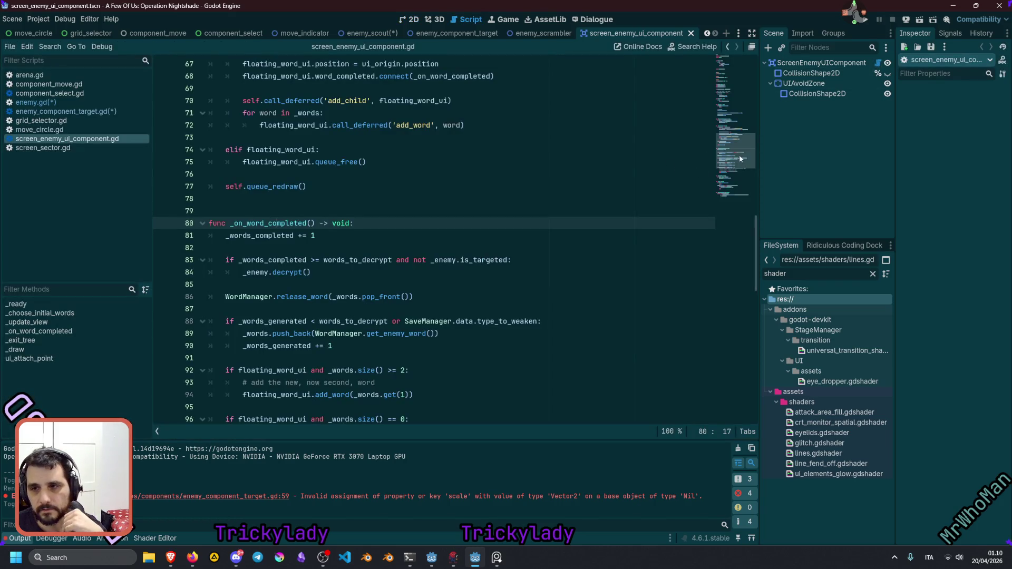
pyautogui.click(471, 172)
pyautogui.click(823, 63)
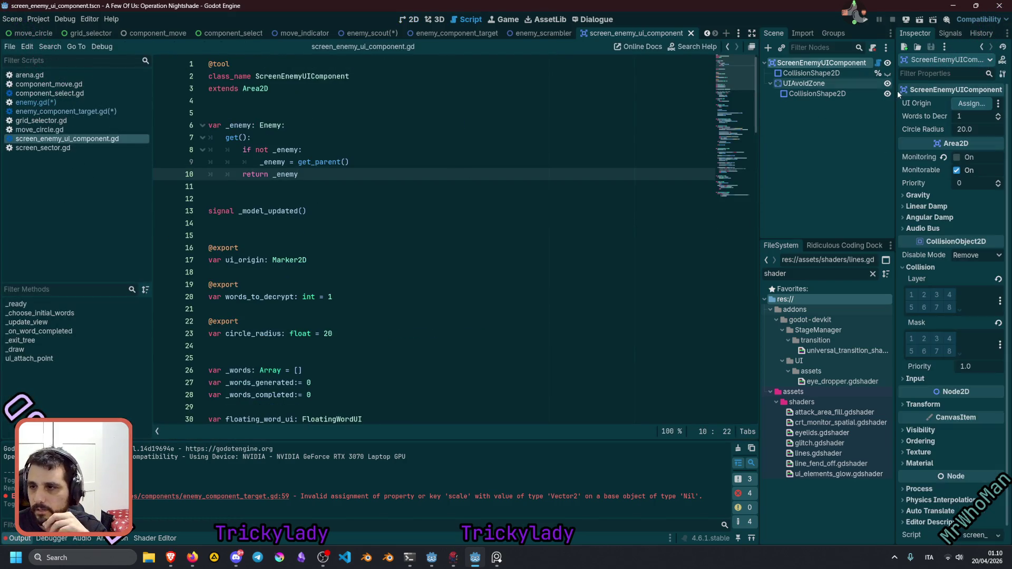
pyautogui.click(949, 34)
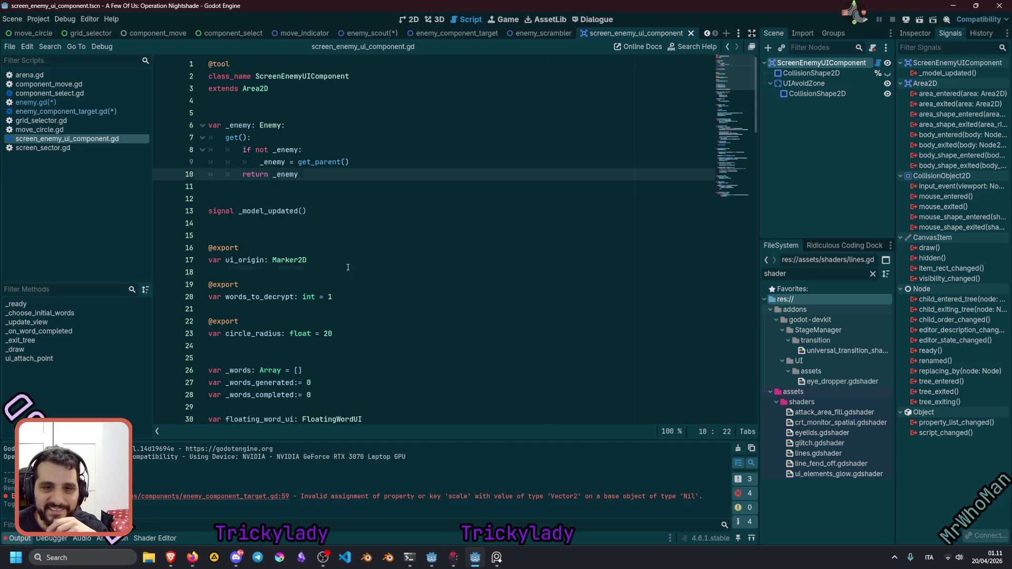
# Launch the Twitch user info tool from the desktop mascot's quick menu.
pyautogui.click(348, 268)
pyautogui.scroll(-6, 348, 267)
pyautogui.click(849, 33)
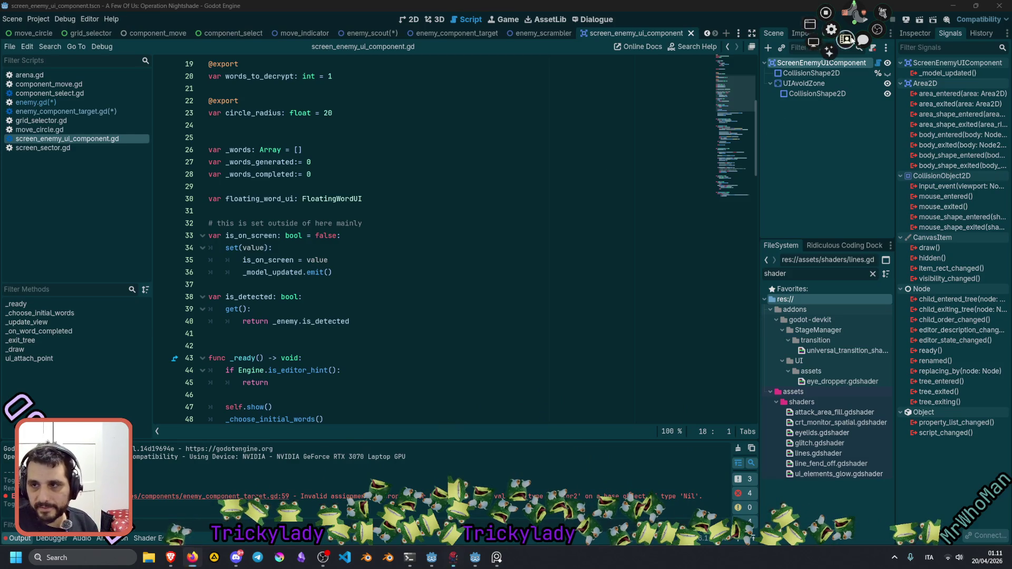
# Search a viewer's name and view Steam info for Benjumpin Hopkins Demo and Benjumpin Hopkins.
pyautogui.hotkey('alt', 'Tab')
pyautogui.click(74, 9)
pyautogui.hotkey('ctrl', 'a')
pyautogui.write('mrwho')
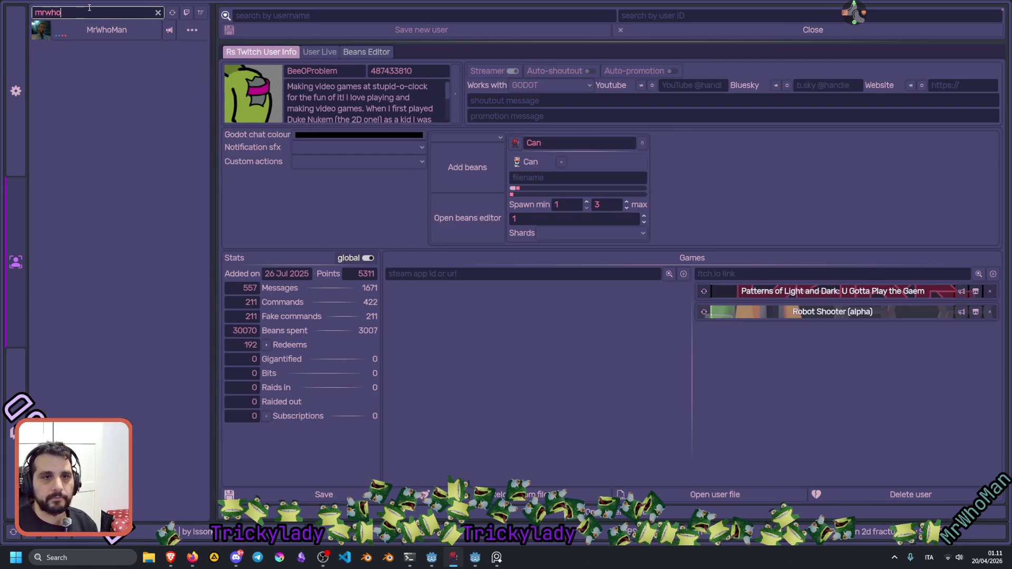
pyautogui.click(101, 28)
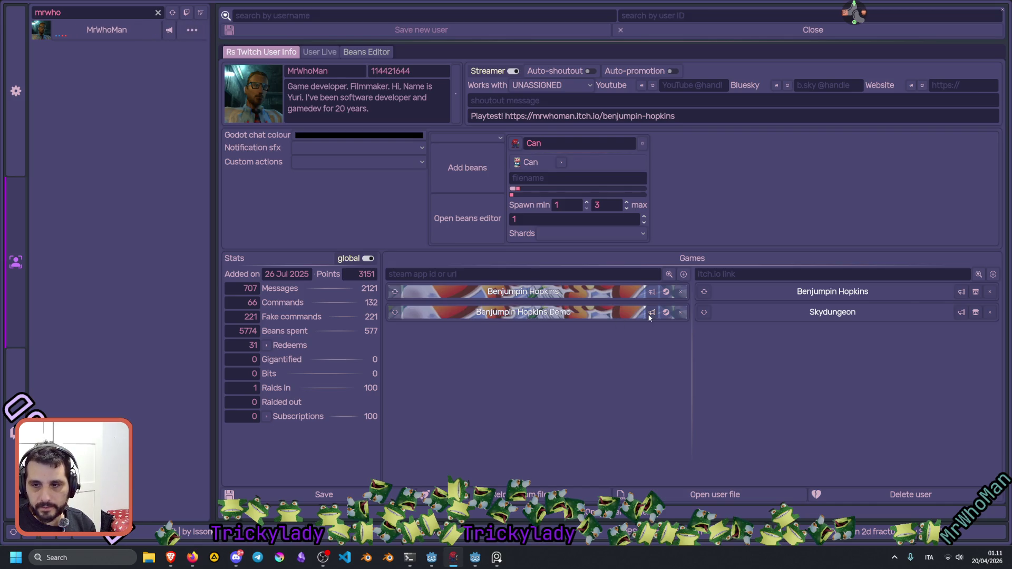
pyautogui.click(522, 312)
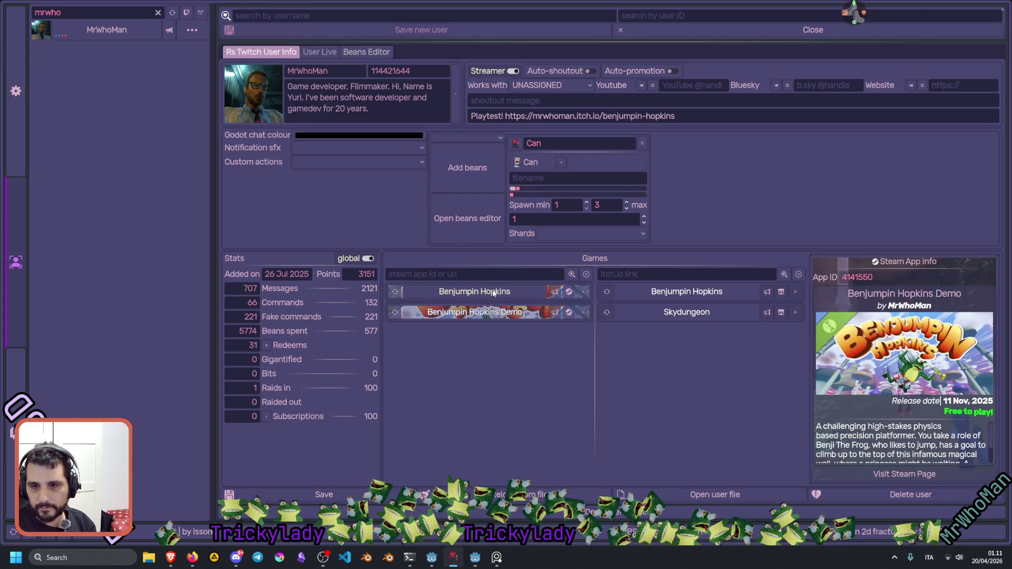
pyautogui.click(394, 292)
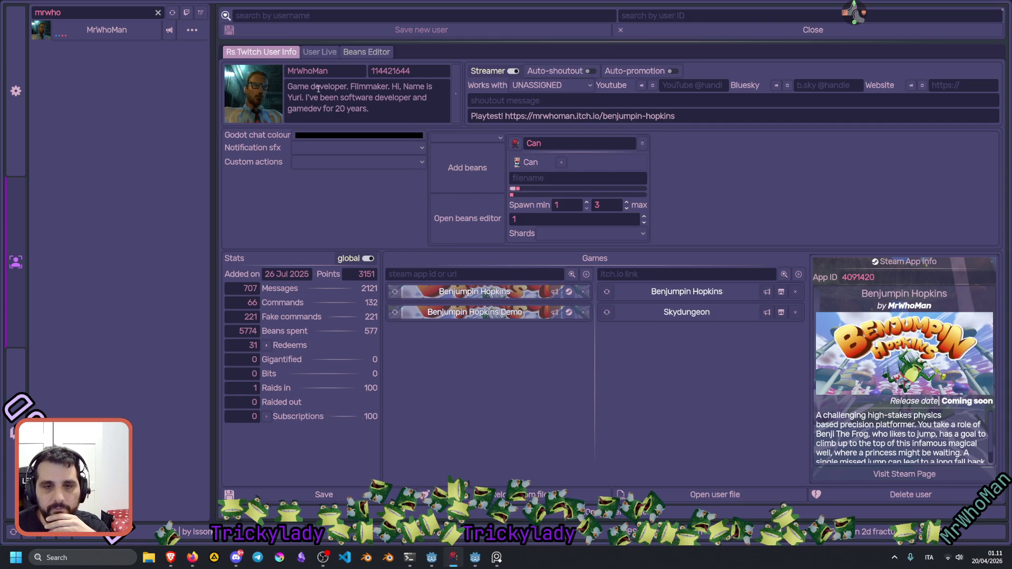
# Clear the user search filter and return to Godot's is_on_screen setter code.
pyautogui.click(159, 12)
pyautogui.hotkey('alt', 'Tab')
pyautogui.click(362, 259)
# Save the screen_enemy_ui_component scene at _update_view, then bring up the Game UI Database browser.
pyautogui.scroll(-5, 362, 259)
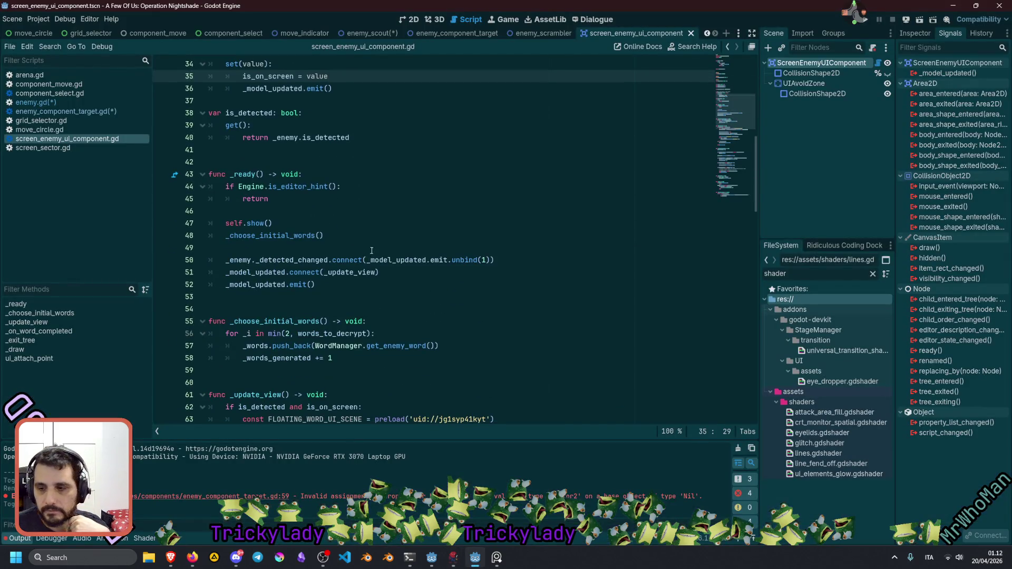
pyautogui.scroll(-9, 371, 251)
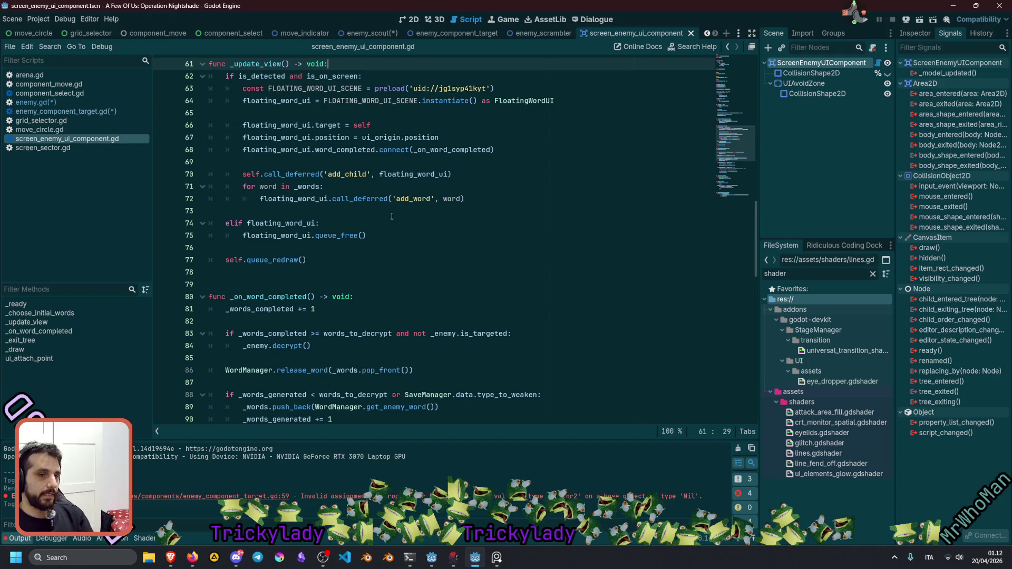
pyautogui.hotkey('ctrl', 's')
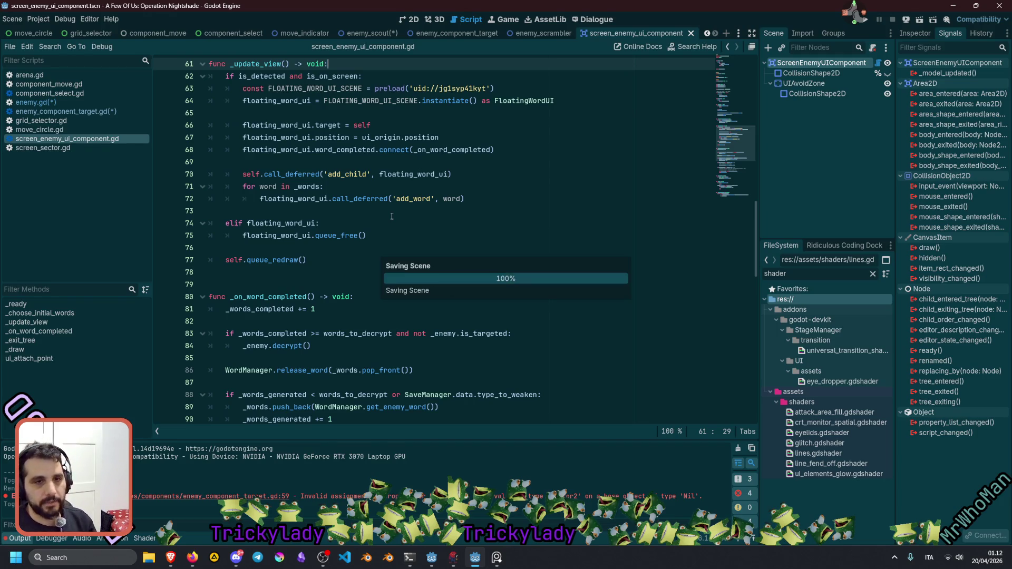
pyautogui.click(378, 167)
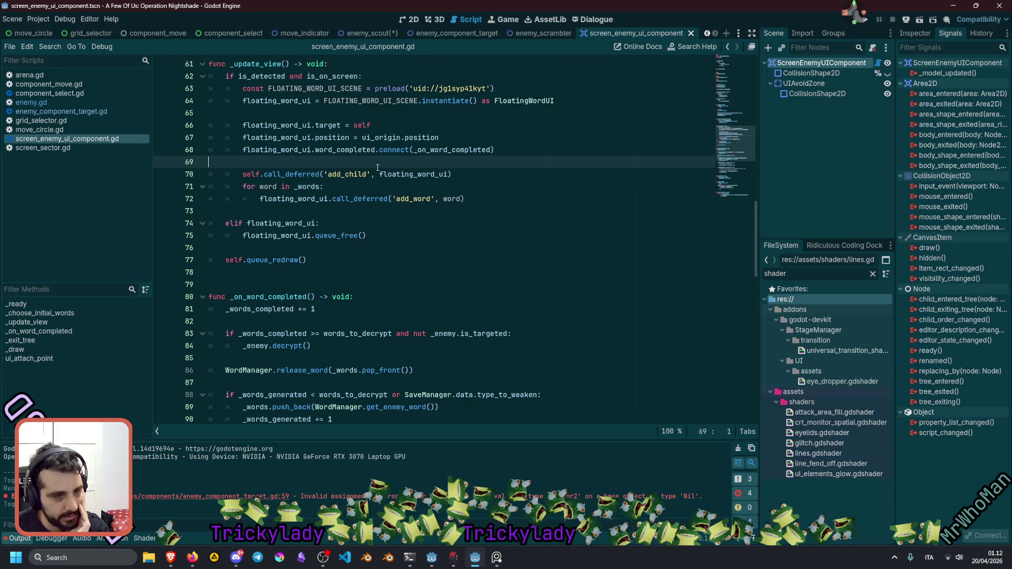
pyautogui.click(170, 558)
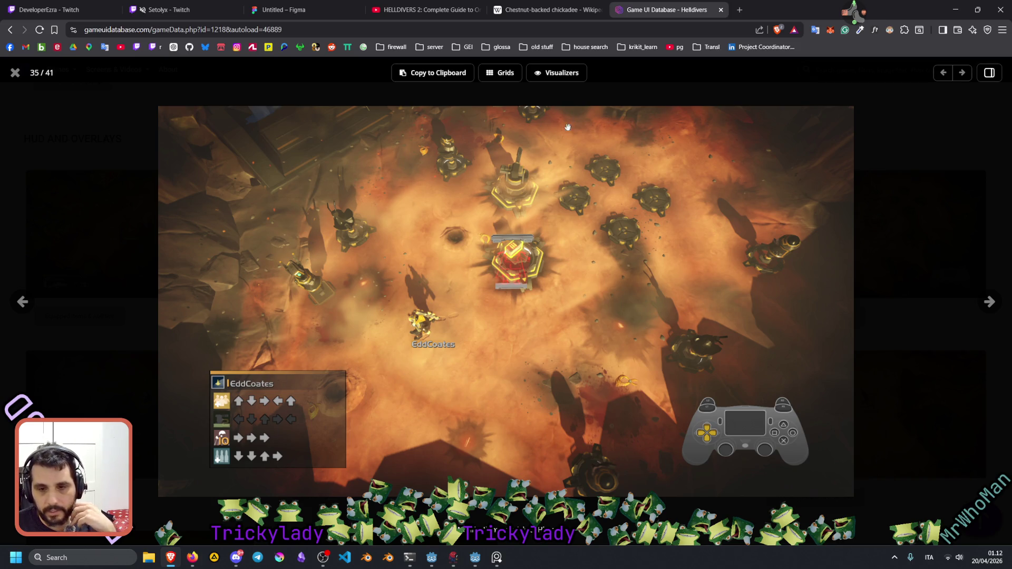
# Close the Game UI Database tab and expand Followed Channels on the Vintage Story stream.
pyautogui.hotkey('ctrl', 'w')
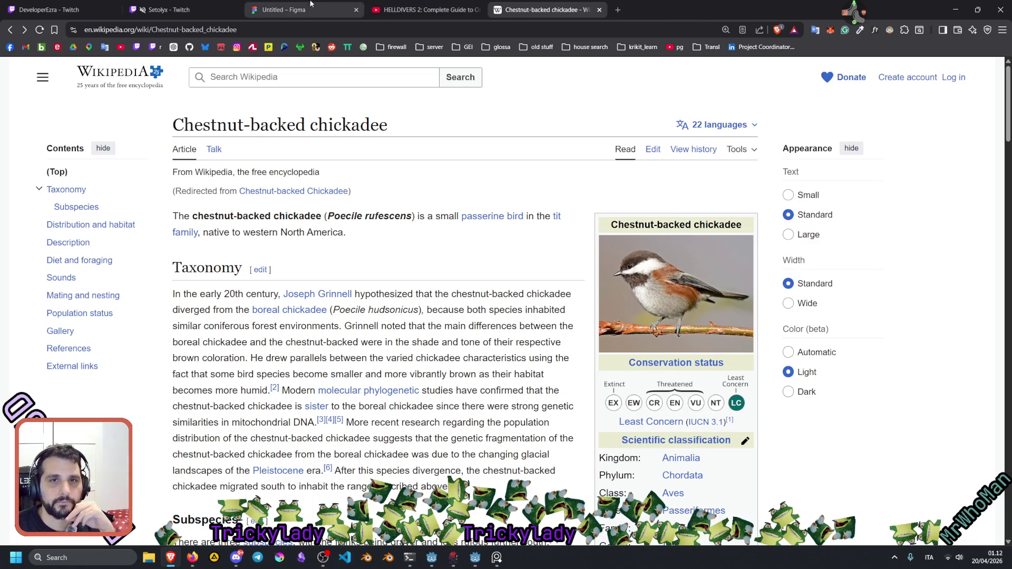
pyautogui.click(288, 5)
pyautogui.click(174, 10)
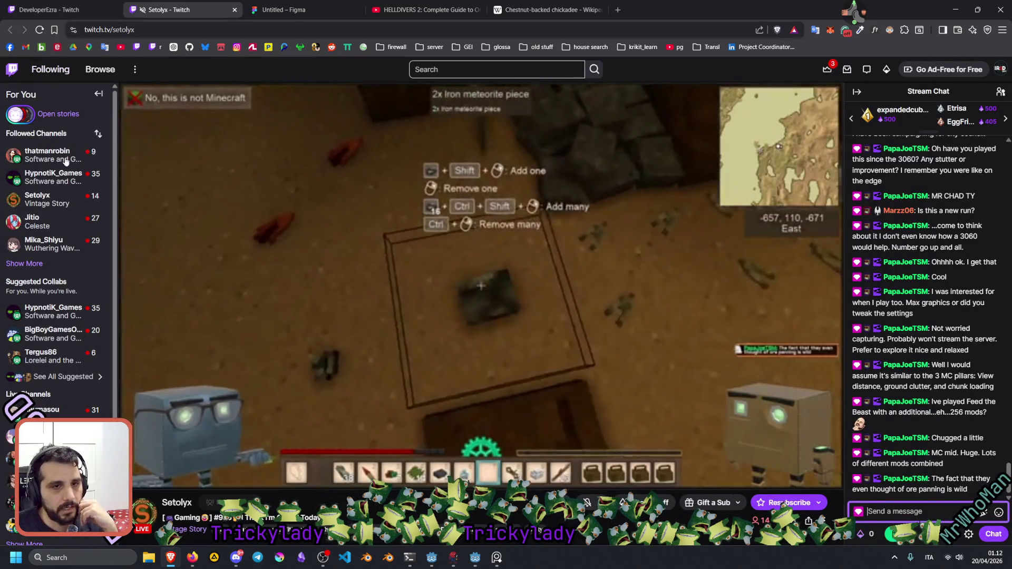
pyautogui.click(24, 263)
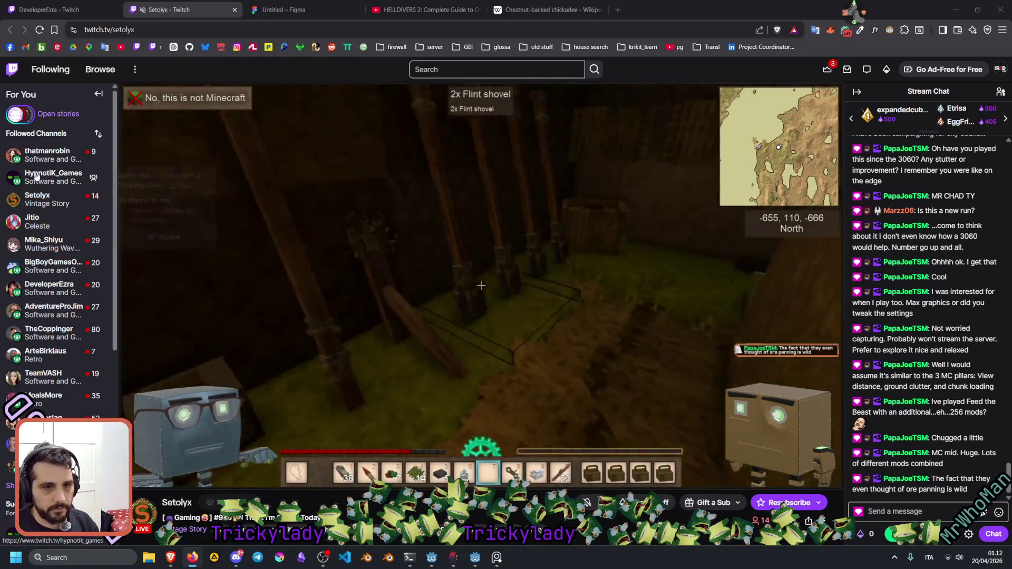
# Switch to the newly opened game-dev channel's stream and select its name in the address.
pyautogui.scroll(-1, 47, 195)
pyautogui.scroll(1, 48, 195)
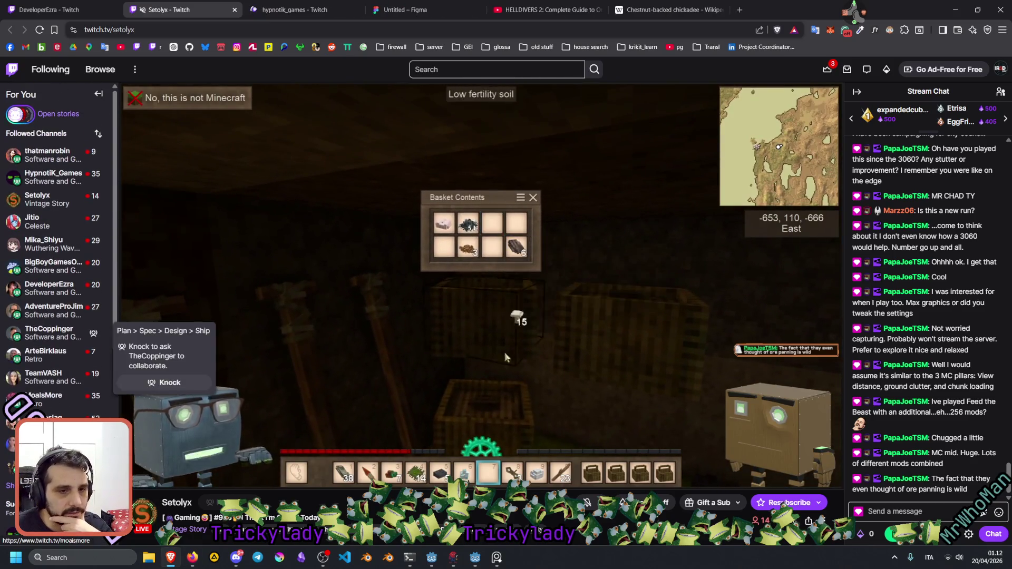
pyautogui.scroll(-1, 73, 316)
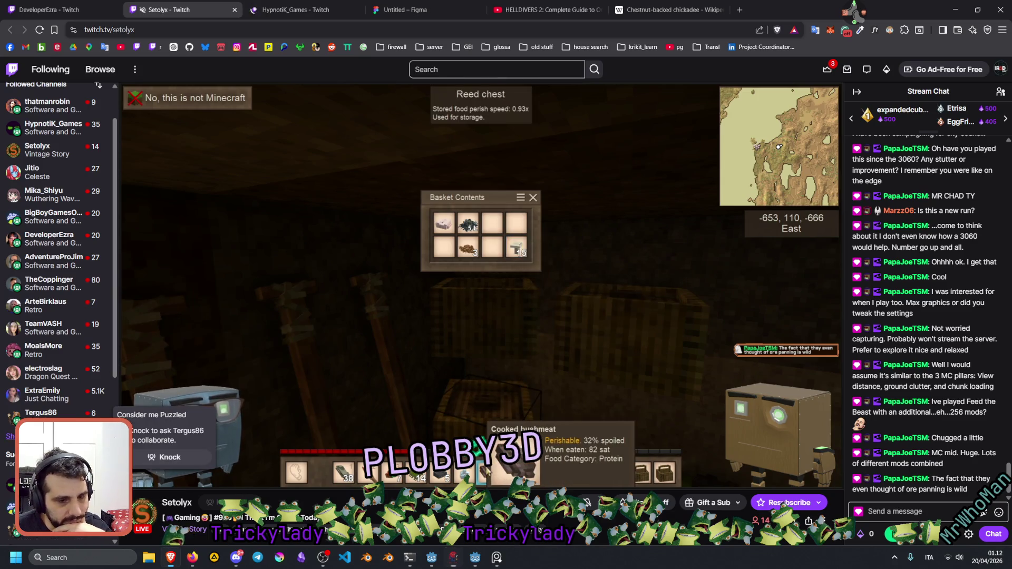
pyautogui.scroll(1, 51, 290)
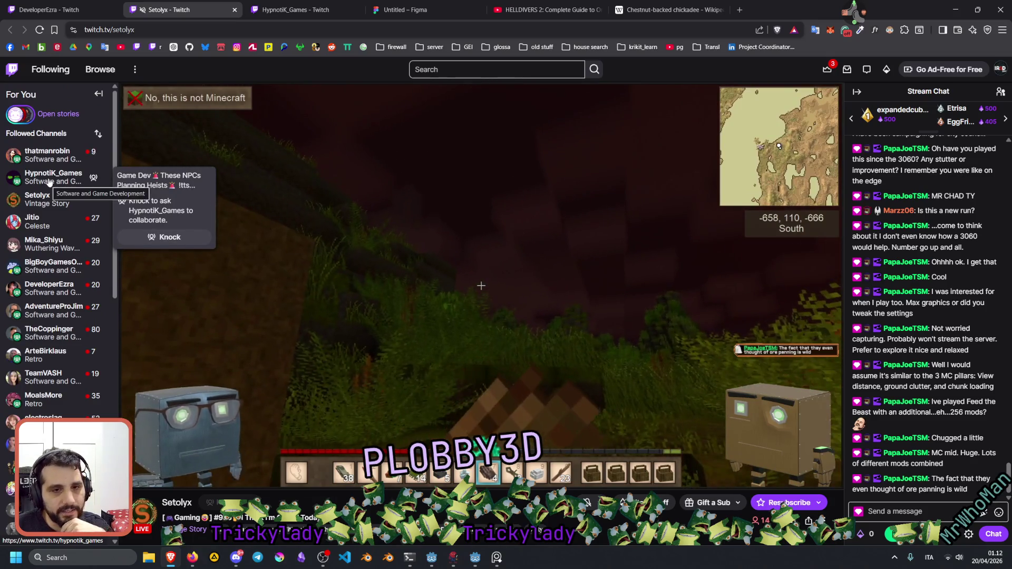
pyautogui.click(280, 3)
pyautogui.doubleClick(134, 30)
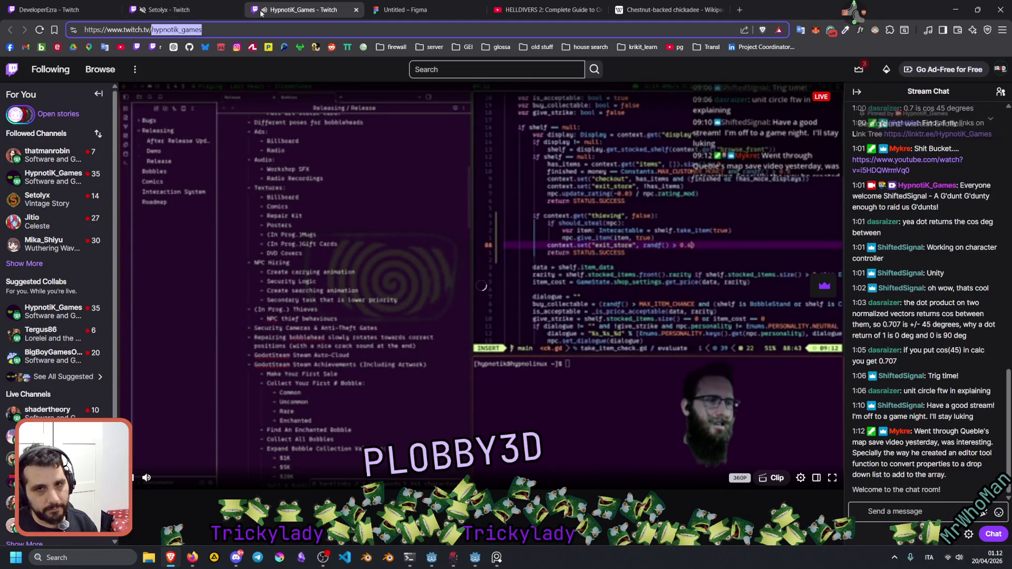
pyautogui.hotkey('alt', 'Tab')
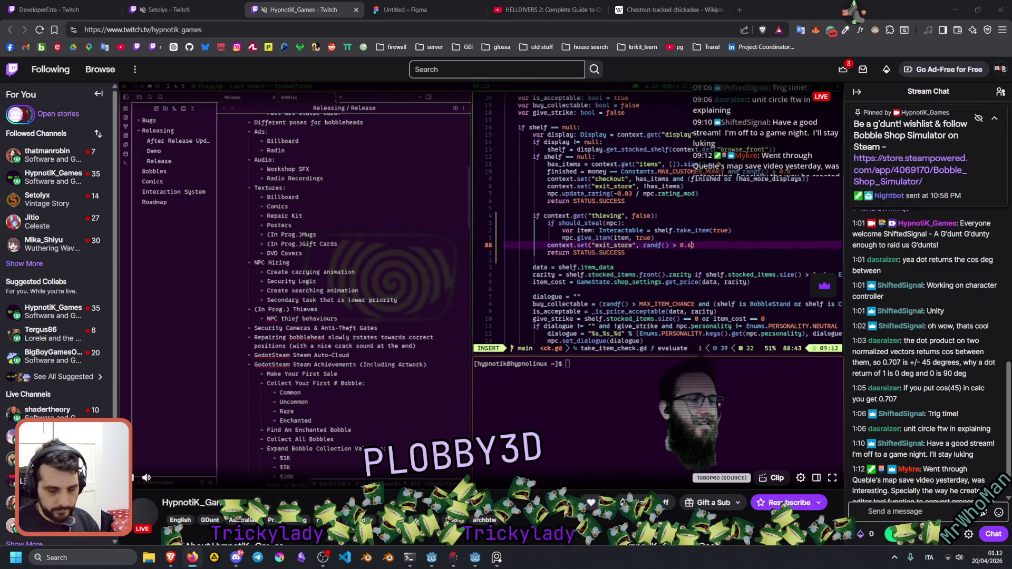